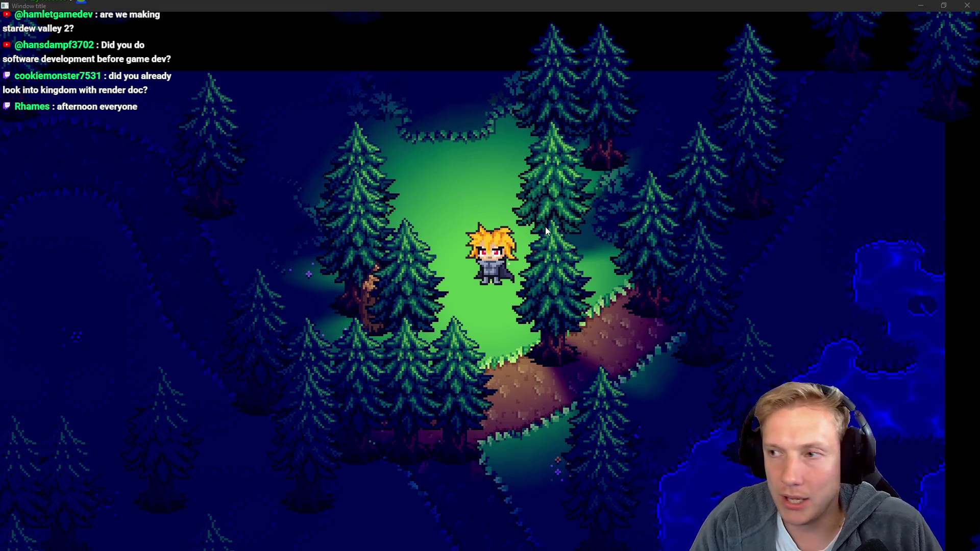
Leave the running forest-clearing game and return to the Grassy_Tile_01 artwork in Aseprite.
{"action": "key", "text": "alt+Tab"}
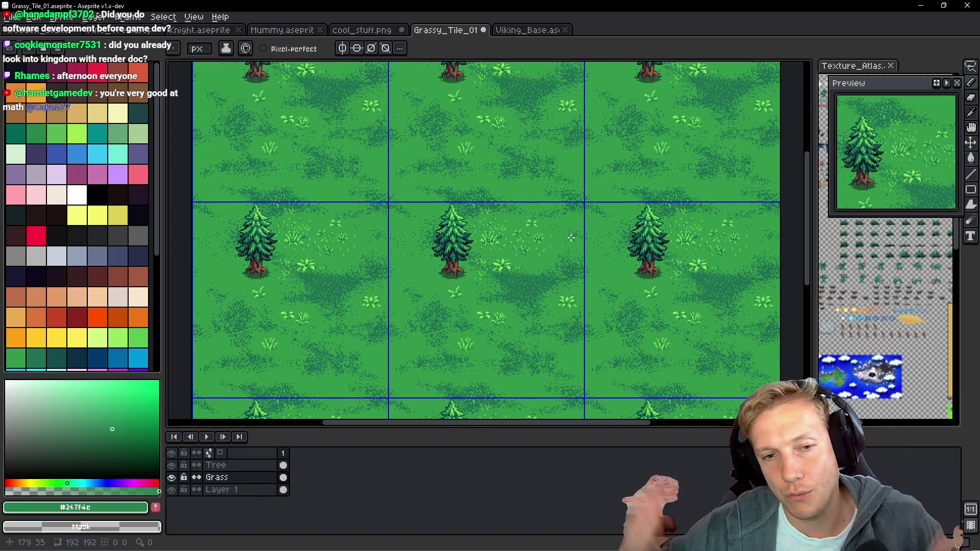
{"action": "scroll", "coordinate": [506, 255], "scroll_direction": "up", "scroll_amount": 4}
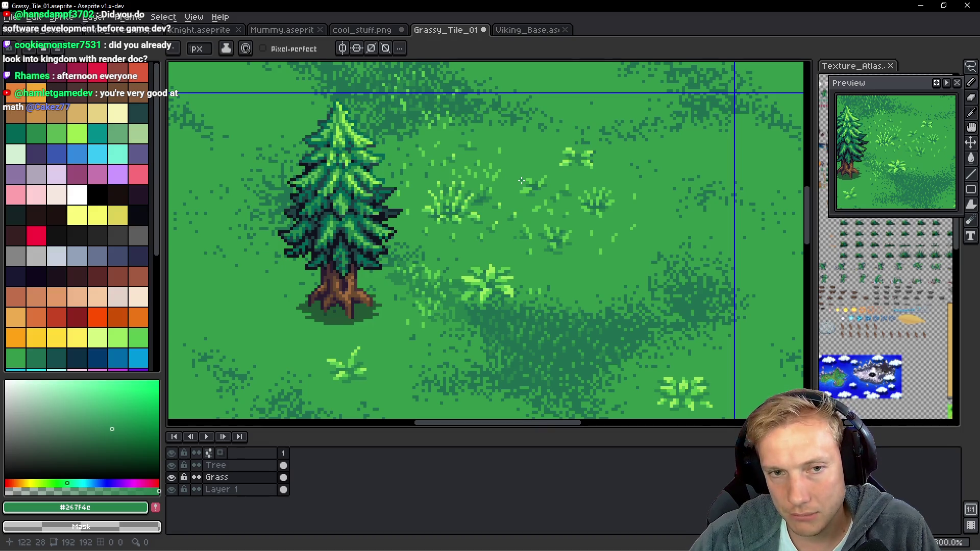
{"action": "scroll", "coordinate": [521, 181], "scroll_direction": "down", "scroll_amount": 6}
{"action": "scroll", "coordinate": [525, 182], "scroll_direction": "up", "scroll_amount": 4}
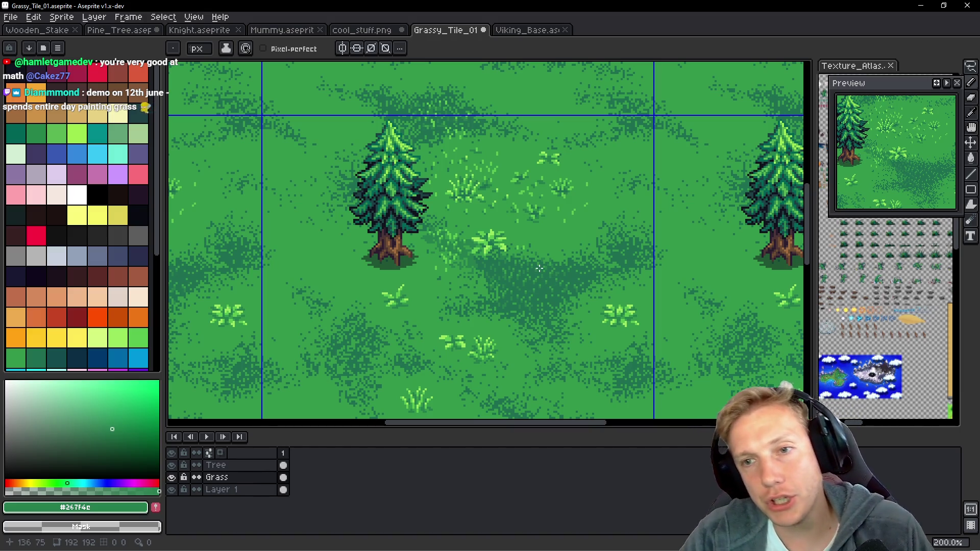
{"action": "scroll", "coordinate": [524, 226], "scroll_direction": "up", "scroll_amount": 5}
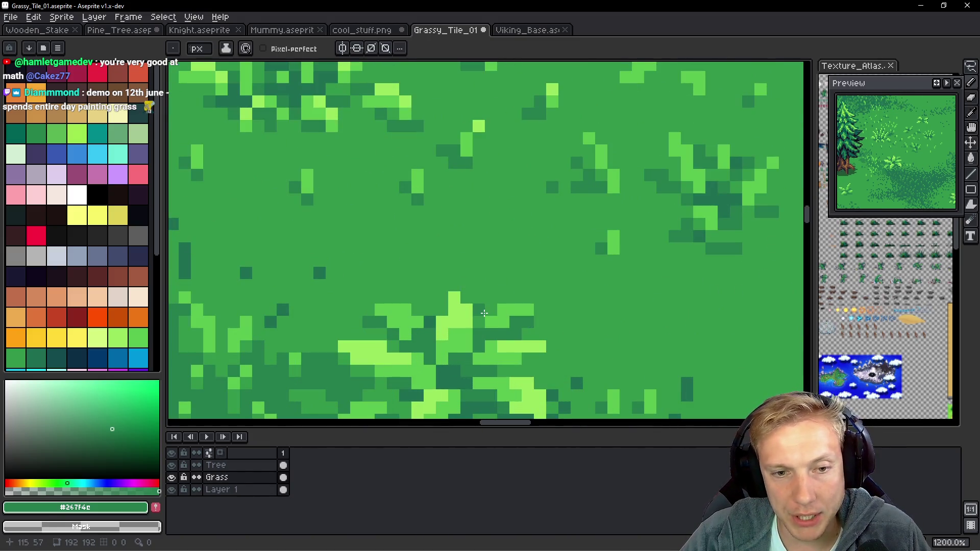
Pencil scattered dark grass pixels and short diagonal strokes into the ground at 2400% zoom.
{"action": "scroll", "coordinate": [480, 310], "scroll_direction": "up", "scroll_amount": 3}
{"action": "left_click_drag", "start_coordinate": [490, 288], "coordinate": [491, 258]}
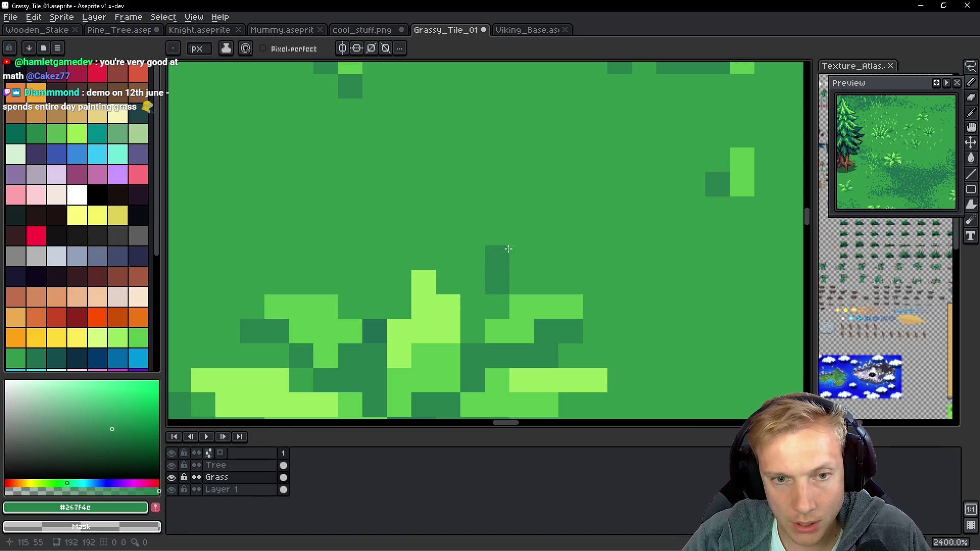
{"action": "left_click_drag", "start_coordinate": [643, 282], "coordinate": [574, 247]}
{"action": "left_click", "coordinate": [574, 247]}
{"action": "mouse_move", "coordinate": [566, 210]}
{"action": "left_mouse_down"}
{"action": "mouse_move", "coordinate": [599, 223]}
{"action": "mouse_move", "coordinate": [602, 166]}
{"action": "mouse_move", "coordinate": [623, 150]}
{"action": "left_mouse_up"}
{"action": "left_click", "coordinate": [620, 262]}
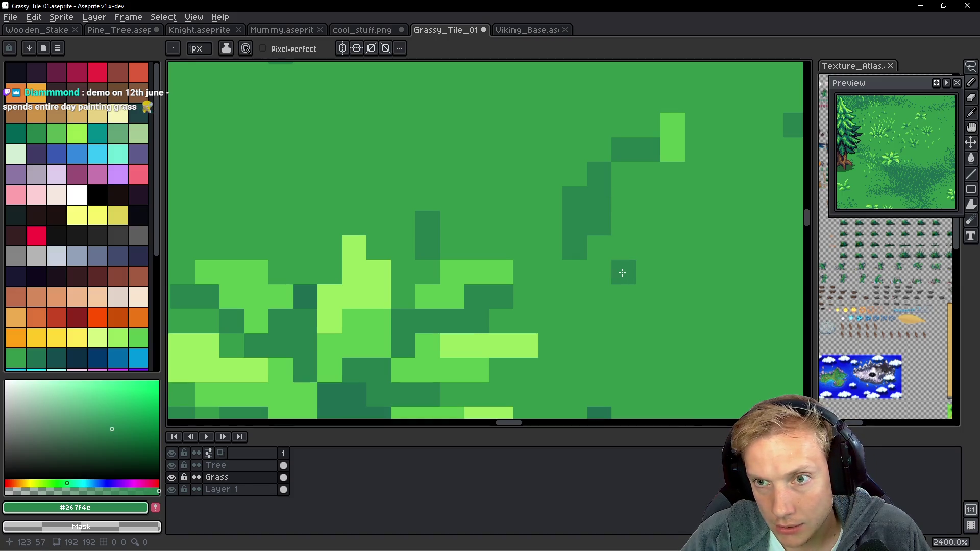
{"action": "mouse_move", "coordinate": [525, 199]}
{"action": "left_mouse_down"}
{"action": "mouse_move", "coordinate": [516, 155]}
{"action": "mouse_move", "coordinate": [471, 81]}
{"action": "left_mouse_up"}
{"action": "mouse_move", "coordinate": [574, 175]}
{"action": "left_mouse_down"}
{"action": "mouse_move", "coordinate": [542, 278]}
{"action": "mouse_move", "coordinate": [551, 208]}
{"action": "mouse_move", "coordinate": [562, 203]}
{"action": "left_mouse_up"}
{"action": "left_click", "coordinate": [494, 328]}
{"action": "scroll", "coordinate": [526, 304], "scroll_direction": "down", "scroll_amount": 1}
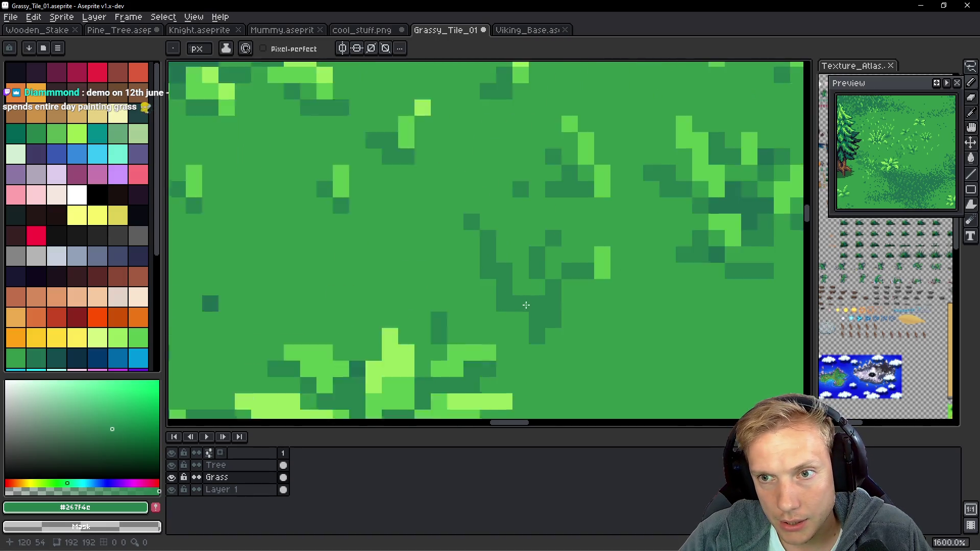
{"action": "scroll", "coordinate": [526, 305], "scroll_direction": "down", "scroll_amount": 7}
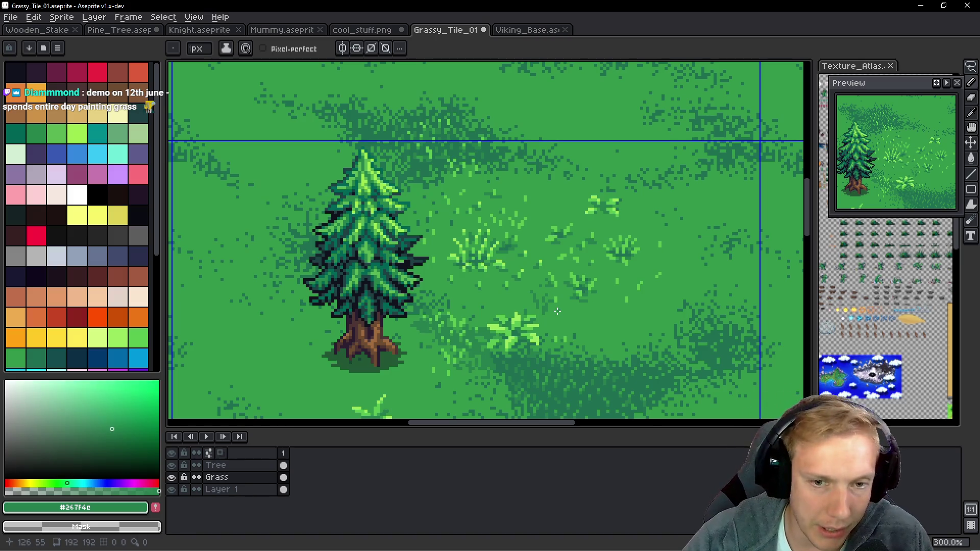
{"action": "scroll", "coordinate": [557, 311], "scroll_direction": "up", "scroll_amount": 6}
Eyedrop #1e6f50 and paint dark-green cells into the shadow, undoing one stray pixel.
{"action": "key", "text": "alt"}
{"action": "left_click", "coordinate": [661, 208], "text": "alt"}
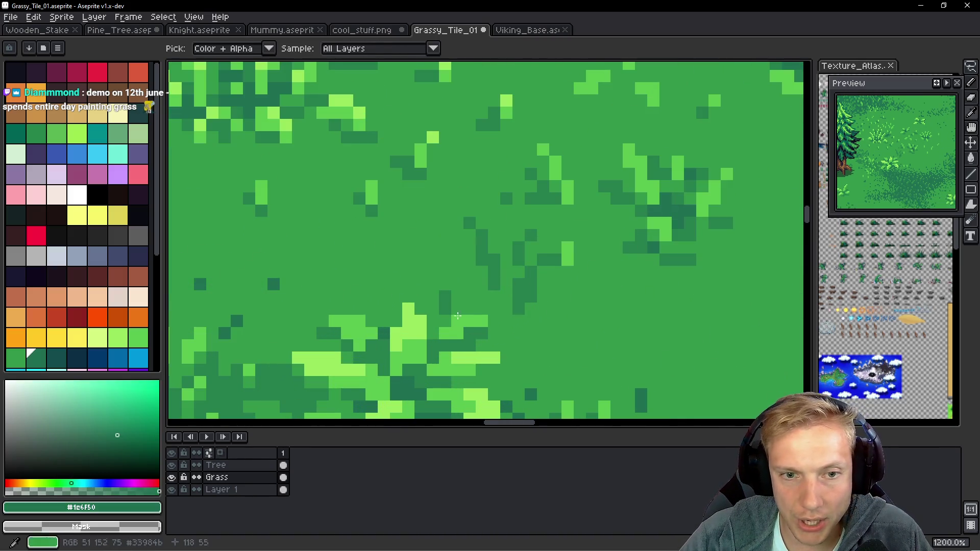
{"action": "scroll", "coordinate": [559, 234], "scroll_direction": "up", "scroll_amount": 2}
{"action": "left_click", "coordinate": [560, 234]}
{"action": "left_click_drag", "start_coordinate": [541, 234], "coordinate": [536, 278]}
{"action": "left_click", "coordinate": [565, 235]}
{"action": "left_click", "coordinate": [516, 308]}
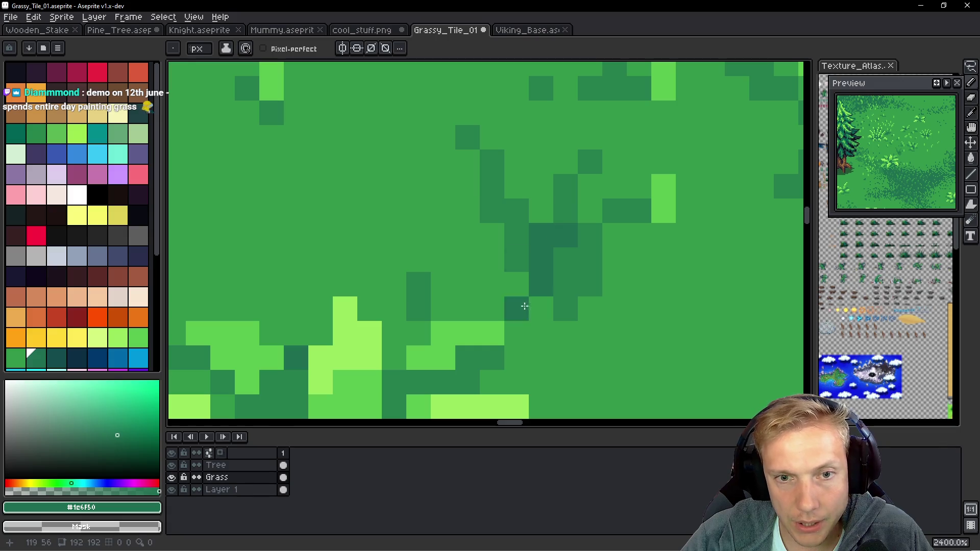
{"action": "key", "text": "ctrl+z"}
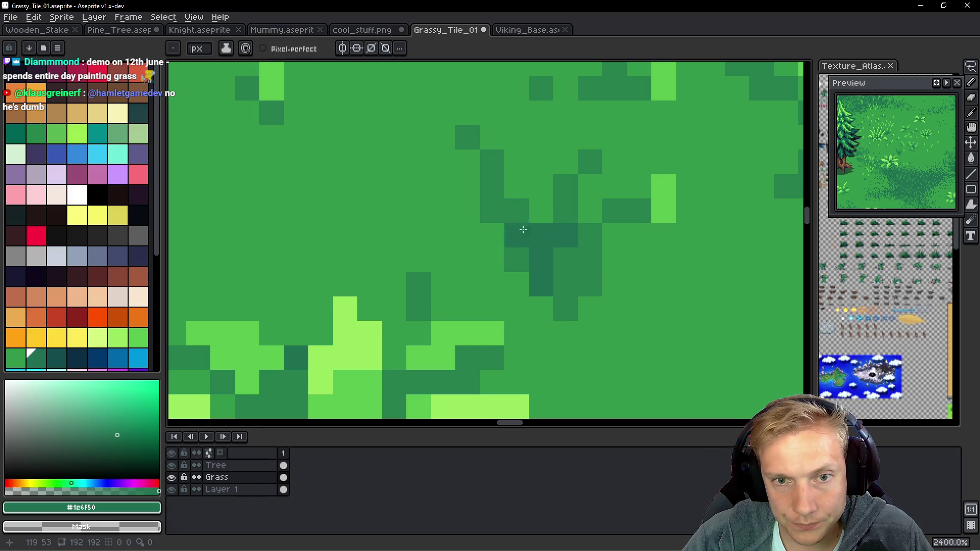
{"action": "mouse_move", "coordinate": [630, 287]}
{"action": "left_mouse_down"}
{"action": "mouse_move", "coordinate": [615, 283]}
{"action": "mouse_move", "coordinate": [619, 256]}
{"action": "mouse_move", "coordinate": [553, 234]}
{"action": "mouse_move", "coordinate": [542, 267]}
{"action": "left_mouse_up"}
{"action": "scroll", "coordinate": [542, 267], "scroll_direction": "down", "scroll_amount": 7}
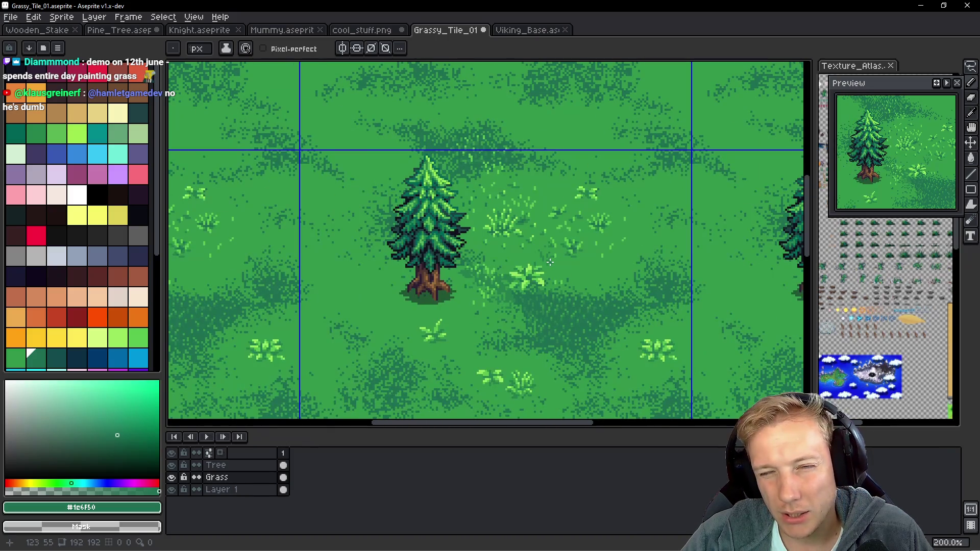
Eyedrop mid-green #267f4c and paint a block of mid-green pixels into the grass.
{"action": "scroll", "coordinate": [550, 262], "scroll_direction": "up", "scroll_amount": 3}
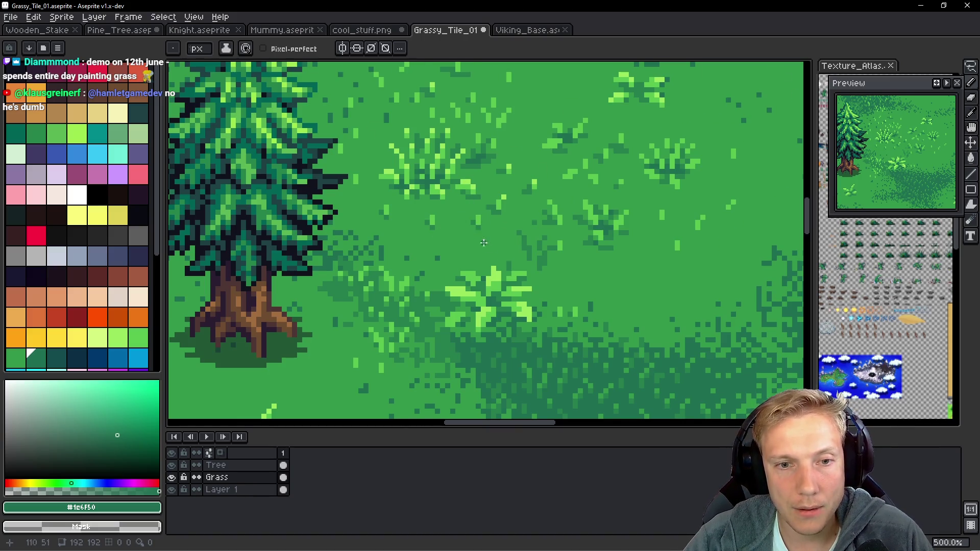
{"action": "scroll", "coordinate": [549, 263], "scroll_direction": "up", "scroll_amount": 6}
{"action": "scroll", "coordinate": [574, 288], "scroll_direction": "down", "scroll_amount": 5}
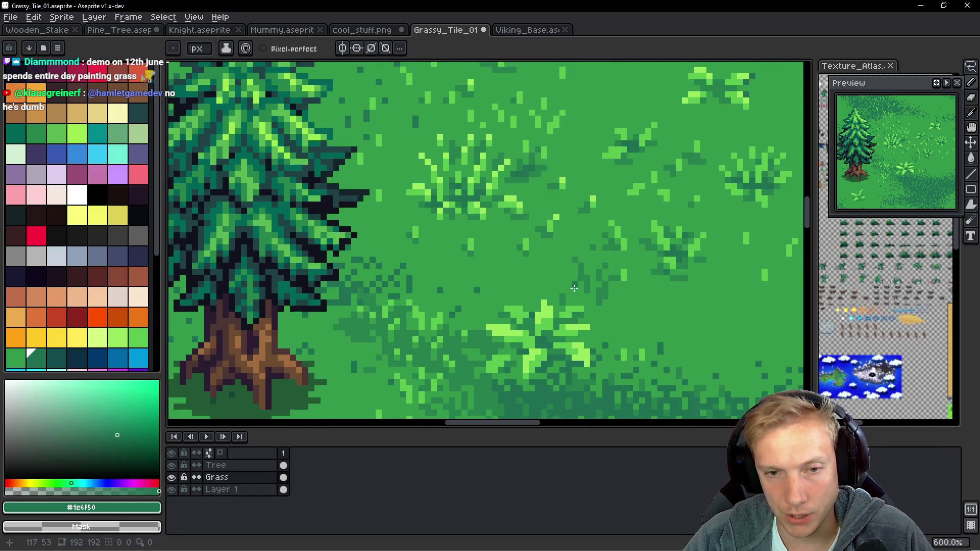
{"action": "scroll", "coordinate": [574, 288], "scroll_direction": "down", "scroll_amount": 4}
{"action": "scroll", "coordinate": [574, 296], "scroll_direction": "up", "scroll_amount": 8}
{"action": "left_click_drag", "start_coordinate": [575, 302], "coordinate": [546, 228]}
{"action": "scroll", "coordinate": [565, 228], "scroll_direction": "down", "scroll_amount": 4}
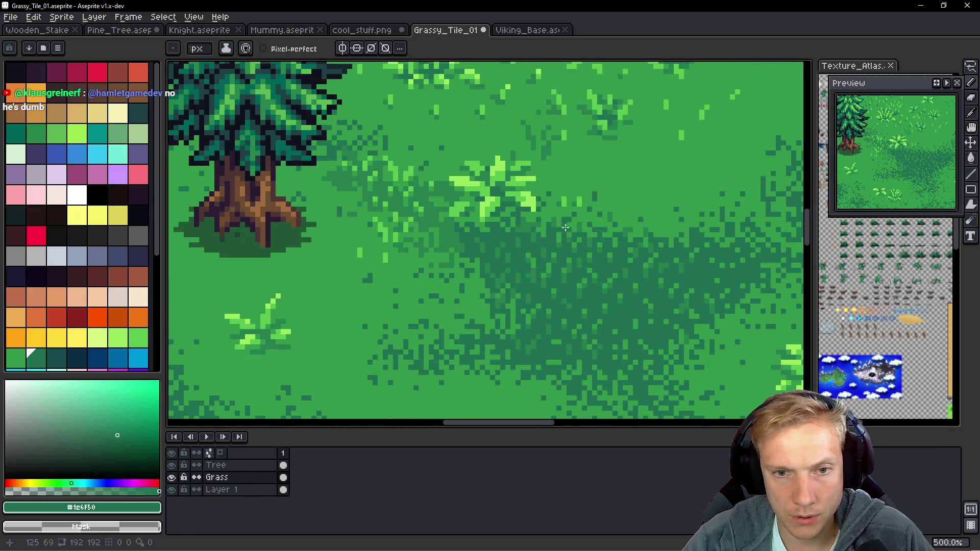
{"action": "scroll", "coordinate": [566, 228], "scroll_direction": "down", "scroll_amount": 1}
{"action": "scroll", "coordinate": [591, 264], "scroll_direction": "up", "scroll_amount": 5}
{"action": "left_click", "coordinate": [554, 241], "text": "alt"}
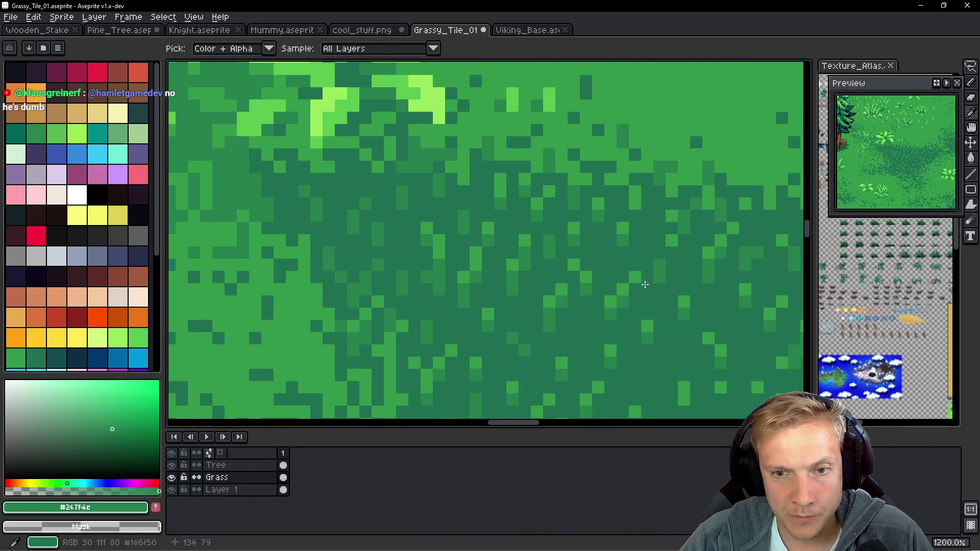
{"action": "scroll", "coordinate": [645, 284], "scroll_direction": "down", "scroll_amount": 6}
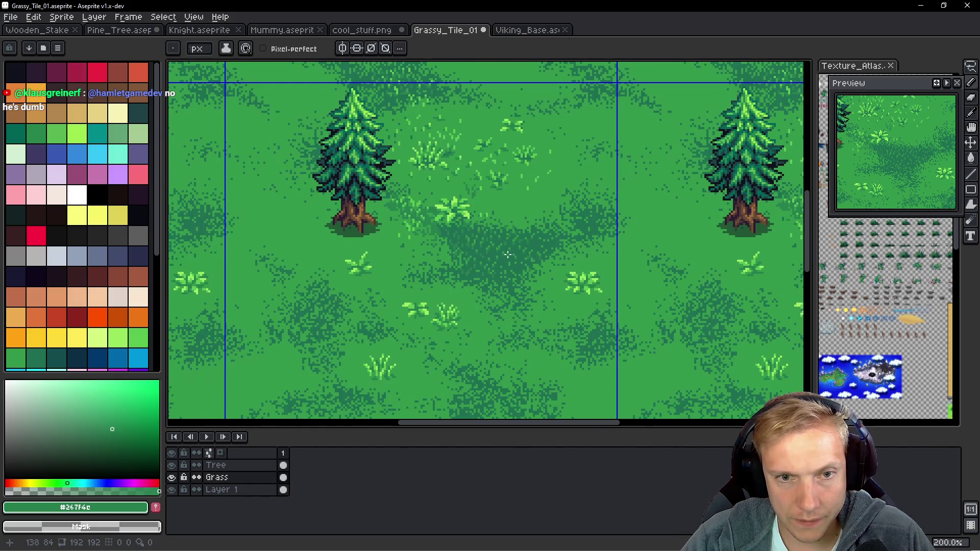
{"action": "scroll", "coordinate": [511, 267], "scroll_direction": "up", "scroll_amount": 10}
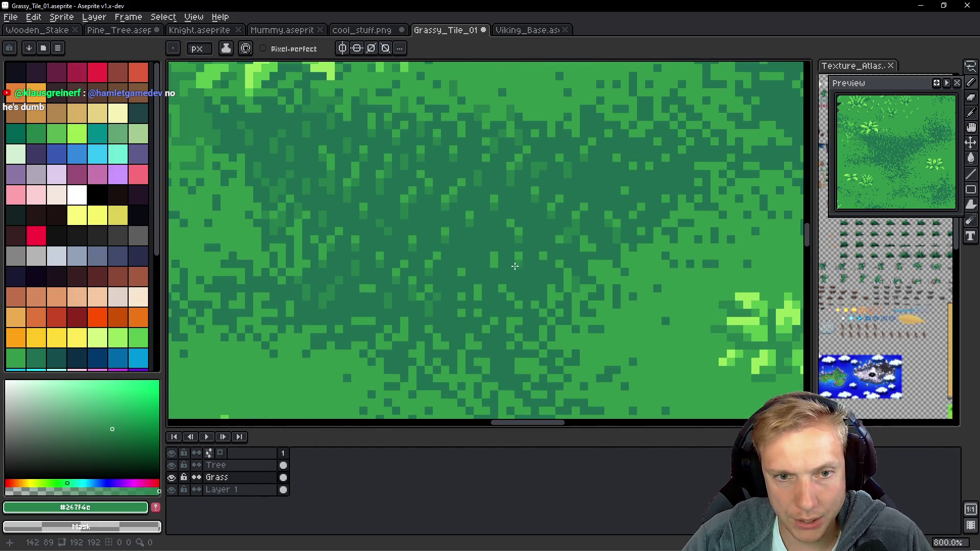
{"action": "mouse_move", "coordinate": [489, 222]}
{"action": "left_mouse_down"}
{"action": "mouse_move", "coordinate": [531, 201]}
{"action": "mouse_move", "coordinate": [546, 168]}
{"action": "mouse_move", "coordinate": [575, 159]}
{"action": "mouse_move", "coordinate": [483, 168]}
{"action": "left_mouse_up"}
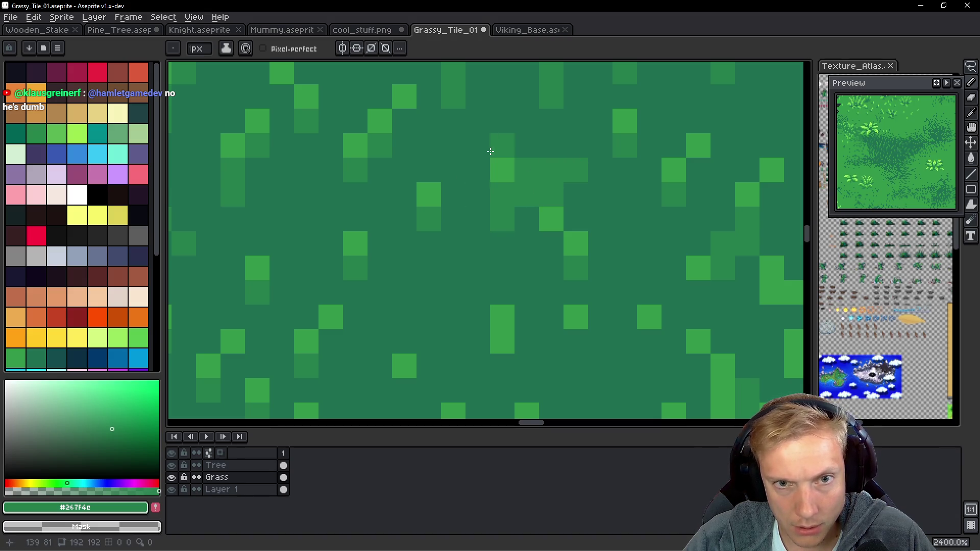
Add dark #1c6f50 pixels and columns of mid-green #267f4c pixels to the ground.
{"action": "left_click", "coordinate": [488, 156], "text": "alt"}
{"action": "left_click", "coordinate": [491, 160]}
{"action": "left_click", "coordinate": [544, 168], "text": "alt"}
{"action": "mouse_move", "coordinate": [459, 197]}
{"action": "left_mouse_down"}
{"action": "mouse_move", "coordinate": [461, 142]}
{"action": "mouse_move", "coordinate": [439, 157]}
{"action": "mouse_move", "coordinate": [423, 102]}
{"action": "left_mouse_up"}
{"action": "scroll", "coordinate": [422, 102], "scroll_direction": "down", "scroll_amount": 5}
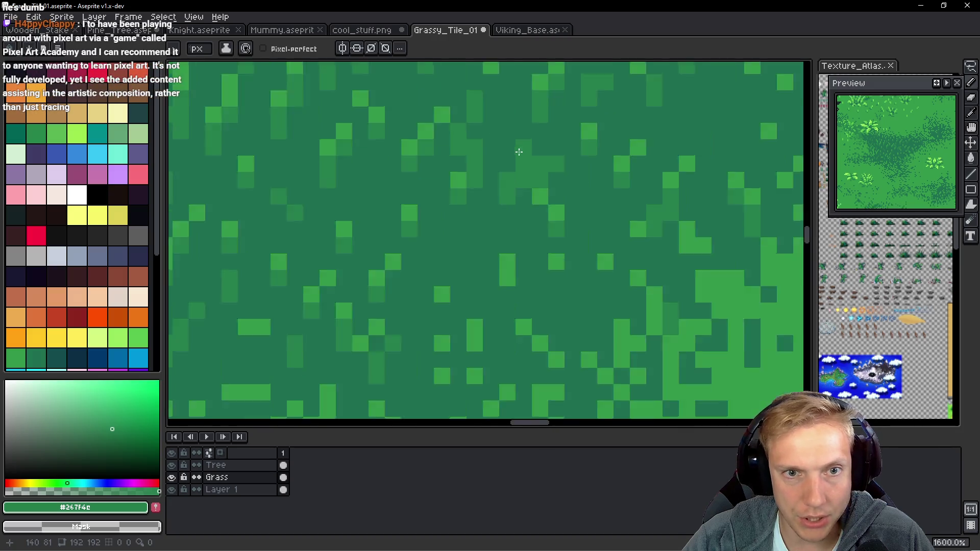
{"action": "scroll", "coordinate": [489, 196], "scroll_direction": "up", "scroll_amount": 5}
{"action": "mouse_move", "coordinate": [490, 195]}
{"action": "left_mouse_down"}
{"action": "mouse_move", "coordinate": [490, 167]}
{"action": "mouse_move", "coordinate": [516, 153]}
{"action": "mouse_move", "coordinate": [510, 186]}
{"action": "mouse_move", "coordinate": [555, 199]}
{"action": "left_mouse_up"}
{"action": "left_click", "coordinate": [555, 199]}
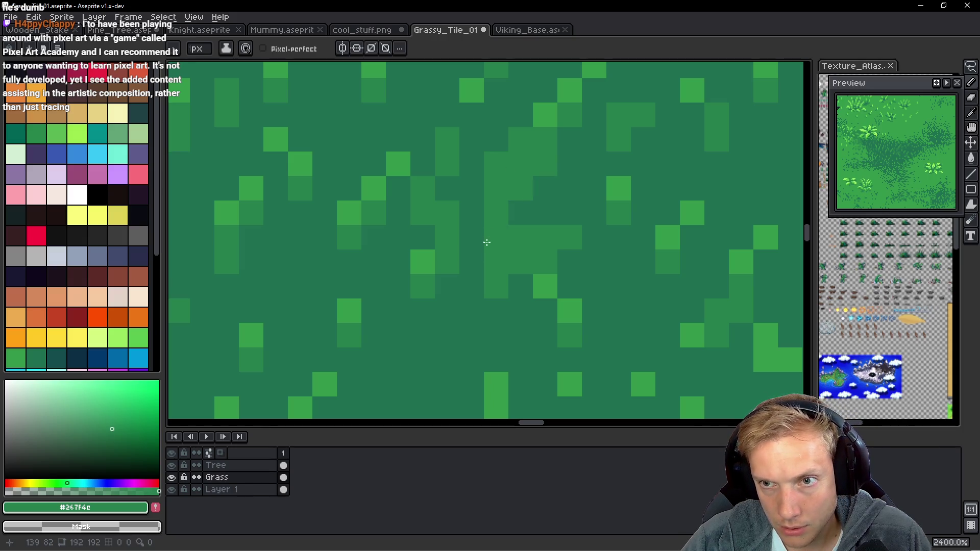
{"action": "scroll", "coordinate": [518, 234], "scroll_direction": "down", "scroll_amount": 3}
{"action": "scroll", "coordinate": [553, 124], "scroll_direction": "up", "scroll_amount": 3}
Dot light-green #33984b and mid-green #267f4c pixels into the mottled ground.
{"action": "left_click", "coordinate": [554, 124], "text": "alt"}
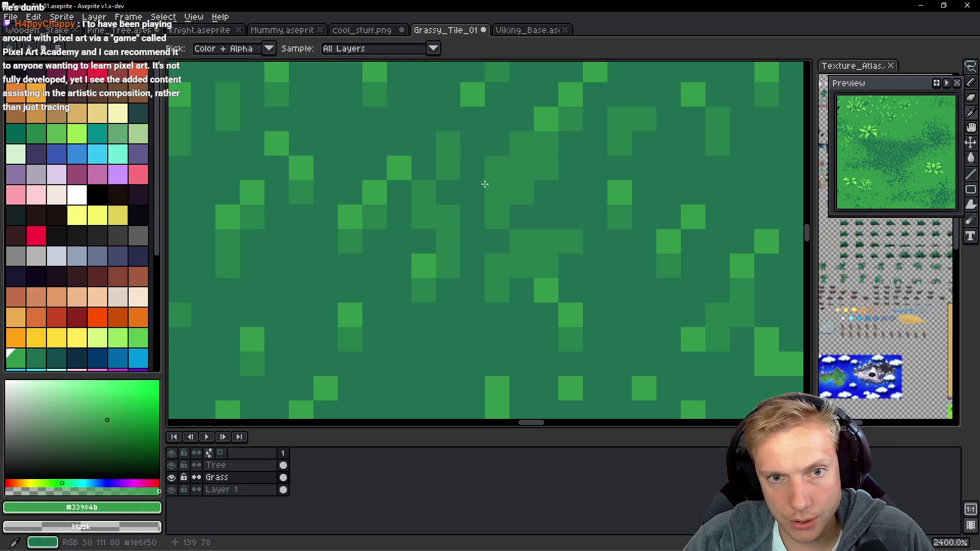
{"action": "left_click_drag", "start_coordinate": [496, 168], "coordinate": [521, 143]}
{"action": "left_click_drag", "start_coordinate": [546, 242], "coordinate": [564, 234]}
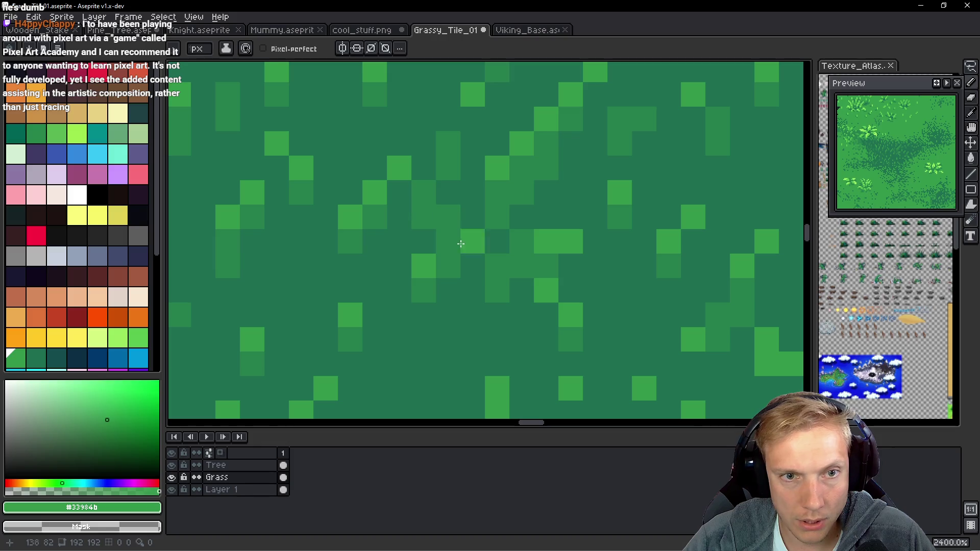
{"action": "left_click", "coordinate": [424, 175], "text": "alt"}
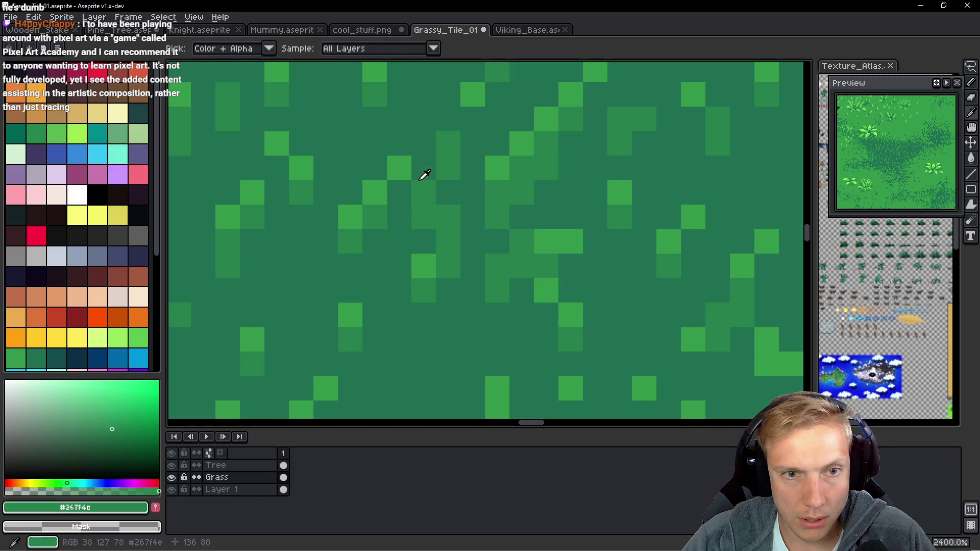
{"action": "left_click", "coordinate": [446, 186], "text": "alt"}
{"action": "left_click_drag", "start_coordinate": [446, 185], "coordinate": [403, 129]}
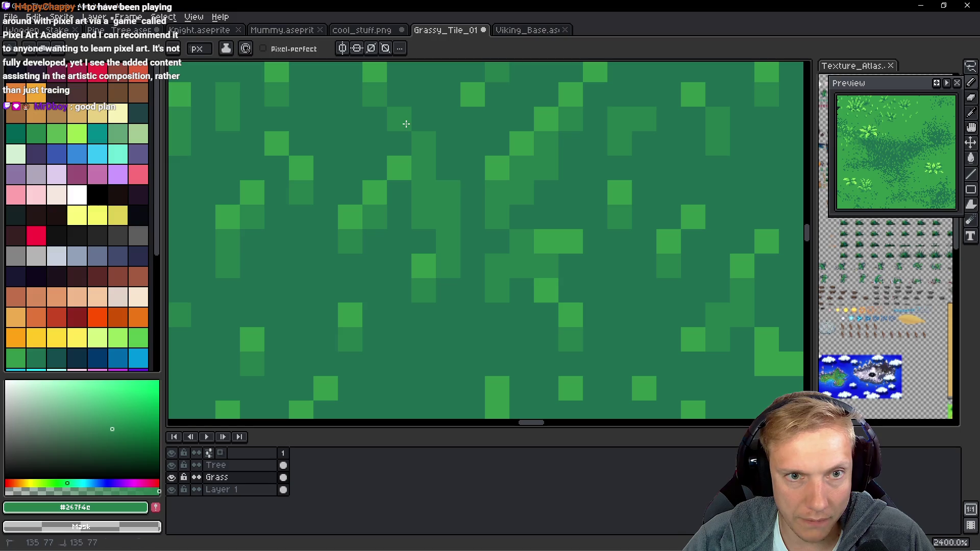
{"action": "scroll", "coordinate": [403, 129], "scroll_direction": "up", "scroll_amount": 2}
{"action": "left_click", "coordinate": [379, 167], "text": "alt"}
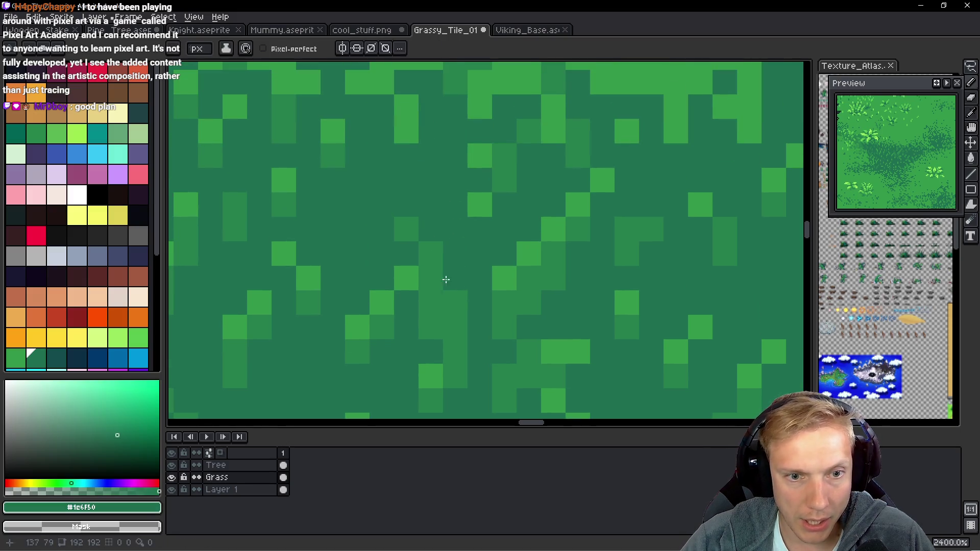
{"action": "left_click", "coordinate": [391, 302], "text": "alt"}
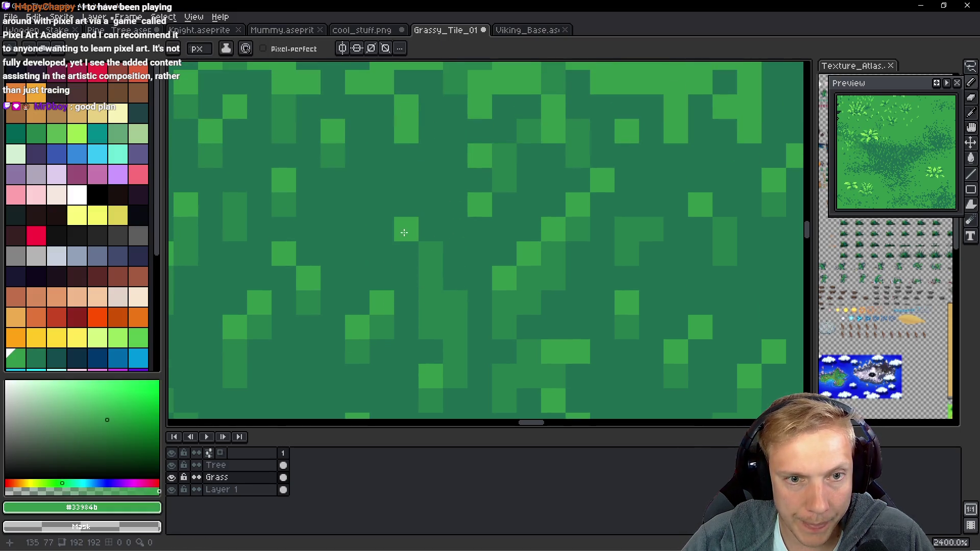
{"action": "left_click", "coordinate": [430, 254]}
{"action": "left_click", "coordinate": [455, 303]}
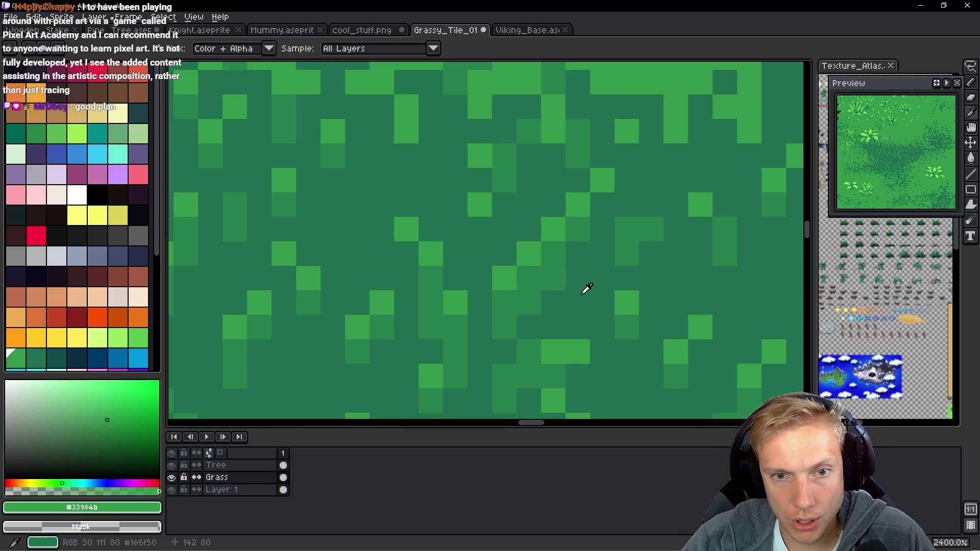
Paint a short column of dark #1c6f50 pixels and a column of mid-green #267f4c.
{"action": "left_click", "coordinate": [583, 270], "text": "alt"}
{"action": "left_click", "coordinate": [602, 180]}
{"action": "left_click_drag", "start_coordinate": [552, 229], "coordinate": [551, 280]}
{"action": "left_click", "coordinate": [531, 303]}
{"action": "left_click", "coordinate": [530, 278]}
{"action": "left_click", "coordinate": [535, 272], "text": "alt"}
{"action": "mouse_move", "coordinate": [551, 247]}
{"action": "left_mouse_down"}
{"action": "mouse_move", "coordinate": [555, 206]}
{"action": "mouse_move", "coordinate": [573, 189]}
{"action": "left_mouse_up"}
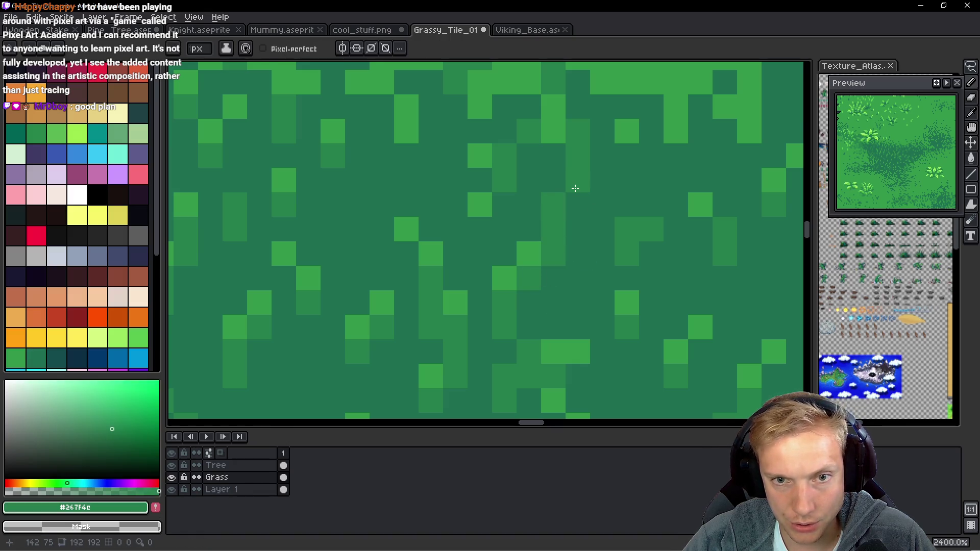
Lighten one pixel with #33984b and resample the mid and light grass greens.
{"action": "left_click", "coordinate": [573, 159], "text": "alt"}
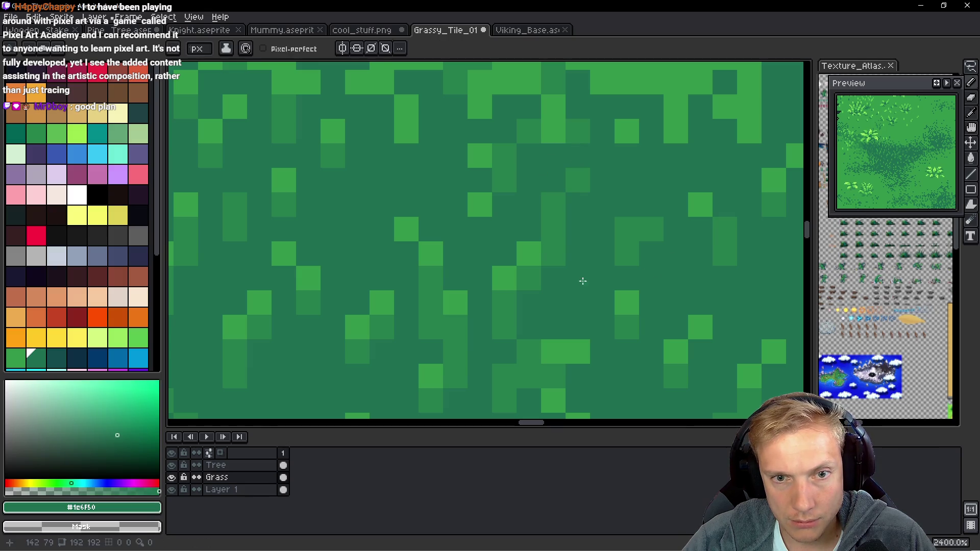
{"action": "left_click", "coordinate": [529, 243], "text": "alt"}
{"action": "left_click", "coordinate": [529, 327]}
{"action": "left_click", "coordinate": [501, 281], "text": "alt"}
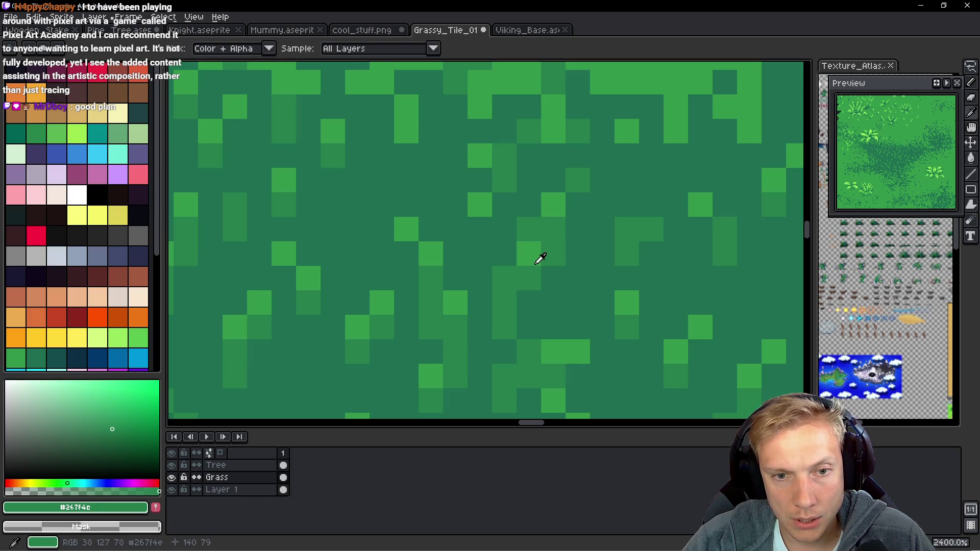
{"action": "left_click", "coordinate": [528, 238], "text": "alt"}
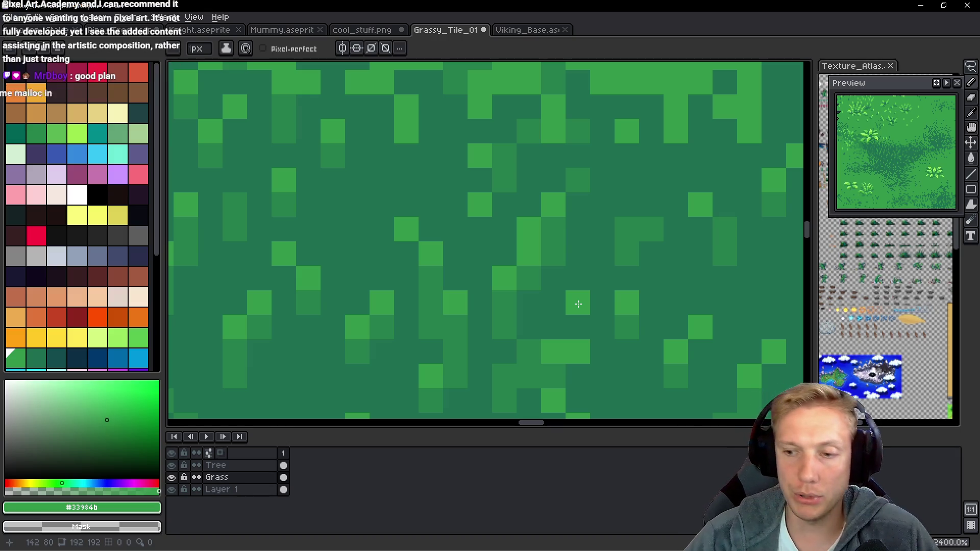
{"action": "scroll", "coordinate": [578, 303], "scroll_direction": "down", "scroll_amount": 9}
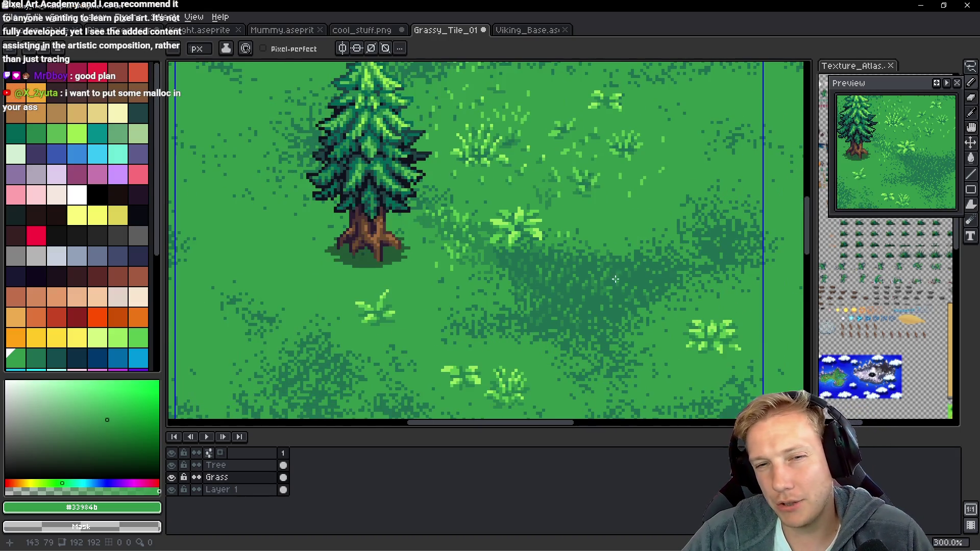
At 2400%, sample mid-green #267f4c and place dark and medium green pixels into the shading.
{"action": "scroll", "coordinate": [627, 287], "scroll_direction": "up", "scroll_amount": 2}
{"action": "scroll", "coordinate": [627, 288], "scroll_direction": "up", "scroll_amount": 6}
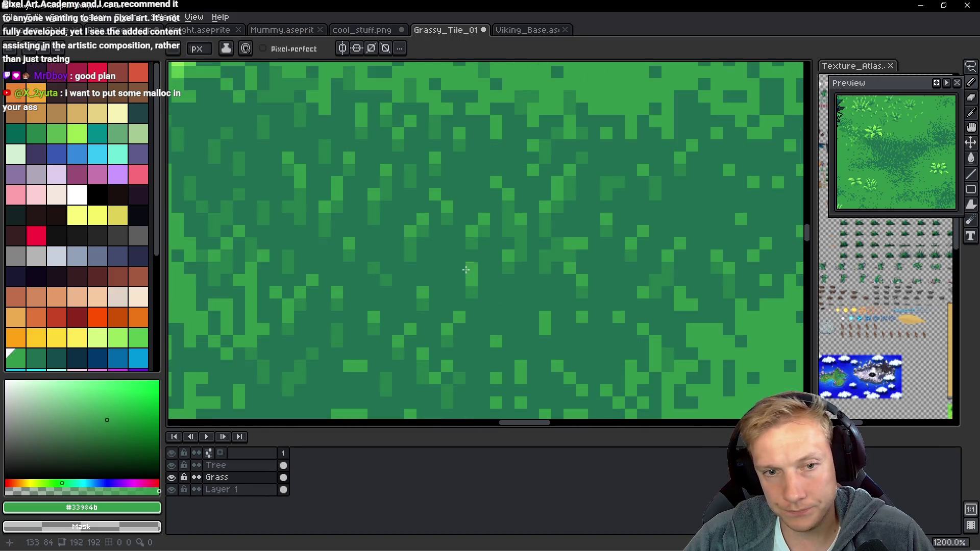
{"action": "left_click", "coordinate": [565, 207], "text": "alt"}
{"action": "left_click", "coordinate": [549, 288]}
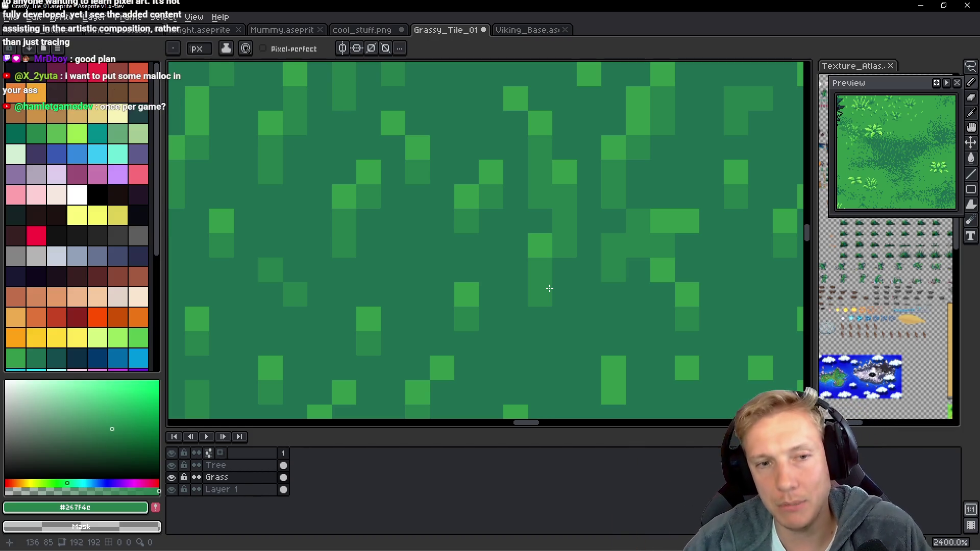
{"action": "left_click", "coordinate": [550, 289]}
{"action": "right_click", "coordinate": [570, 262]}
Repaint a few more ground pixels in dark and medium green, then zoom back out.
{"action": "left_click_drag", "start_coordinate": [570, 262], "coordinate": [594, 227]}
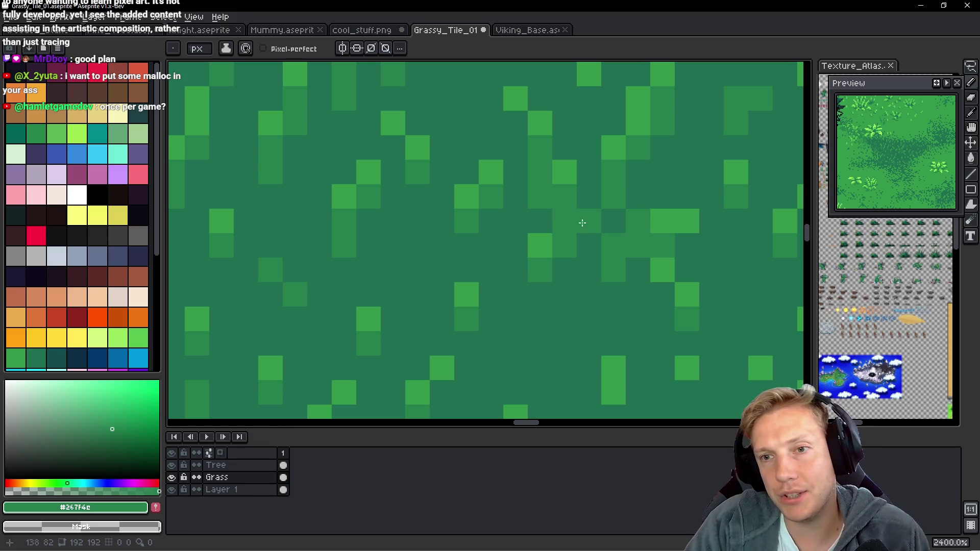
{"action": "left_click", "coordinate": [582, 223]}
{"action": "right_click", "coordinate": [448, 235]}
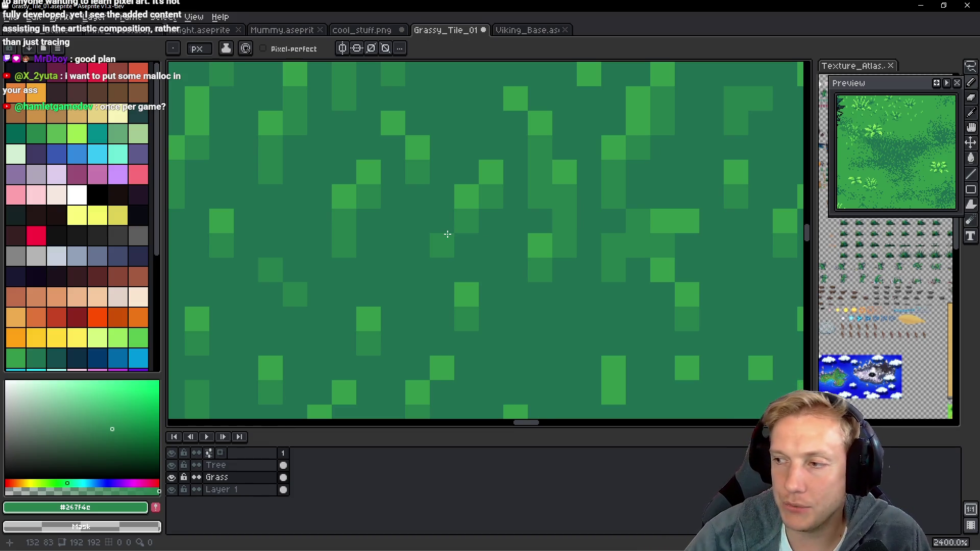
{"action": "left_click", "coordinate": [447, 234]}
{"action": "right_click", "coordinate": [474, 175]}
{"action": "left_click", "coordinate": [483, 166]}
{"action": "scroll", "coordinate": [477, 204], "scroll_direction": "down", "scroll_amount": 8}
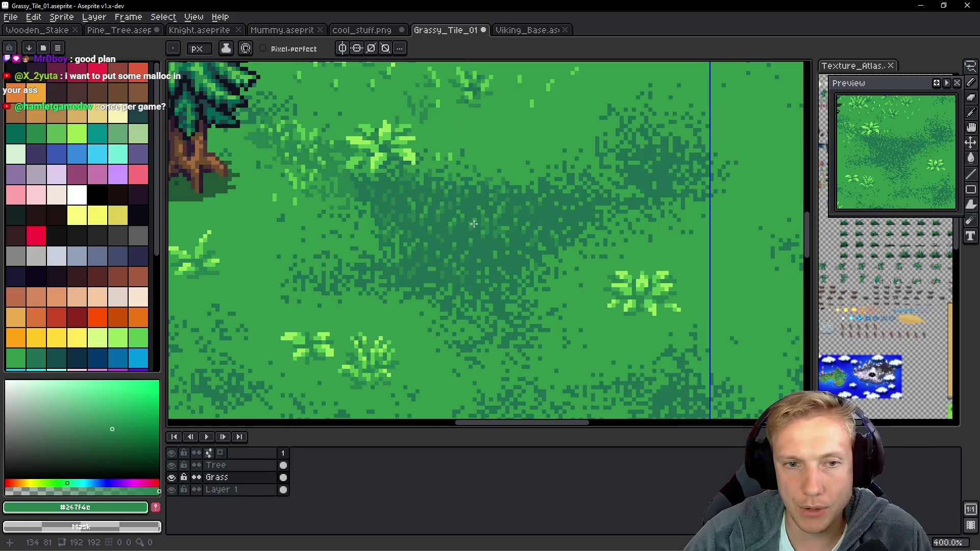
{"action": "scroll", "coordinate": [474, 224], "scroll_direction": "down", "scroll_amount": 1}
Run the game to check the grass tile in the forest clearing, then exit it.
{"action": "key", "text": "alt+Tab"}
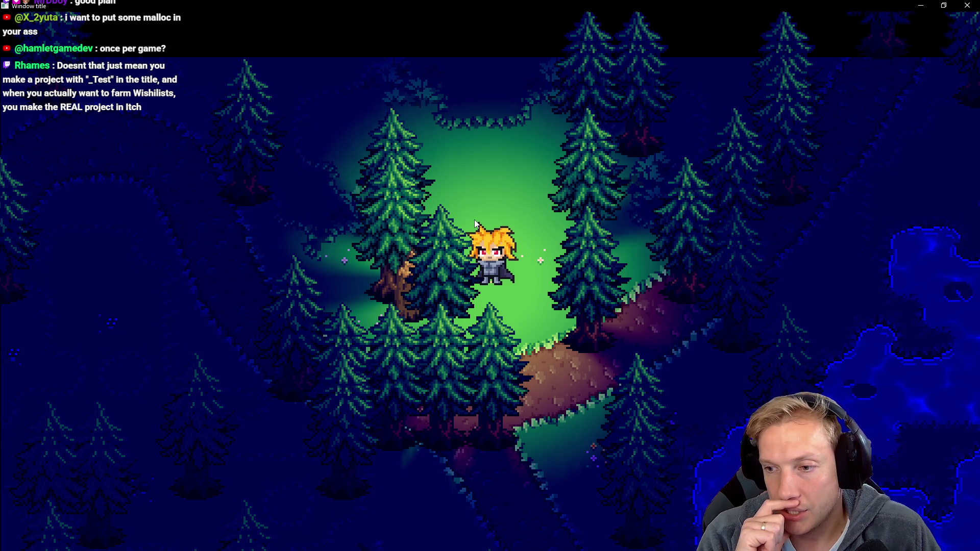
{"action": "key", "text": "Escape"}
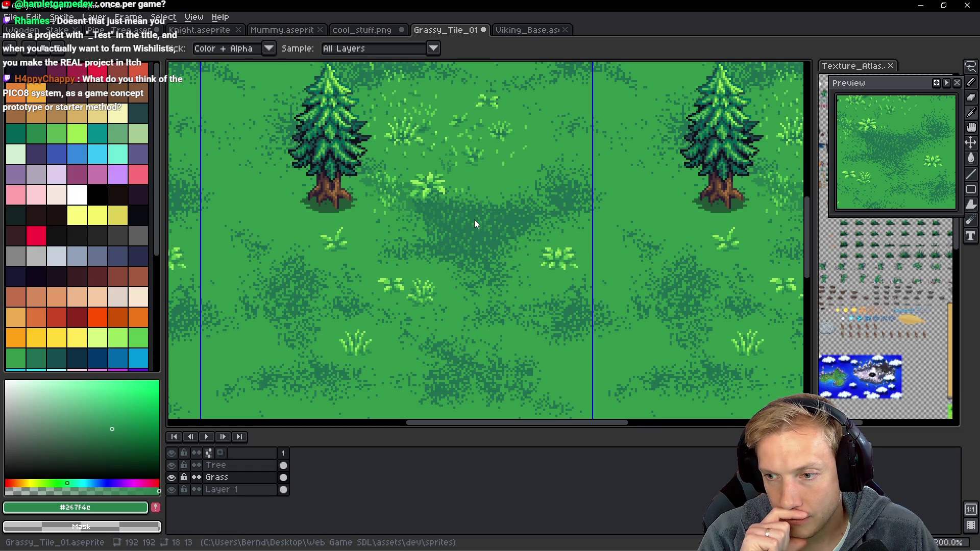
Select the Pencil tool (B) to resume drawing on Grassy_Tile_01.
{"action": "key", "text": "b"}
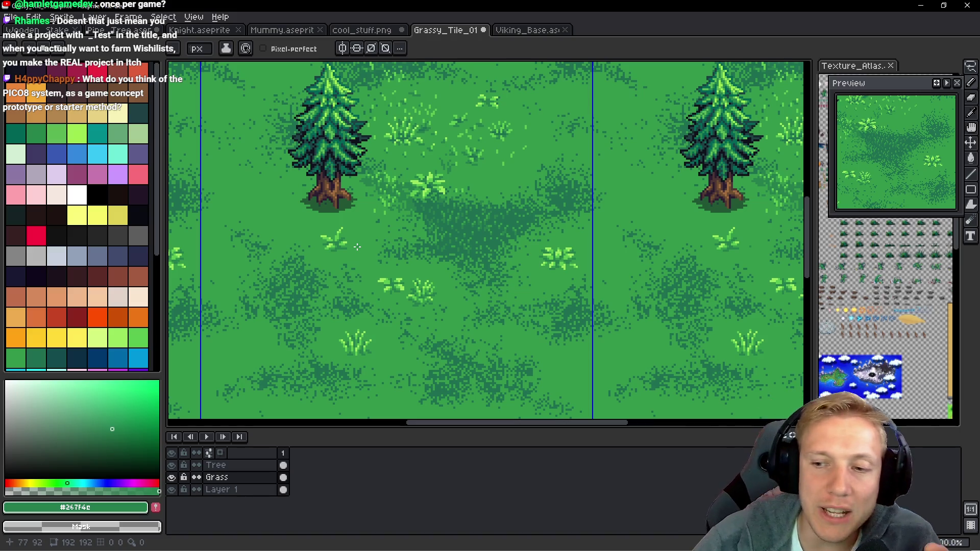
Paint a lighter 3x2 block into the dark patch and darken two stray light pixels.
{"action": "scroll", "coordinate": [367, 239], "scroll_direction": "up", "scroll_amount": 8}
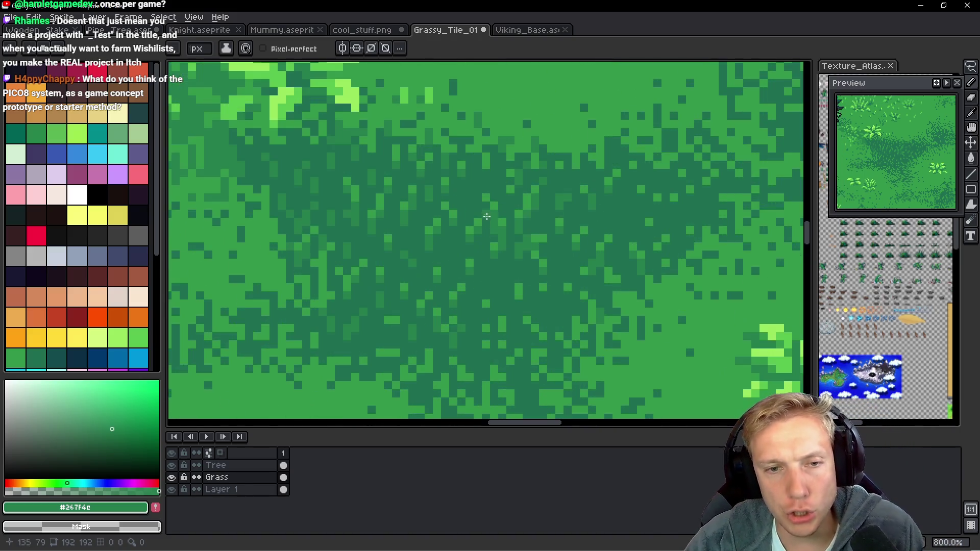
{"action": "scroll", "coordinate": [535, 207], "scroll_direction": "down", "scroll_amount": 3}
{"action": "scroll", "coordinate": [439, 192], "scroll_direction": "up", "scroll_amount": 5}
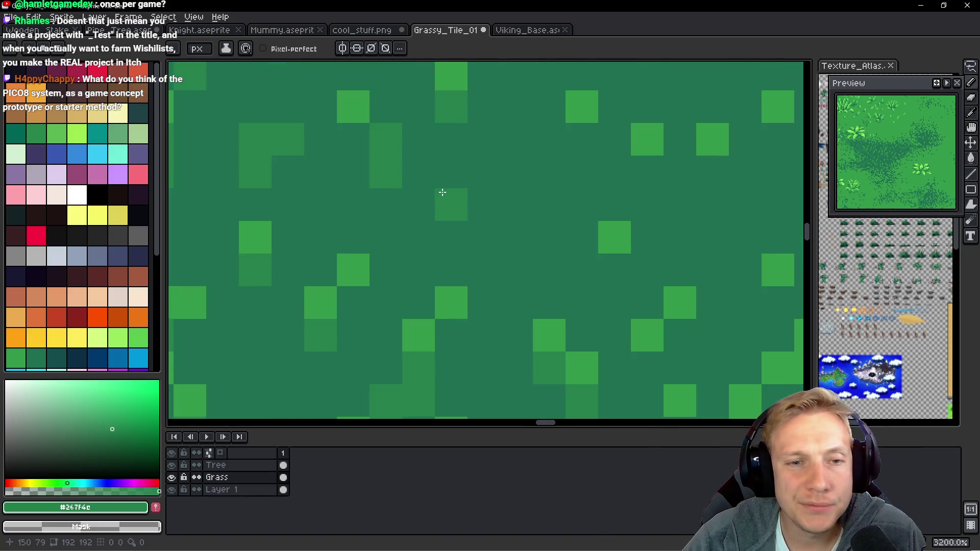
{"action": "mouse_move", "coordinate": [549, 237]}
{"action": "left_mouse_down"}
{"action": "mouse_move", "coordinate": [557, 267]}
{"action": "mouse_move", "coordinate": [611, 263]}
{"action": "mouse_move", "coordinate": [520, 228]}
{"action": "left_mouse_up"}
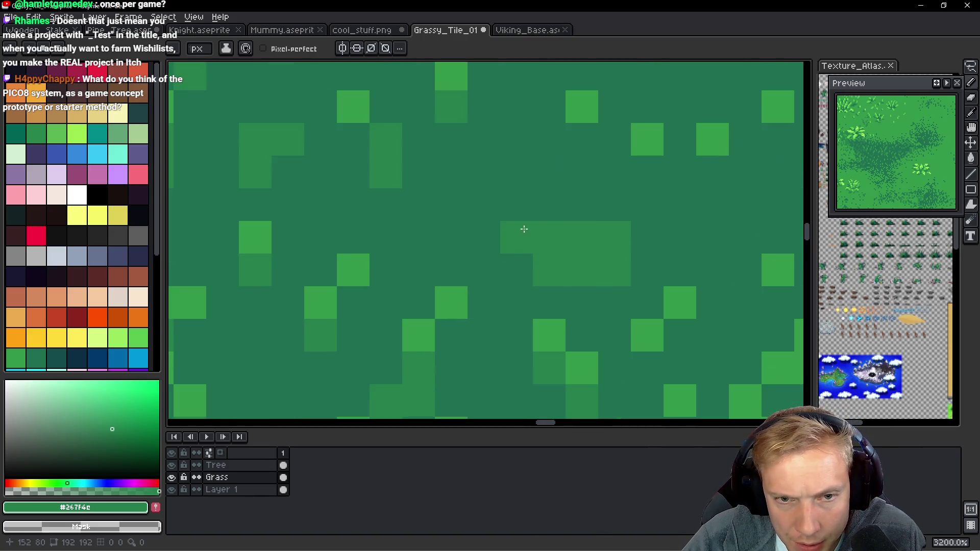
{"action": "left_click", "coordinate": [642, 294]}
{"action": "left_click", "coordinate": [680, 303]}
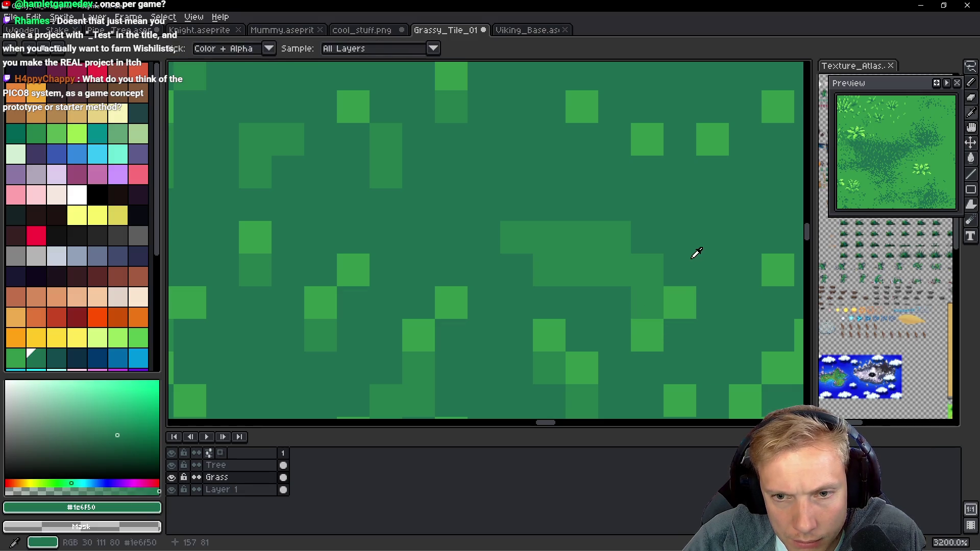
{"action": "left_click", "coordinate": [645, 341]}
Lighten more cells of the shading with medium-green strokes, then zoom out.
{"action": "key", "text": "b"}
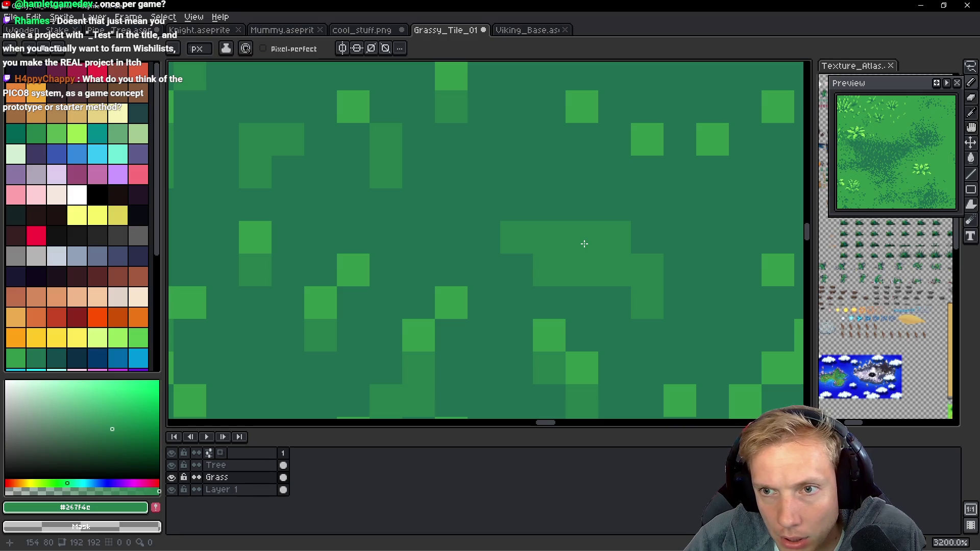
{"action": "scroll", "coordinate": [439, 227], "scroll_direction": "up", "scroll_amount": 1}
{"action": "mouse_move", "coordinate": [505, 192]}
{"action": "left_mouse_down"}
{"action": "mouse_move", "coordinate": [519, 190]}
{"action": "mouse_move", "coordinate": [544, 123]}
{"action": "mouse_move", "coordinate": [542, 187]}
{"action": "left_mouse_up"}
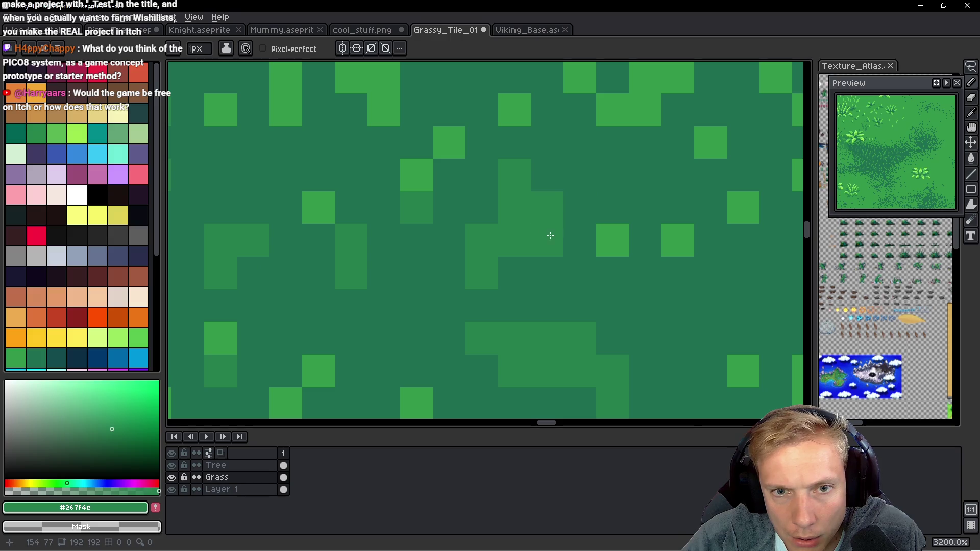
{"action": "left_click_drag", "start_coordinate": [450, 247], "coordinate": [451, 267]}
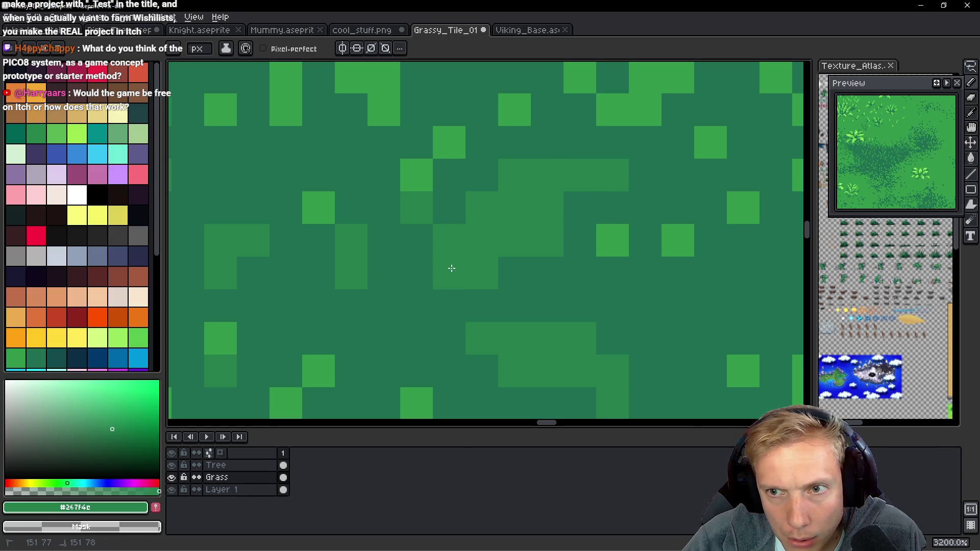
{"action": "scroll", "coordinate": [354, 277], "scroll_direction": "down", "scroll_amount": 3}
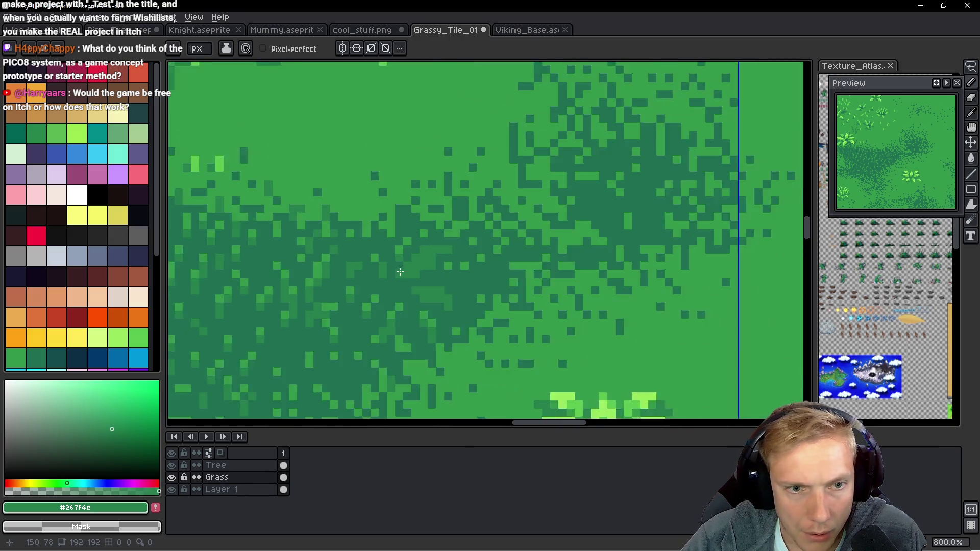
{"action": "scroll", "coordinate": [354, 278], "scroll_direction": "up", "scroll_amount": 3}
{"action": "left_click_drag", "start_coordinate": [365, 263], "coordinate": [355, 241]}
{"action": "mouse_move", "coordinate": [294, 198]}
{"action": "left_mouse_down"}
{"action": "mouse_move", "coordinate": [246, 170]}
{"action": "mouse_move", "coordinate": [292, 174]}
{"action": "left_mouse_up"}
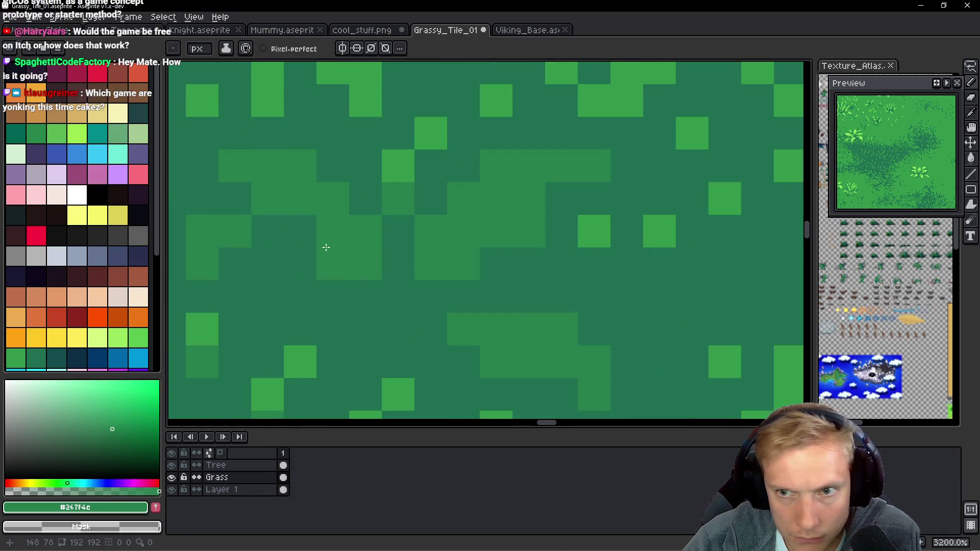
{"action": "scroll", "coordinate": [322, 257], "scroll_direction": "down", "scroll_amount": 8}
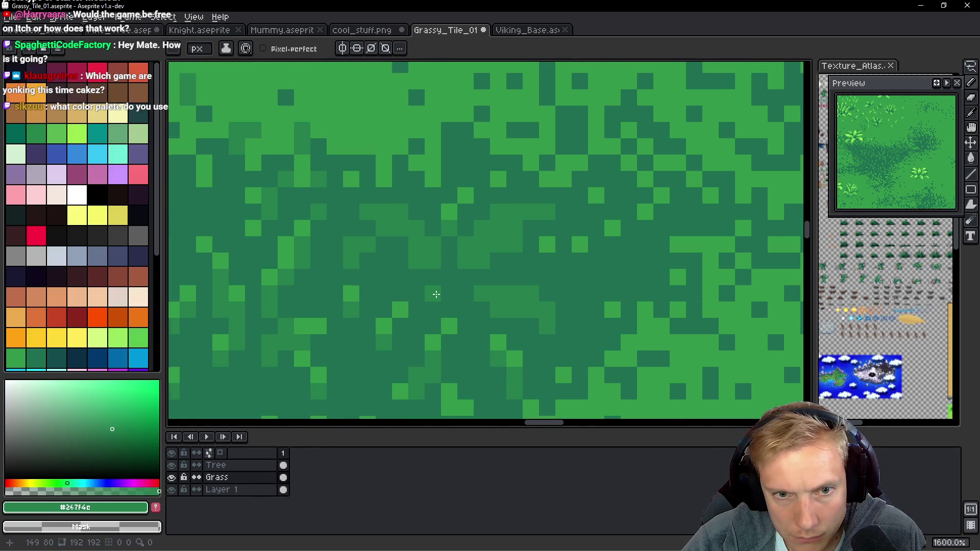
{"action": "scroll", "coordinate": [456, 291], "scroll_direction": "down", "scroll_amount": 2}
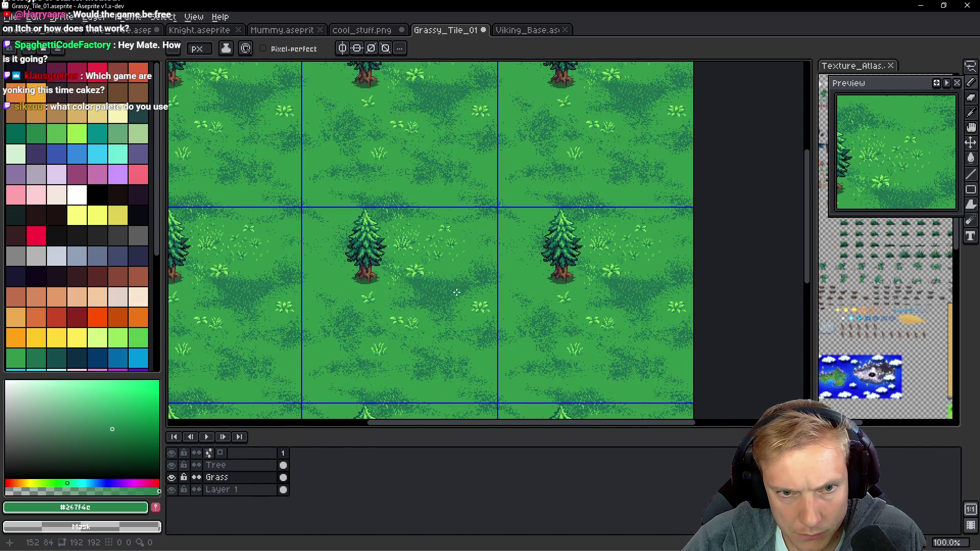
Paint a darker #1c6f50 stroke and a few mid-green #267f4c pixels into the ground.
{"action": "scroll", "coordinate": [459, 312], "scroll_direction": "up", "scroll_amount": 6}
{"action": "scroll", "coordinate": [437, 359], "scroll_direction": "up", "scroll_amount": 4}
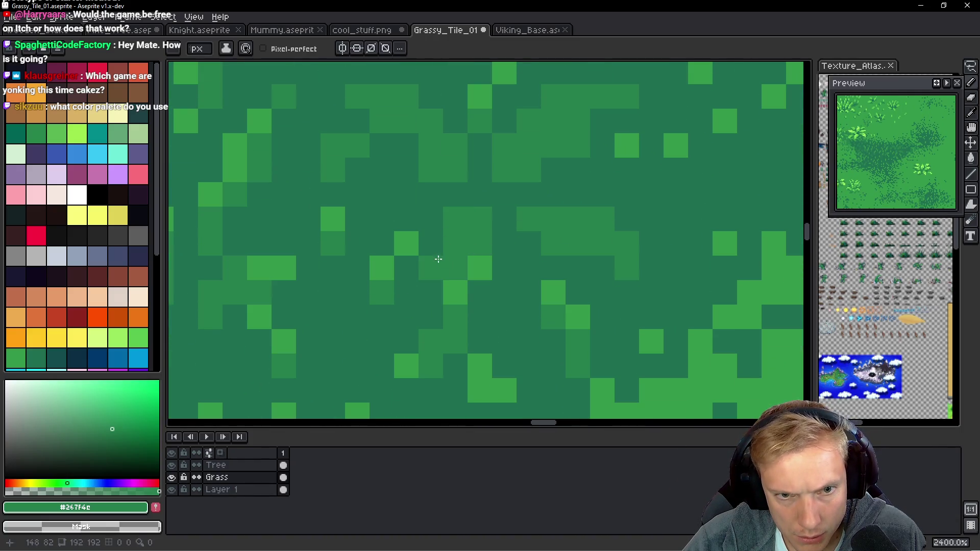
{"action": "left_click", "coordinate": [488, 273], "text": "alt"}
{"action": "mouse_move", "coordinate": [455, 268]}
{"action": "left_mouse_down"}
{"action": "mouse_move", "coordinate": [453, 321]}
{"action": "mouse_move", "coordinate": [430, 342]}
{"action": "left_mouse_up"}
{"action": "left_click", "coordinate": [467, 235], "text": "alt"}
{"action": "left_click", "coordinate": [452, 269]}
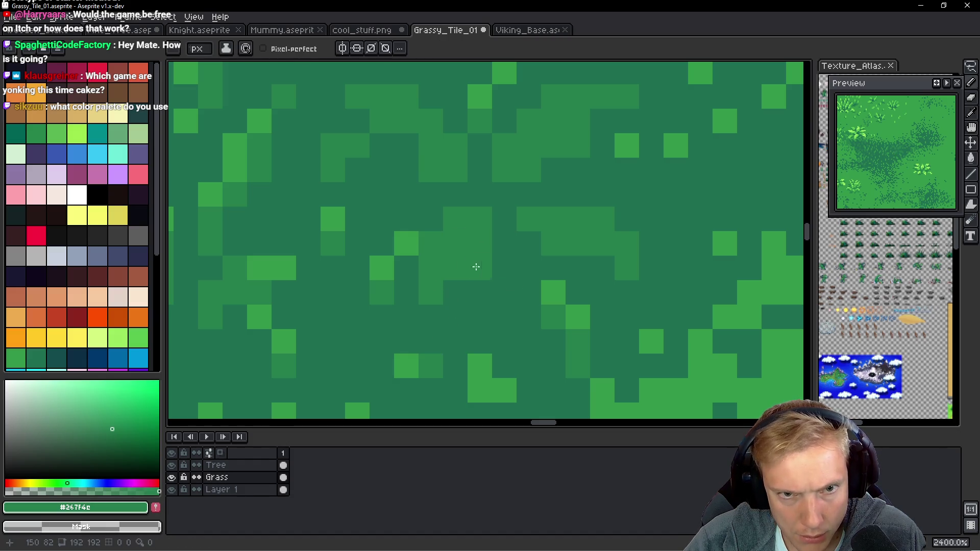
{"action": "left_click_drag", "start_coordinate": [400, 214], "coordinate": [359, 219]}
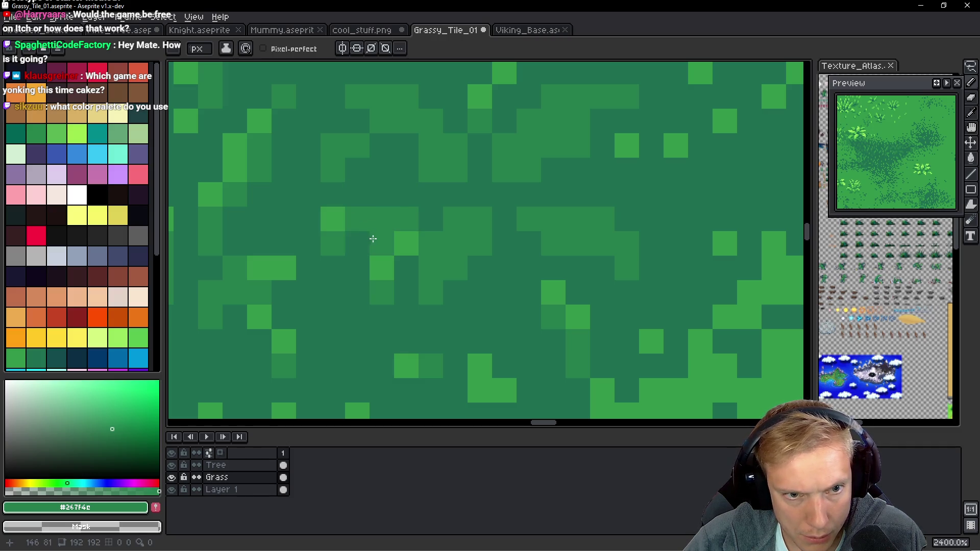
Cover two light pixels with dark #1c6f50 and resample the greens from the canvas.
{"action": "left_click", "coordinate": [331, 218], "text": "alt"}
{"action": "left_click", "coordinate": [381, 293]}
{"action": "left_click", "coordinate": [406, 244]}
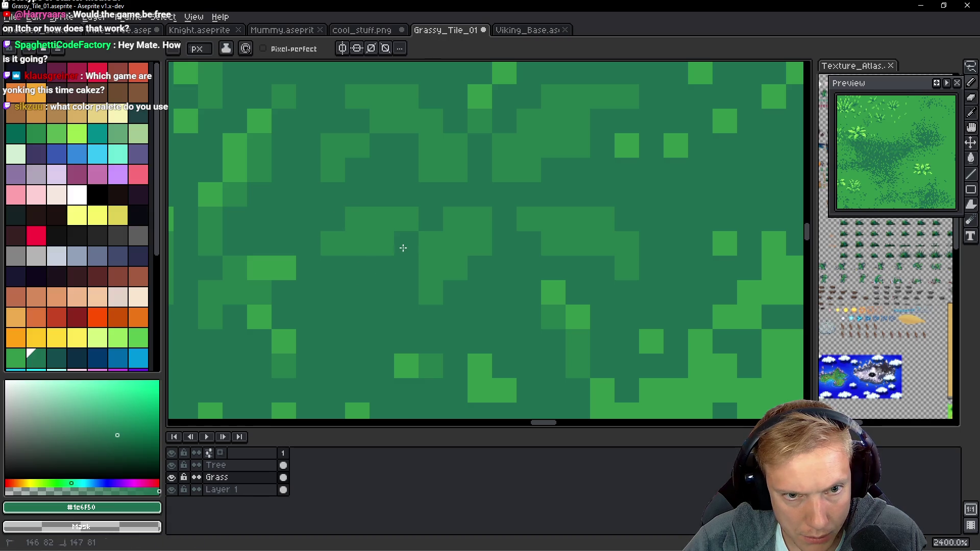
{"action": "left_click", "coordinate": [472, 227], "text": "alt"}
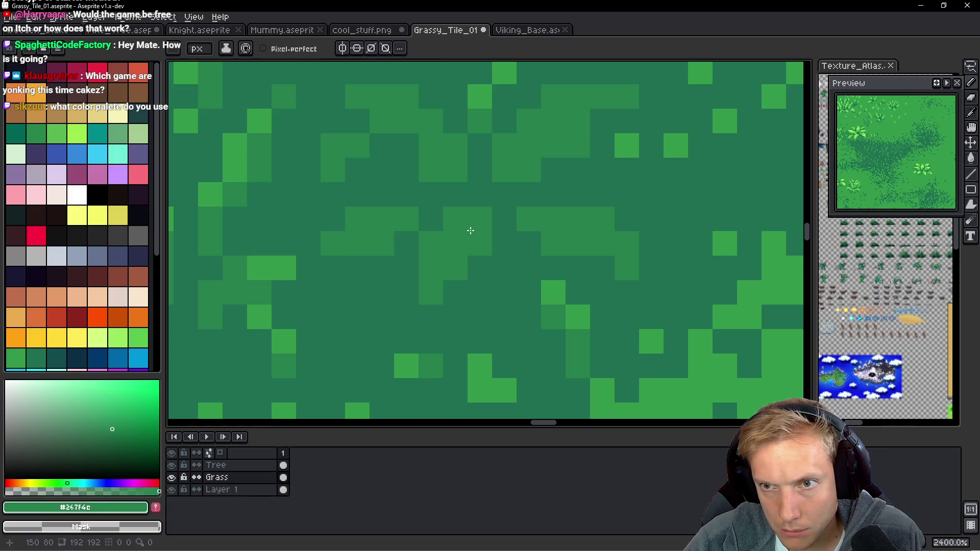
{"action": "scroll", "coordinate": [507, 221], "scroll_direction": "down", "scroll_amount": 3}
{"action": "left_click", "coordinate": [494, 193], "text": "alt"}
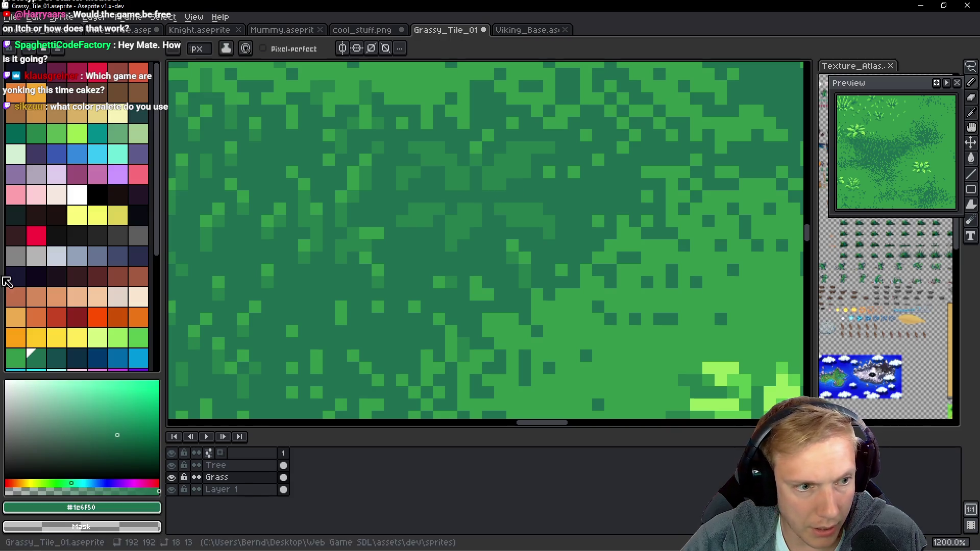
{"action": "scroll", "coordinate": [496, 195], "scroll_direction": "up", "scroll_amount": 5}
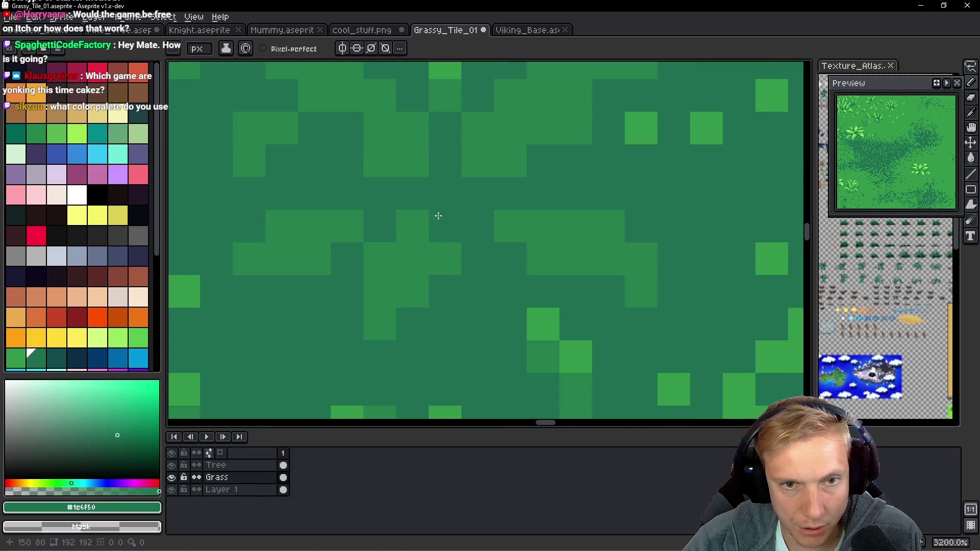
Choose a semi-transparent dark teal and paint a shadow stroke plus a row of shadow pixels.
{"action": "left_click", "coordinate": [57, 358]}
{"action": "left_click_drag", "start_coordinate": [122, 490], "coordinate": [65, 491]}
{"action": "mouse_move", "coordinate": [477, 194]}
{"action": "left_mouse_down"}
{"action": "mouse_move", "coordinate": [512, 192]}
{"action": "mouse_move", "coordinate": [562, 146]}
{"action": "mouse_move", "coordinate": [646, 189]}
{"action": "left_mouse_up"}
{"action": "left_click", "coordinate": [474, 257]}
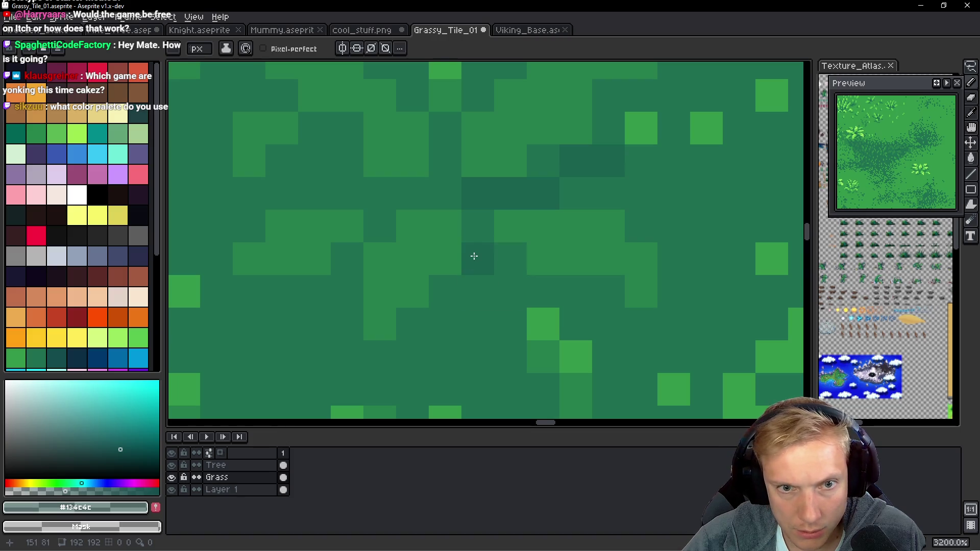
{"action": "left_click", "coordinate": [510, 288]}
{"action": "left_click", "coordinate": [542, 291]}
{"action": "left_click", "coordinate": [479, 293]}
{"action": "left_click", "coordinate": [444, 323]}
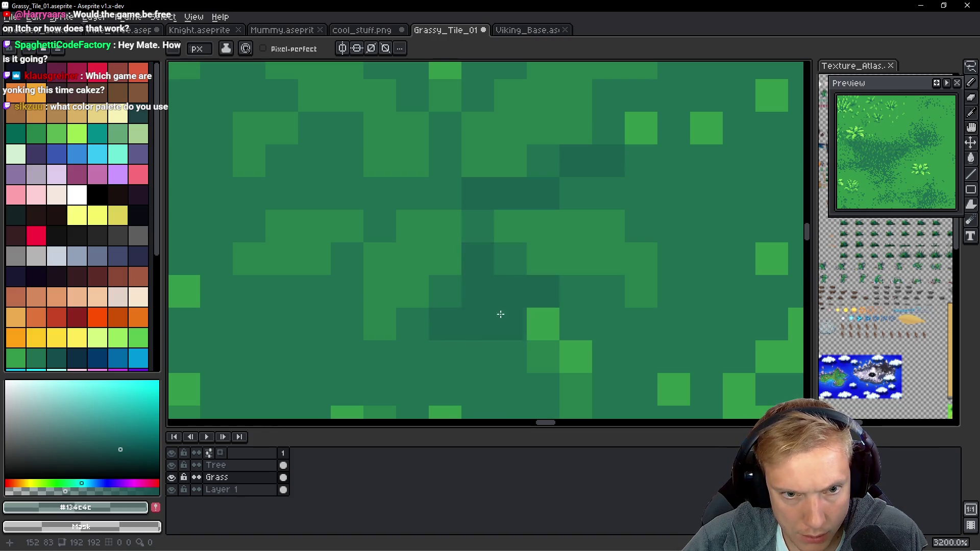
Scatter more dark shadow pixels across the upper rows of the ground.
{"action": "left_click", "coordinate": [433, 193]}
{"action": "left_click", "coordinate": [412, 193]}
{"action": "left_click", "coordinate": [380, 195]}
{"action": "left_click", "coordinate": [347, 194]}
{"action": "left_click", "coordinate": [314, 193]}
{"action": "left_click", "coordinate": [317, 163]}
{"action": "left_click", "coordinate": [284, 163]}
{"action": "scroll", "coordinate": [293, 170], "scroll_direction": "down", "scroll_amount": 10}
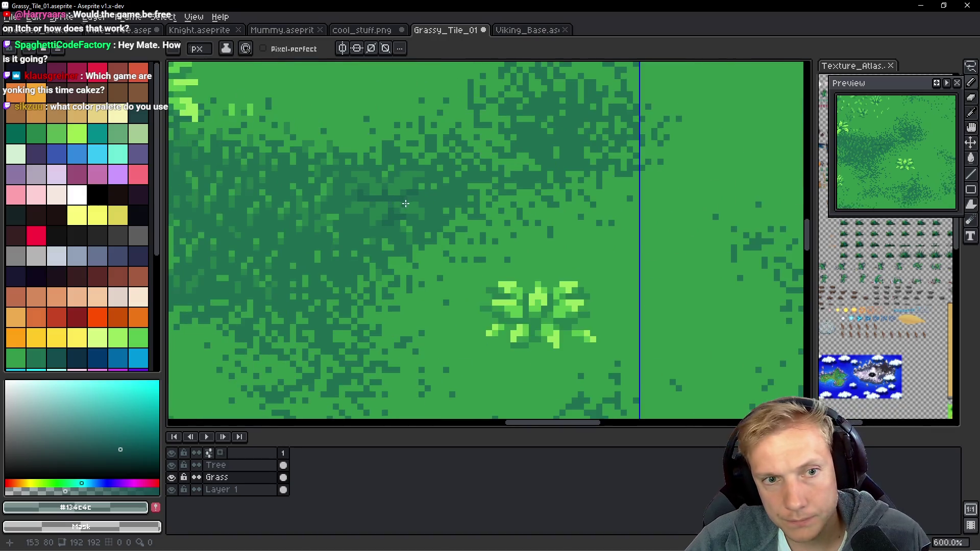
{"action": "scroll", "coordinate": [430, 215], "scroll_direction": "up", "scroll_amount": 8}
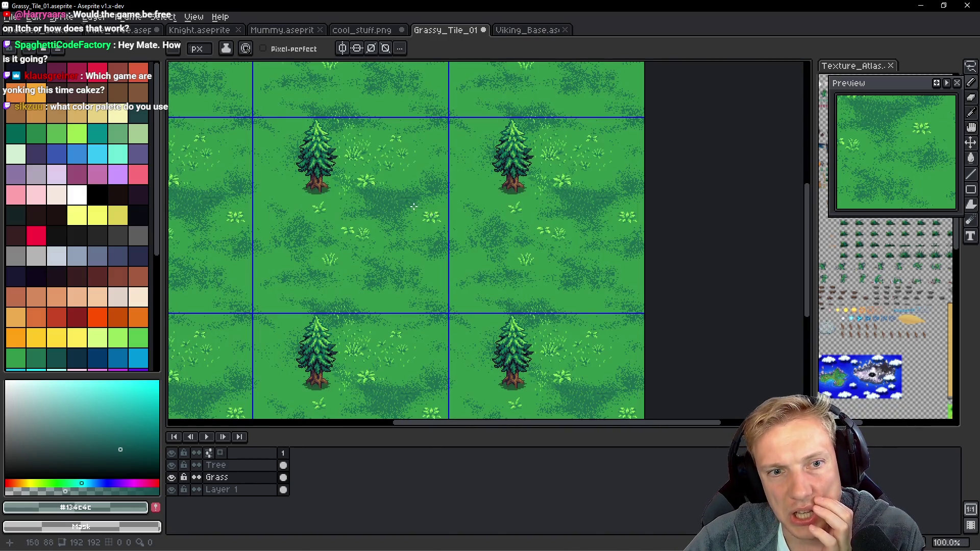
Sample the light grass green and dot light-green pixels into the dark patches and band.
{"action": "left_click", "coordinate": [224, 212], "text": "alt"}
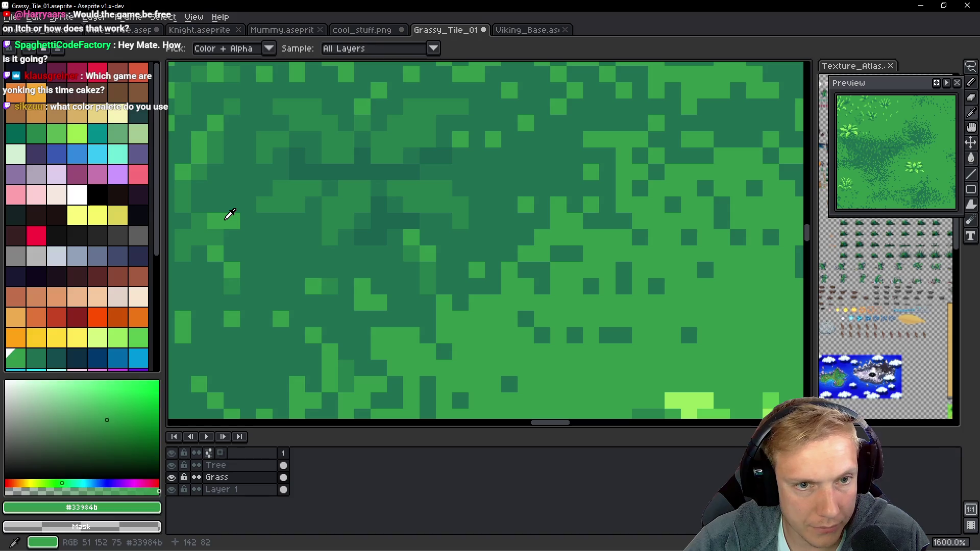
{"action": "scroll", "coordinate": [428, 213], "scroll_direction": "up", "scroll_amount": 1}
{"action": "left_click_drag", "start_coordinate": [505, 215], "coordinate": [503, 233]}
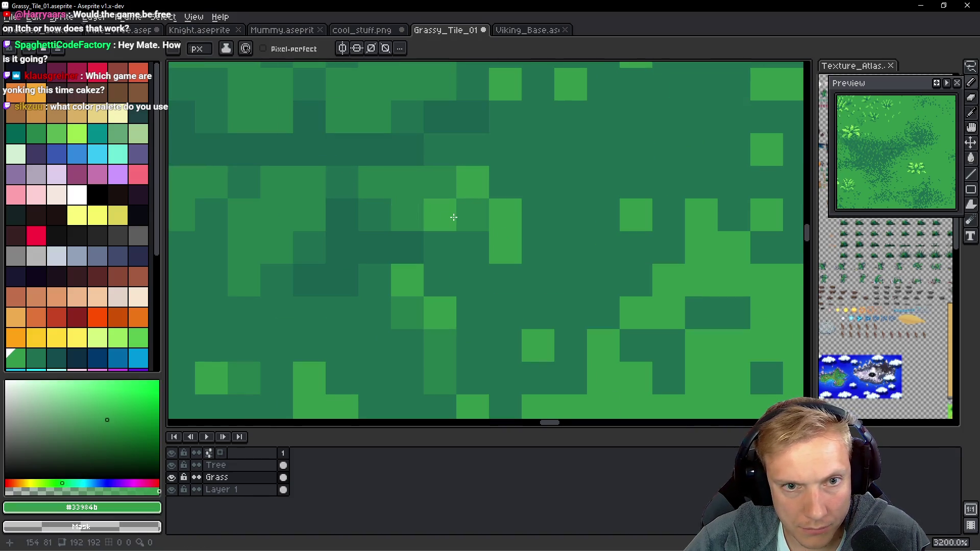
{"action": "left_click_drag", "start_coordinate": [249, 214], "coordinate": [246, 241]}
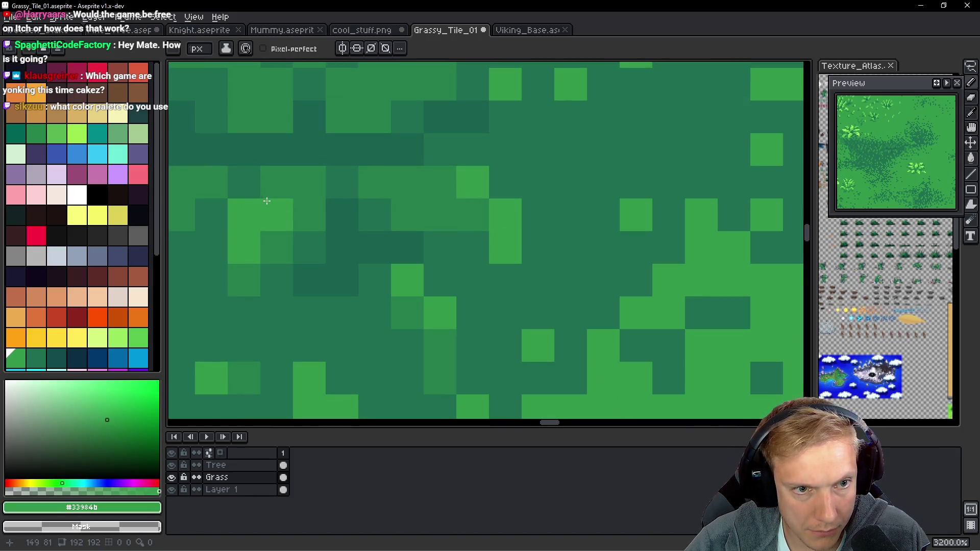
{"action": "left_click_drag", "start_coordinate": [269, 202], "coordinate": [389, 220]}
{"action": "left_click_drag", "start_coordinate": [299, 168], "coordinate": [307, 255]}
{"action": "left_click", "coordinate": [335, 158]}
{"action": "left_click", "coordinate": [307, 158]}
{"action": "left_click", "coordinate": [371, 190]}
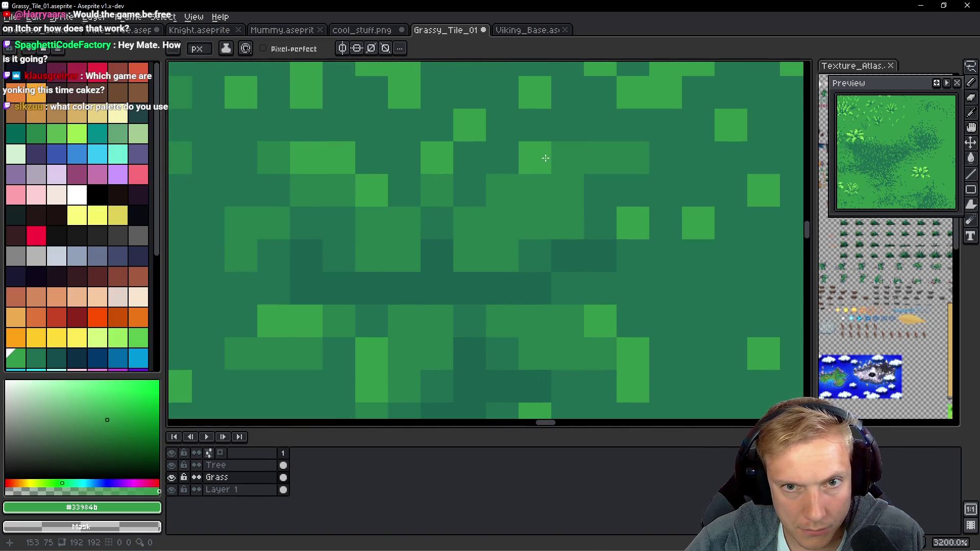
{"action": "left_click_drag", "start_coordinate": [544, 158], "coordinate": [602, 157]}
{"action": "left_click", "coordinate": [499, 189]}
{"action": "left_click", "coordinate": [531, 186]}
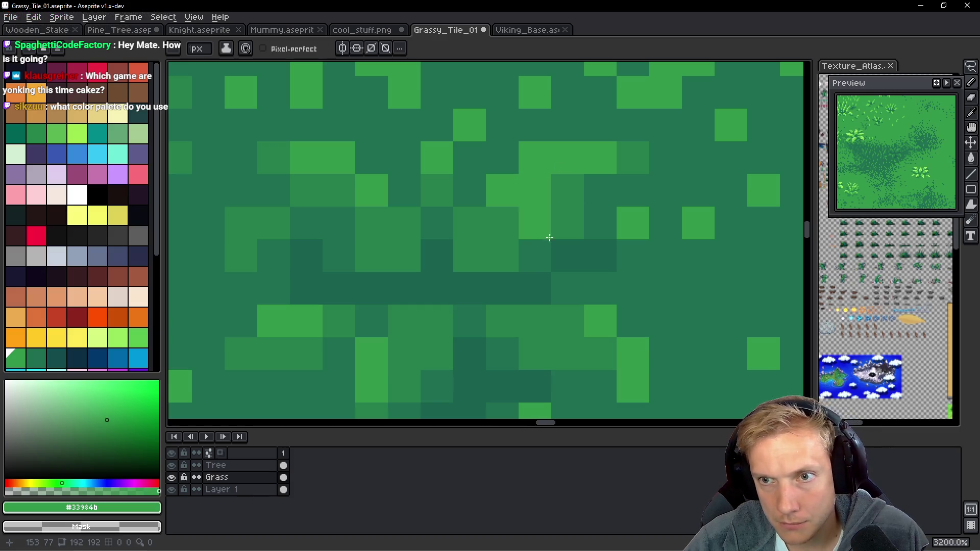
{"action": "scroll", "coordinate": [530, 225], "scroll_direction": "down", "scroll_amount": 3}
{"action": "scroll", "coordinate": [541, 275], "scroll_direction": "up", "scroll_amount": 3}
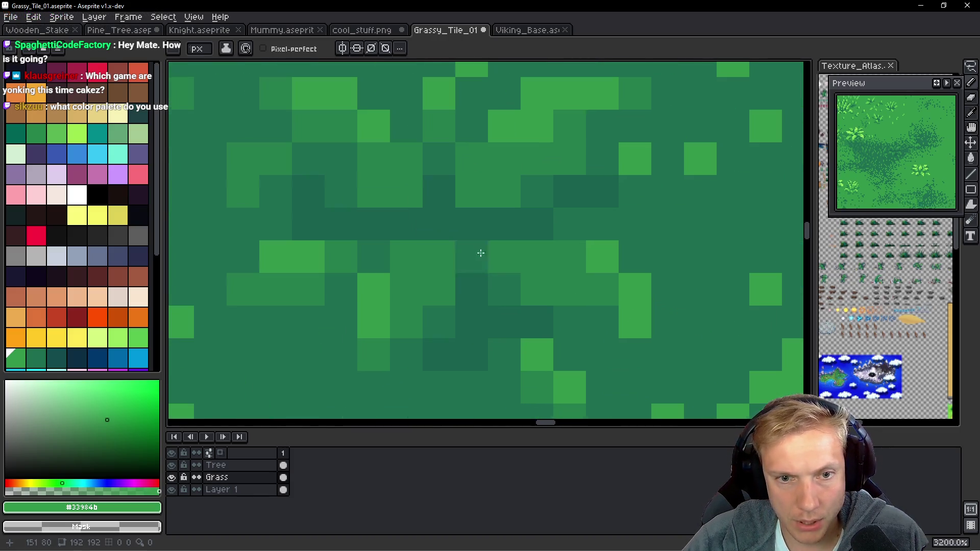
Paint darker greens #1e6f50 and #1a624f into the shadow band.
{"action": "left_click", "coordinate": [538, 192], "text": "alt"}
{"action": "left_click_drag", "start_coordinate": [528, 217], "coordinate": [505, 219]}
{"action": "left_click", "coordinate": [558, 215], "text": "alt"}
{"action": "left_click", "coordinate": [506, 221]}
{"action": "left_click", "coordinate": [515, 257]}
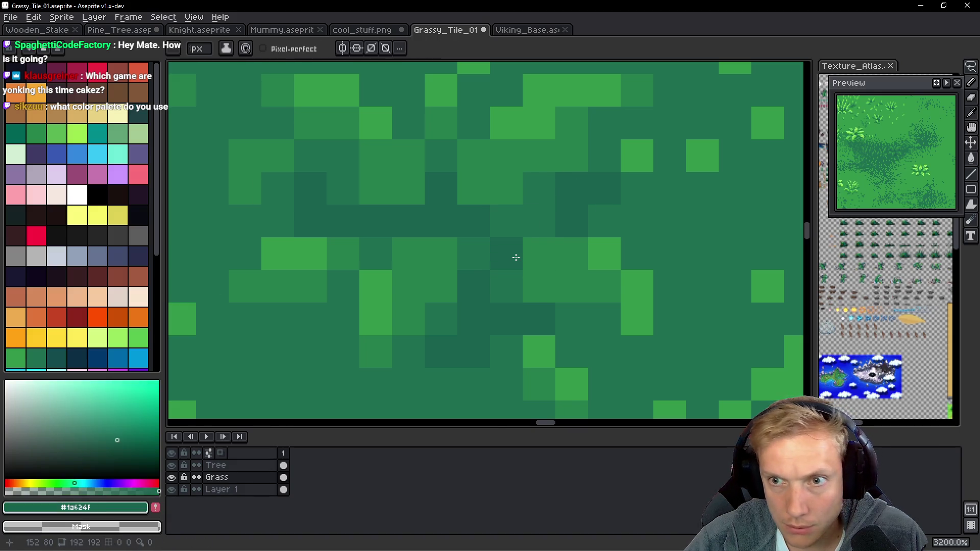
{"action": "key", "text": "alt"}
{"action": "left_click", "coordinate": [468, 247], "text": "alt"}
{"action": "left_click", "coordinate": [577, 210], "text": "alt"}
{"action": "left_click", "coordinate": [541, 285]}
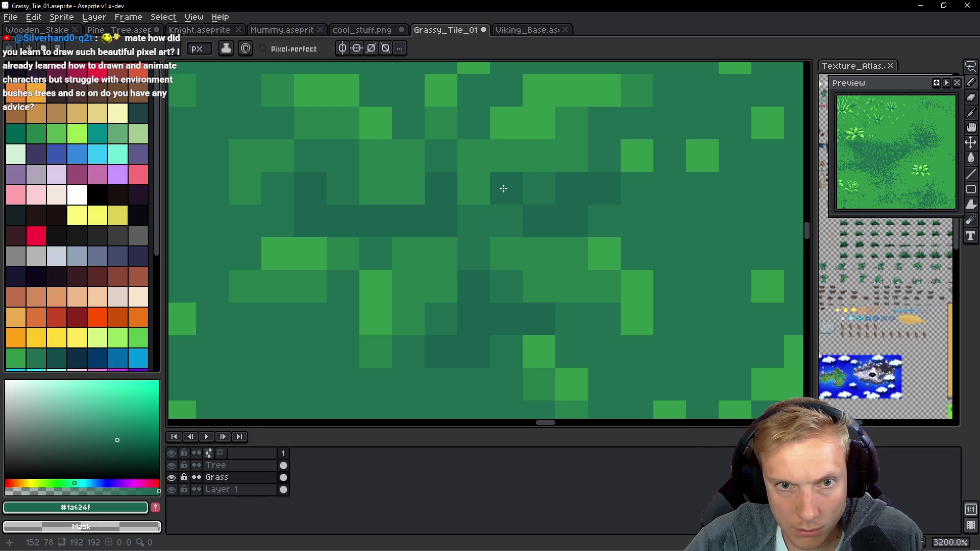
Soften a few shadow pixels with the mid greens #1c6f50 and #267f4c.
{"action": "key", "text": "alt"}
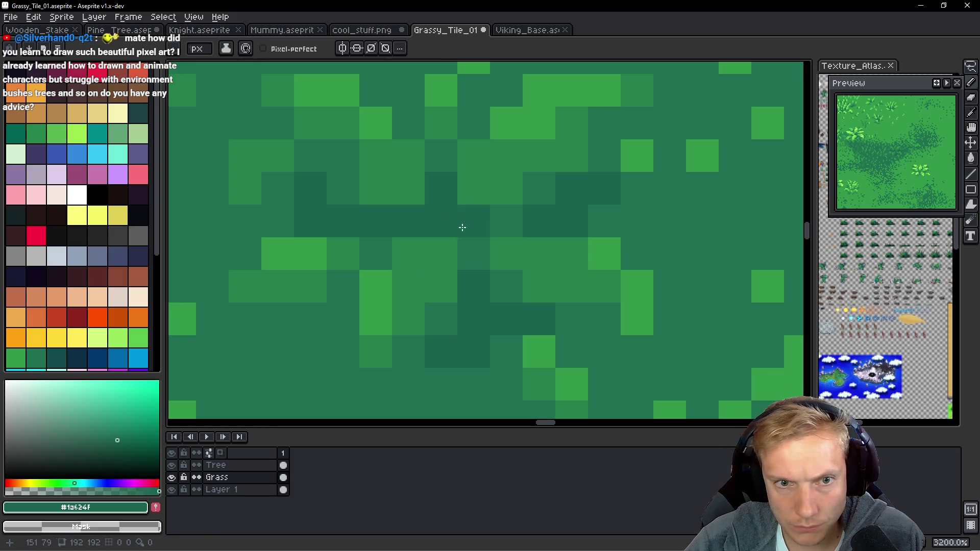
{"action": "left_click", "coordinate": [444, 212], "text": "alt"}
{"action": "left_click", "coordinate": [421, 215]}
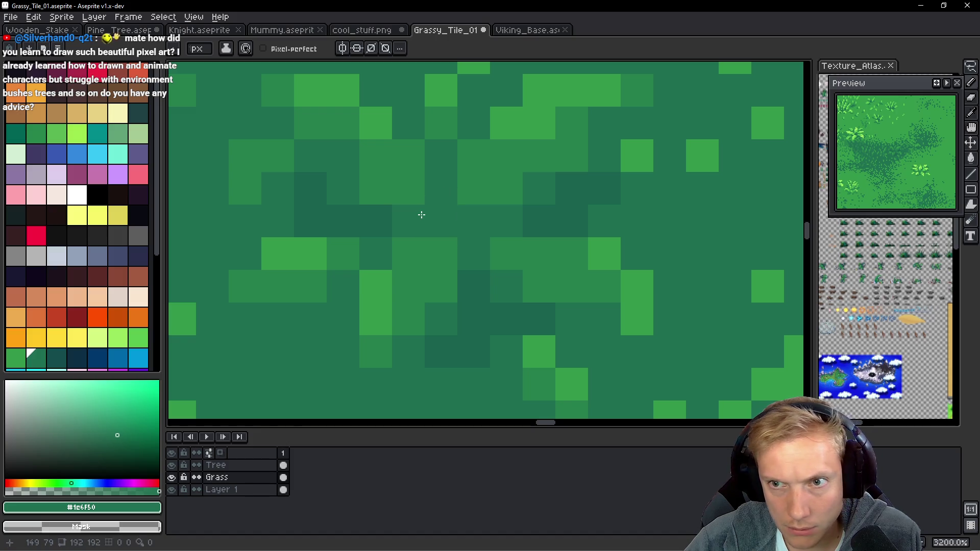
{"action": "scroll", "coordinate": [478, 230], "scroll_direction": "down", "scroll_amount": 3}
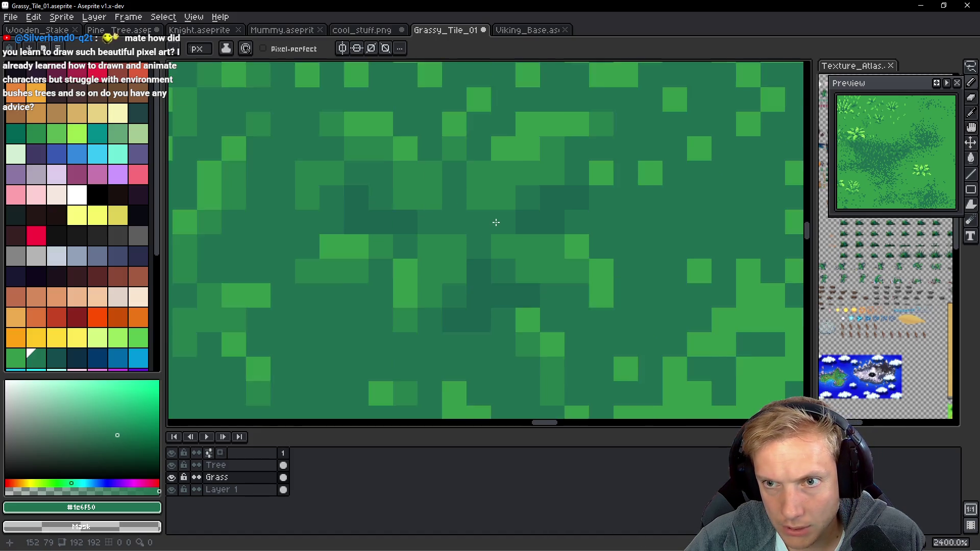
{"action": "scroll", "coordinate": [476, 220], "scroll_direction": "up", "scroll_amount": 2}
{"action": "left_click", "coordinate": [476, 219], "text": "alt"}
{"action": "left_click", "coordinate": [451, 217]}
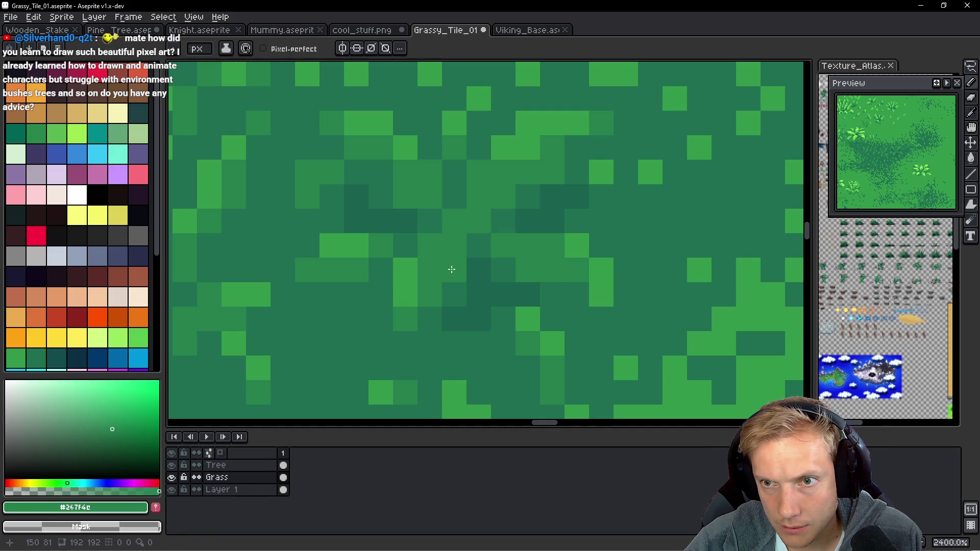
Add light-green #33984b specks to the ground, extending one light block.
{"action": "left_click", "coordinate": [448, 199], "text": "alt"}
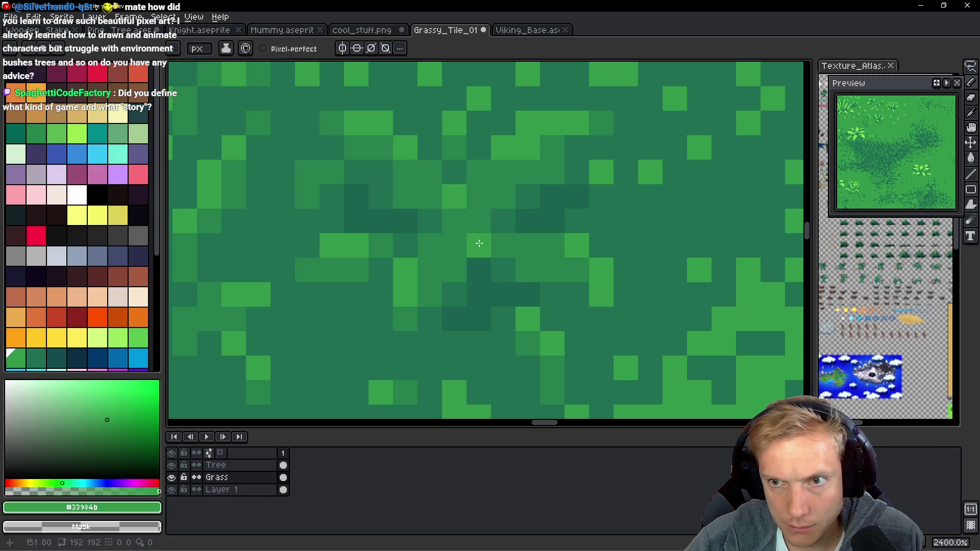
{"action": "left_click", "coordinate": [479, 221]}
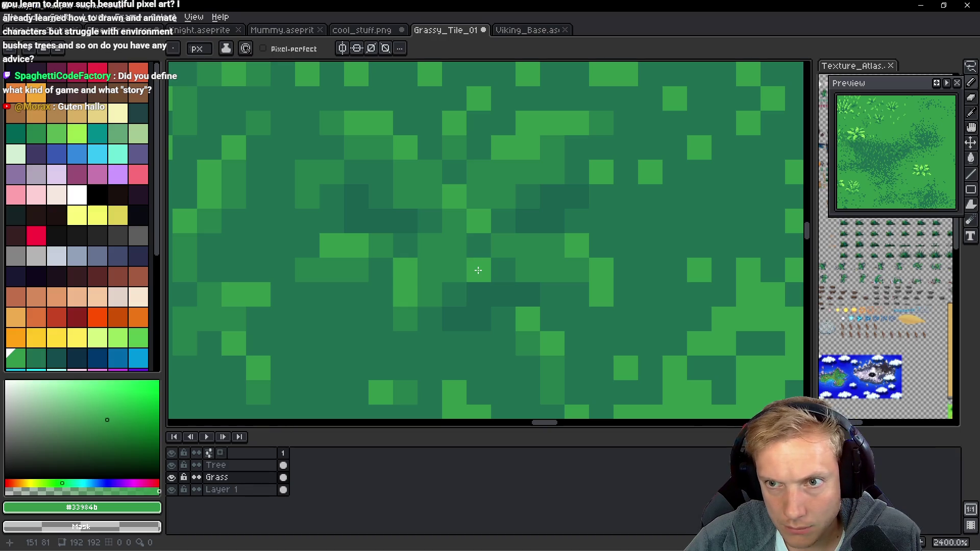
{"action": "left_click", "coordinate": [430, 196]}
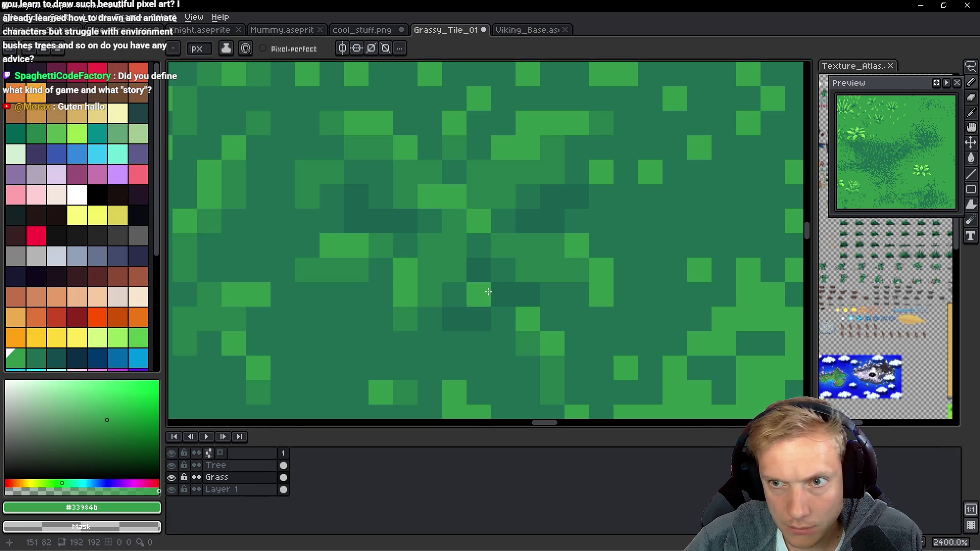
{"action": "scroll", "coordinate": [501, 263], "scroll_direction": "down", "scroll_amount": 9}
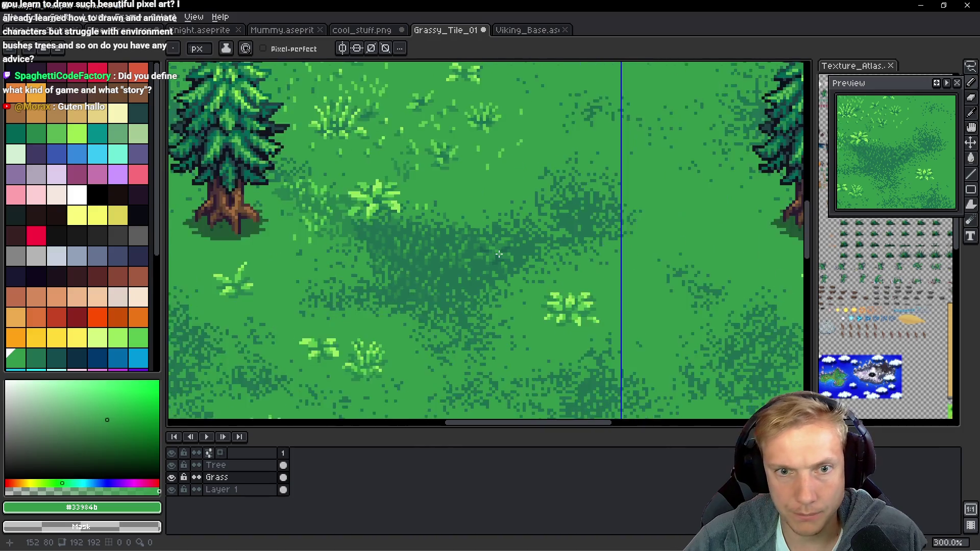
Sample the dark shadow green #1a624f and place four shadow pixels in the ground.
{"action": "scroll", "coordinate": [501, 264], "scroll_direction": "up", "scroll_amount": 1}
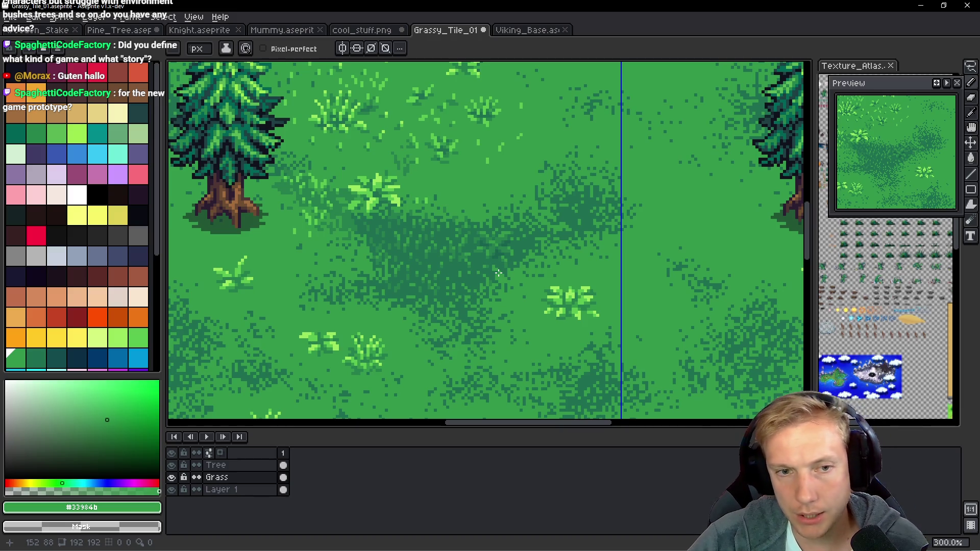
{"action": "scroll", "coordinate": [466, 274], "scroll_direction": "up", "scroll_amount": 1}
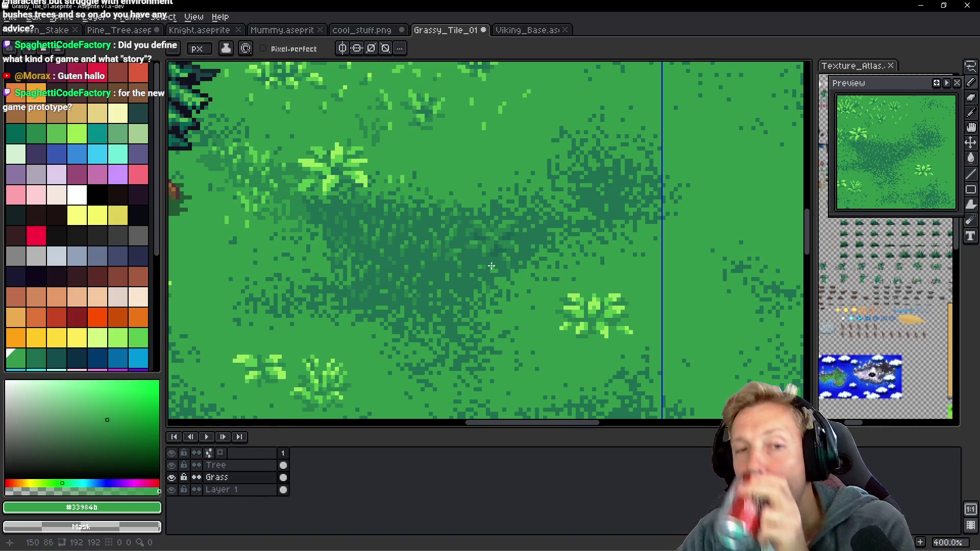
{"action": "scroll", "coordinate": [476, 257], "scroll_direction": "up", "scroll_amount": 5}
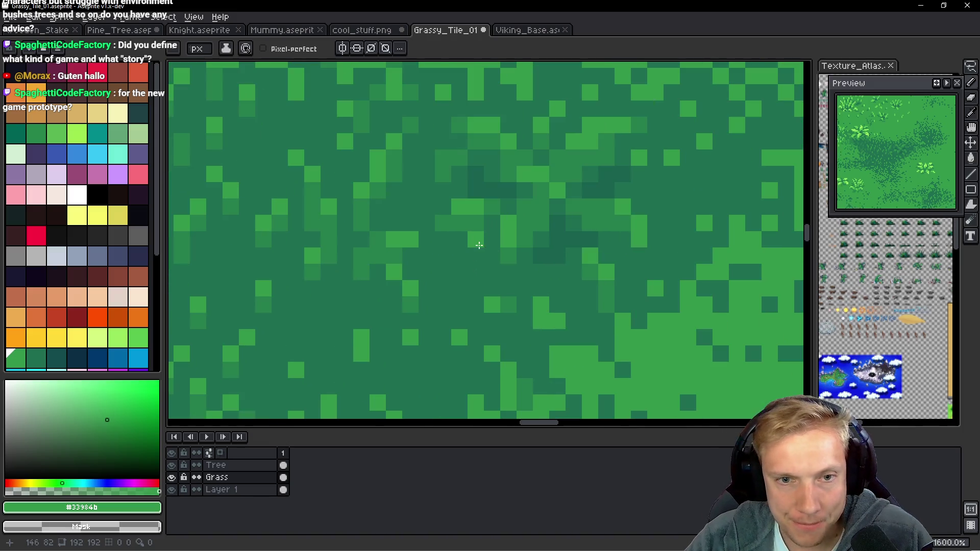
{"action": "left_click", "coordinate": [566, 228], "text": "alt"}
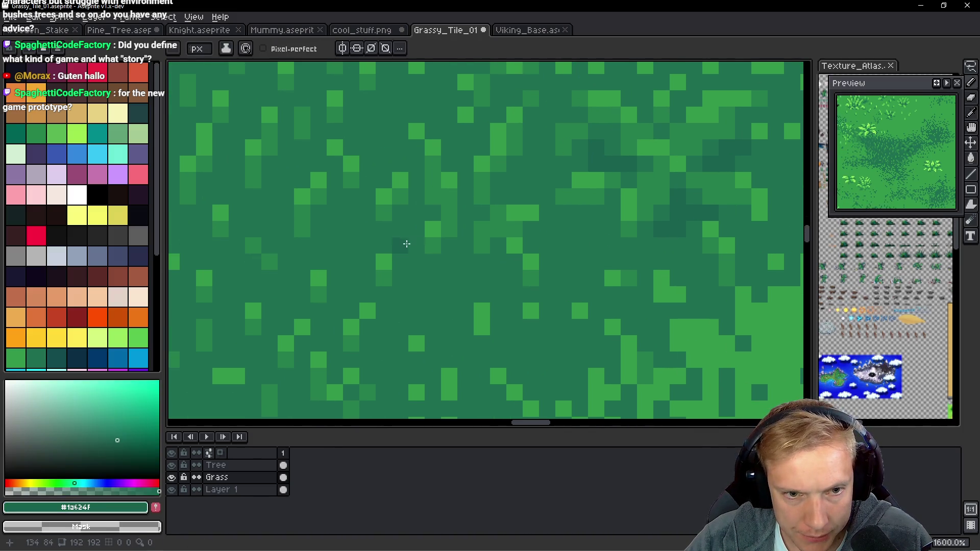
{"action": "left_click", "coordinate": [400, 260]}
{"action": "left_click", "coordinate": [426, 279]}
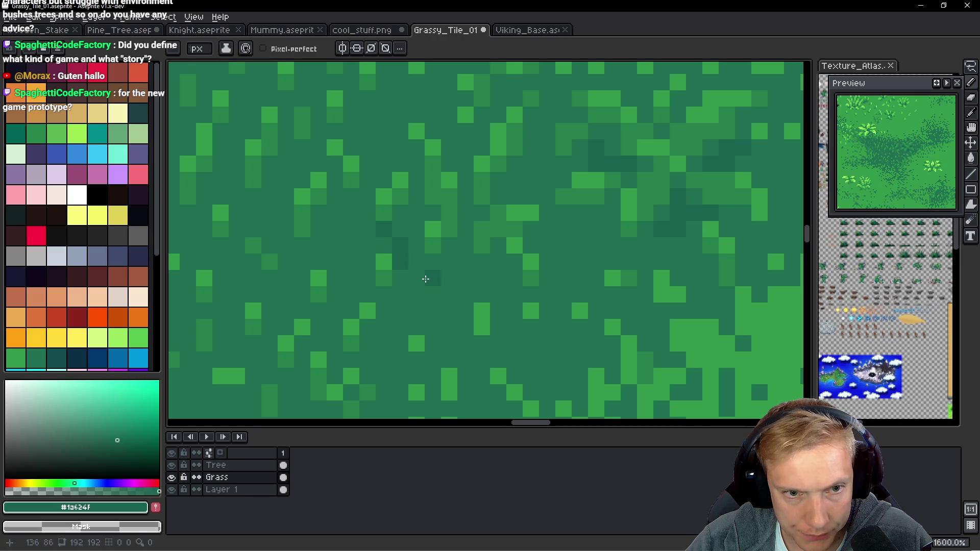
{"action": "left_click", "coordinate": [448, 298]}
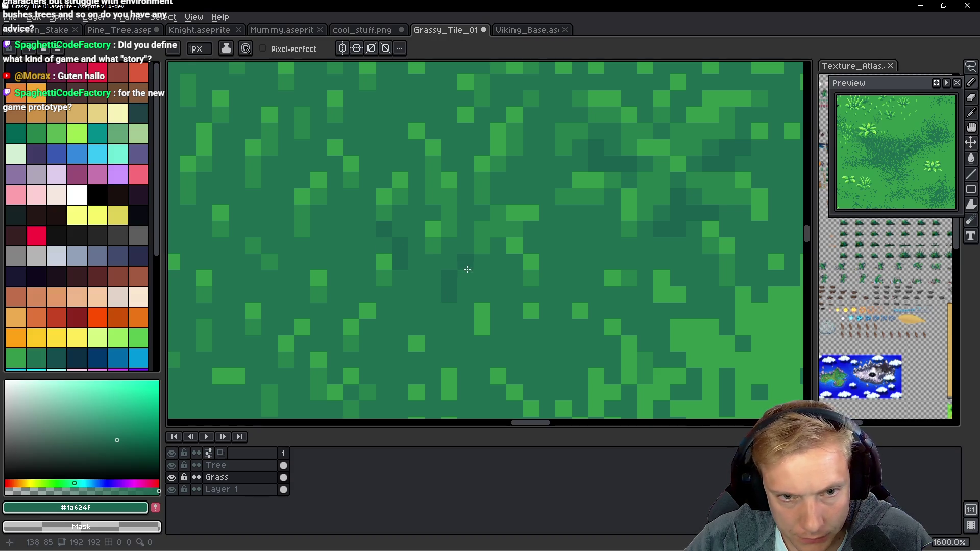
{"action": "left_click", "coordinate": [465, 282]}
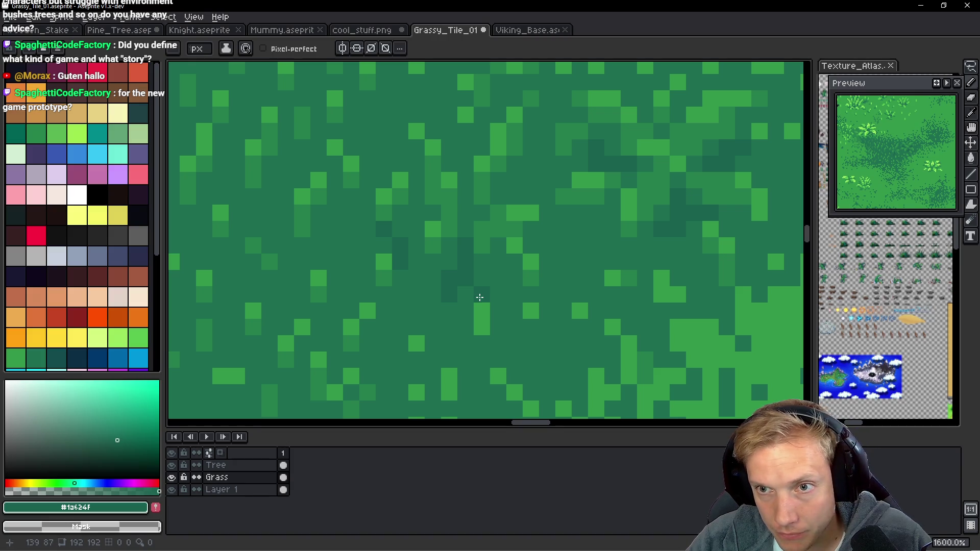
{"action": "left_click_drag", "start_coordinate": [418, 317], "coordinate": [533, 331]}
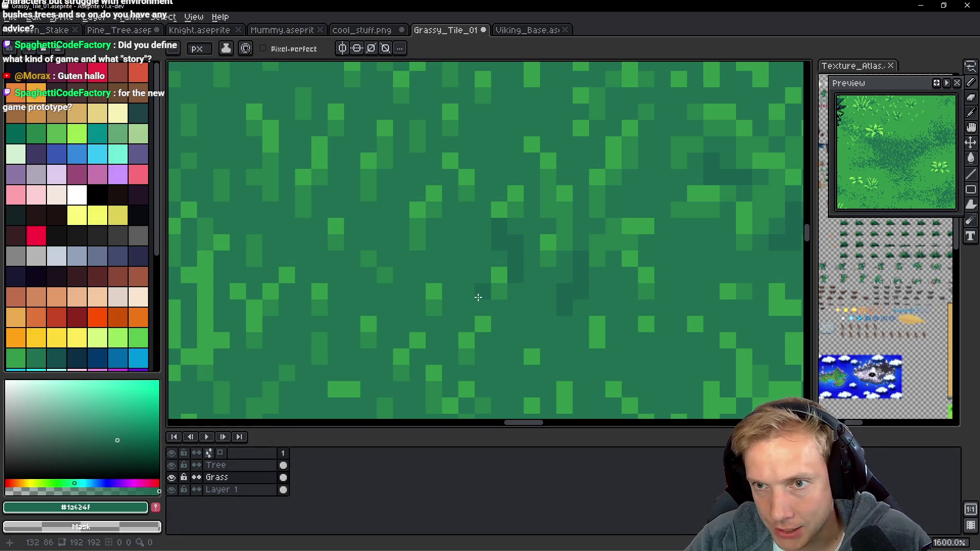
Re-sample #1a624f and paint a short trail plus scattered shadow pixels into the grass.
{"action": "scroll", "coordinate": [489, 261], "scroll_direction": "up", "scroll_amount": 3}
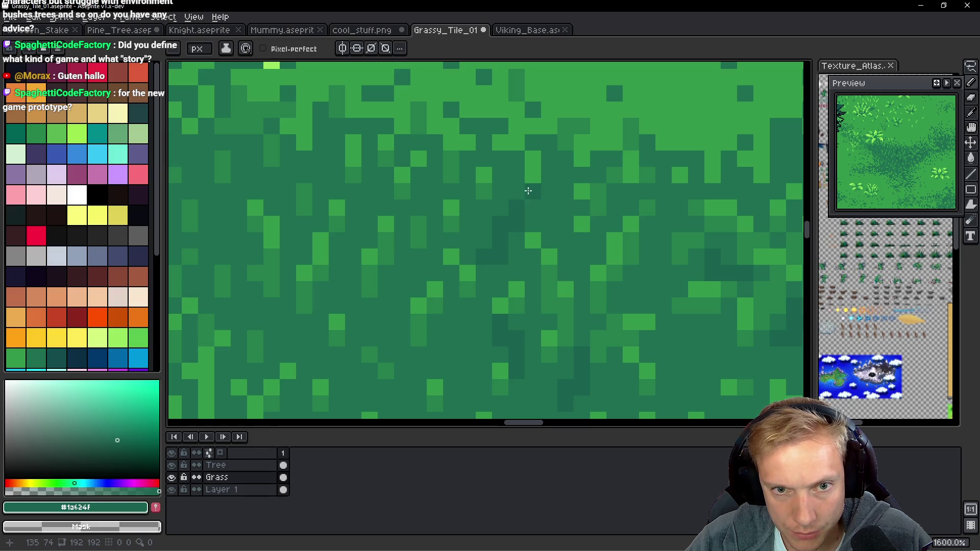
{"action": "left_click", "coordinate": [503, 240], "text": "alt"}
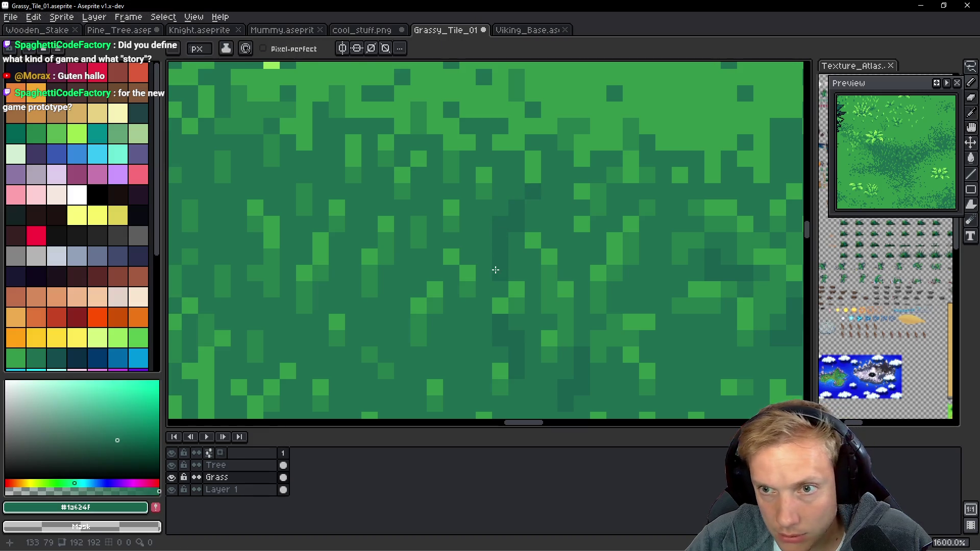
{"action": "scroll", "coordinate": [503, 265], "scroll_direction": "down", "scroll_amount": 5}
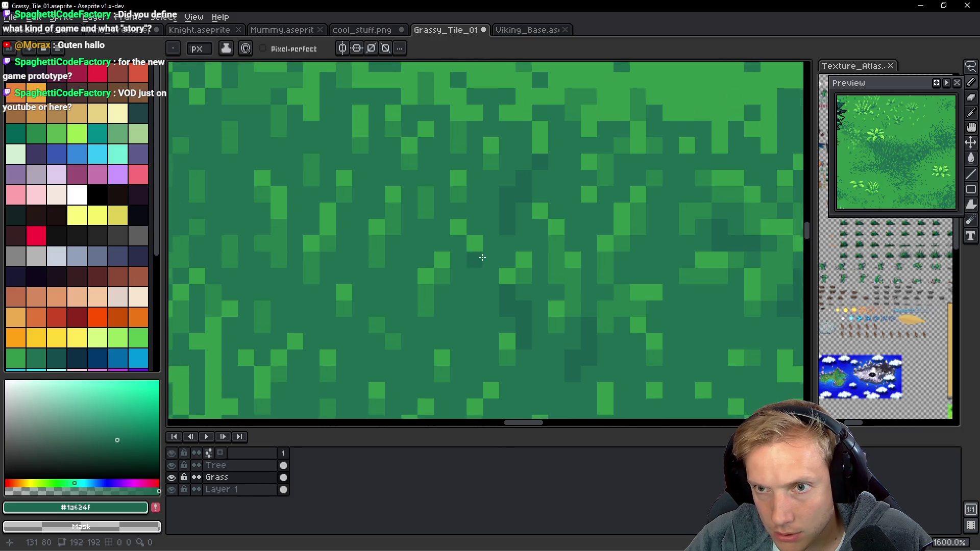
{"action": "scroll", "coordinate": [509, 263], "scroll_direction": "up", "scroll_amount": 7}
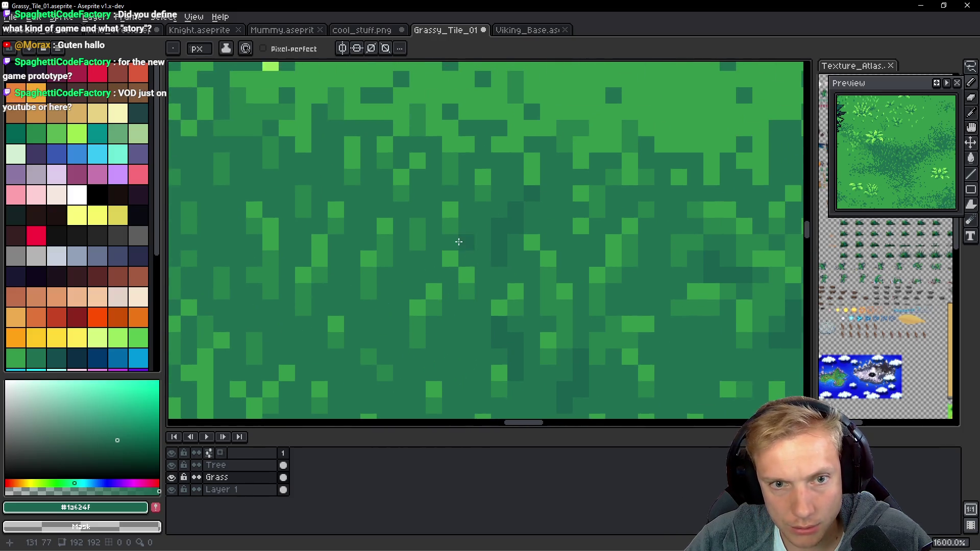
{"action": "left_click_drag", "start_coordinate": [468, 238], "coordinate": [453, 192]}
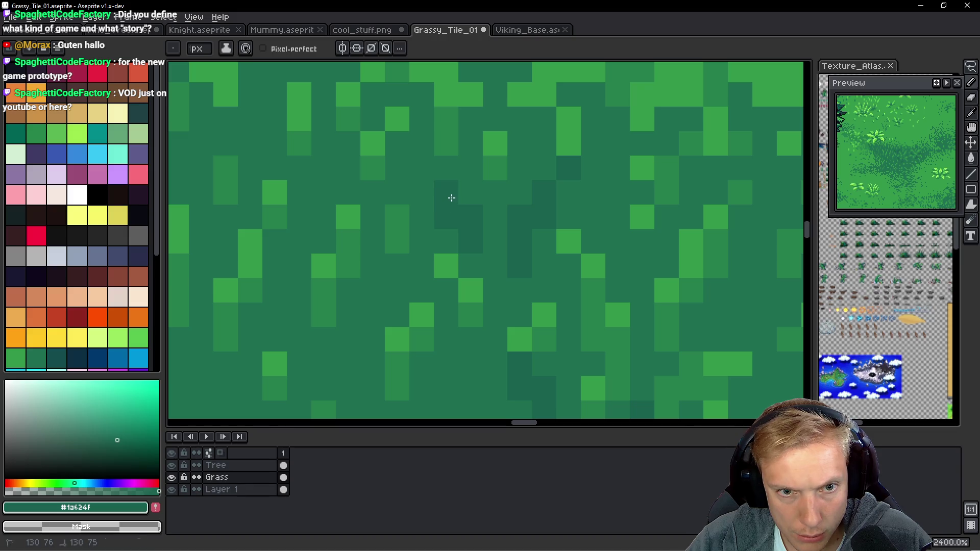
{"action": "left_click", "coordinate": [492, 254]}
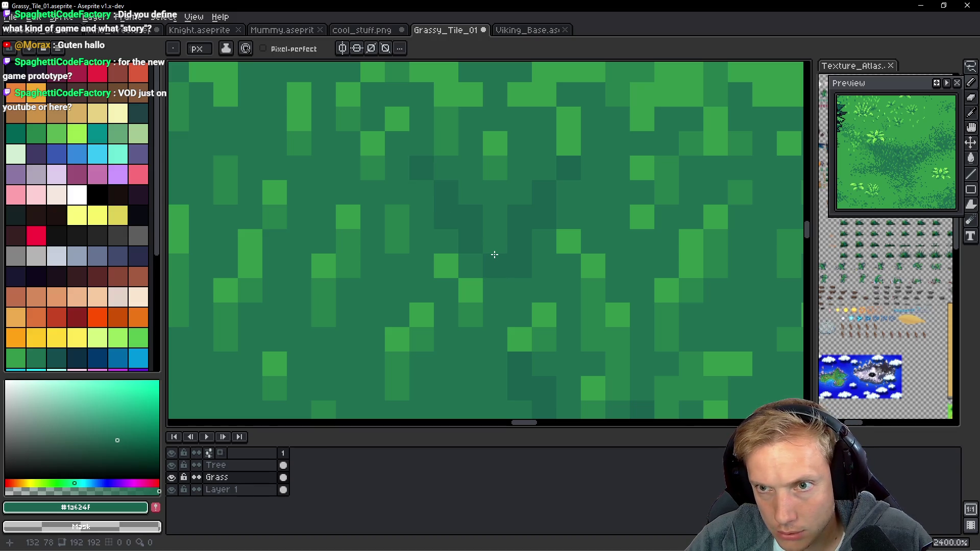
{"action": "scroll", "coordinate": [471, 225], "scroll_direction": "down", "scroll_amount": 3}
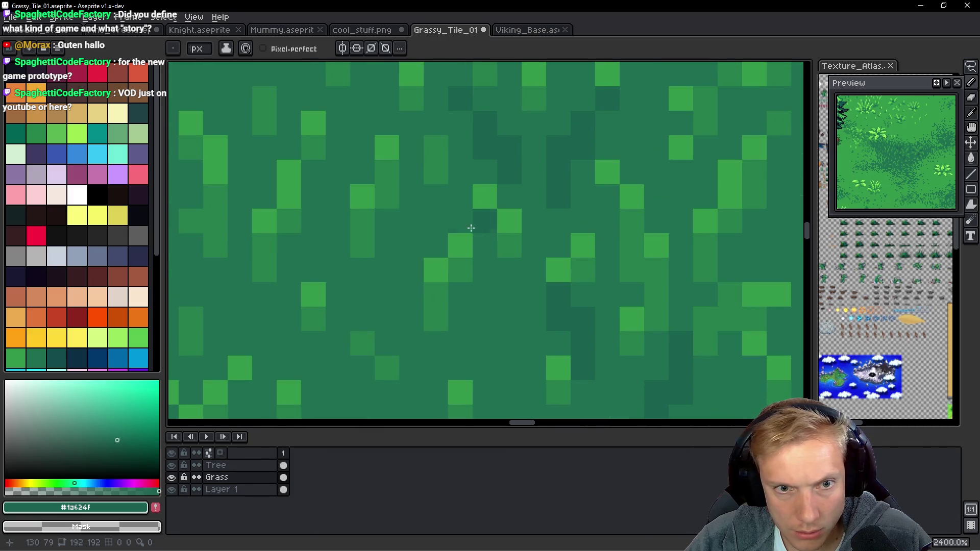
{"action": "left_click", "coordinate": [411, 245]}
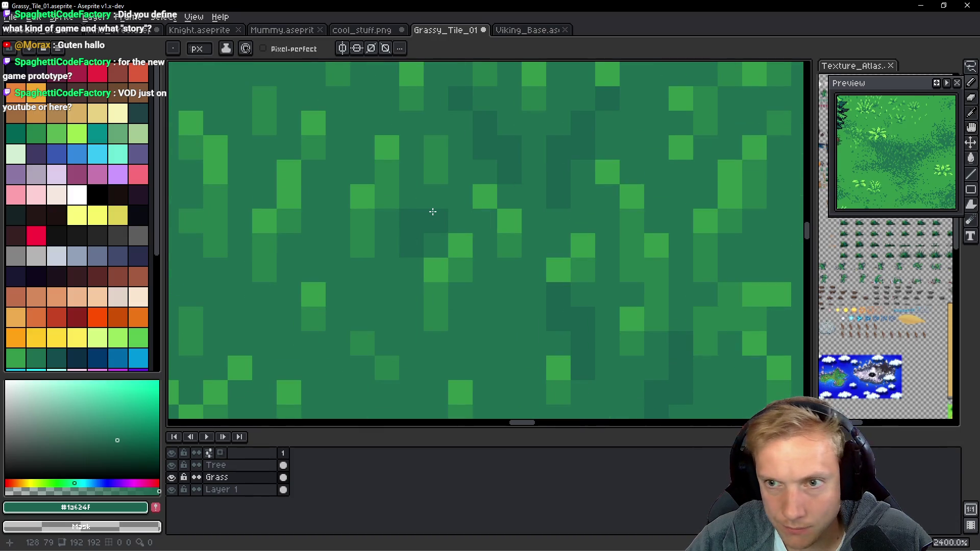
{"action": "scroll", "coordinate": [409, 247], "scroll_direction": "down", "scroll_amount": 8}
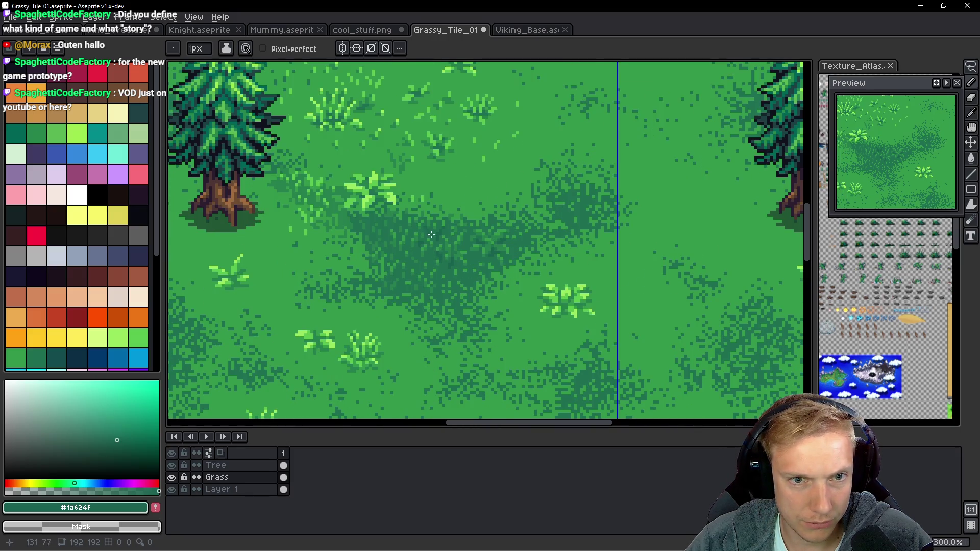
{"action": "scroll", "coordinate": [414, 250], "scroll_direction": "down", "scroll_amount": 1}
{"action": "scroll", "coordinate": [426, 237], "scroll_direction": "up", "scroll_amount": 5}
{"action": "left_click", "coordinate": [424, 243]}
{"action": "left_click", "coordinate": [408, 203]}
{"action": "left_click", "coordinate": [408, 224]}
{"action": "left_click", "coordinate": [436, 186]}
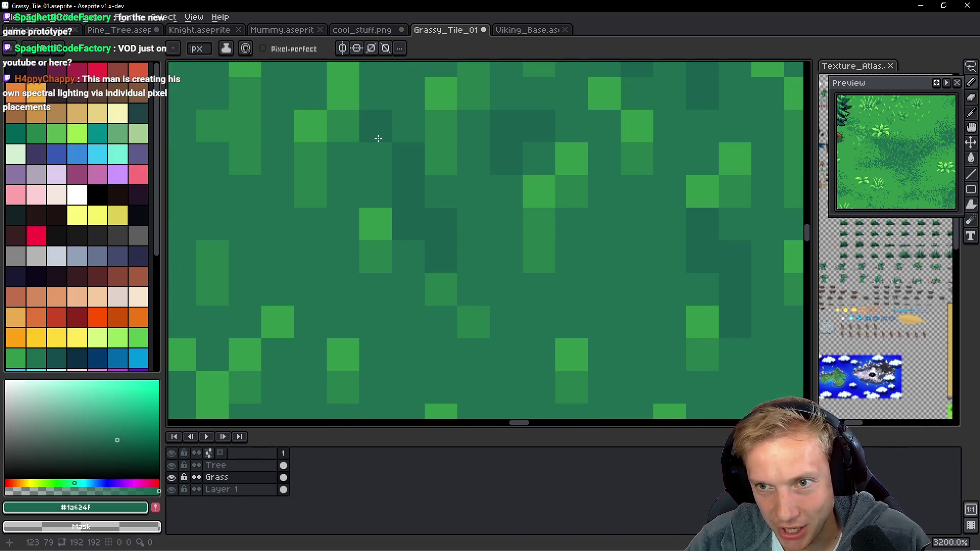
Add three dark green shadow pixels to another patch of the ground.
{"action": "scroll", "coordinate": [444, 246], "scroll_direction": "down", "scroll_amount": 3}
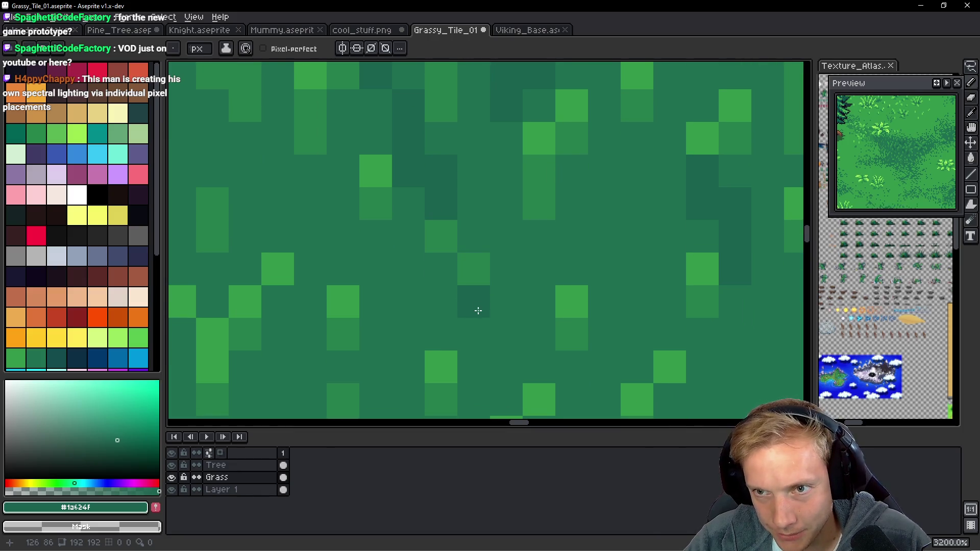
{"action": "scroll", "coordinate": [477, 308], "scroll_direction": "right", "scroll_amount": 1}
{"action": "left_click_drag", "start_coordinate": [453, 283], "coordinate": [524, 293]}
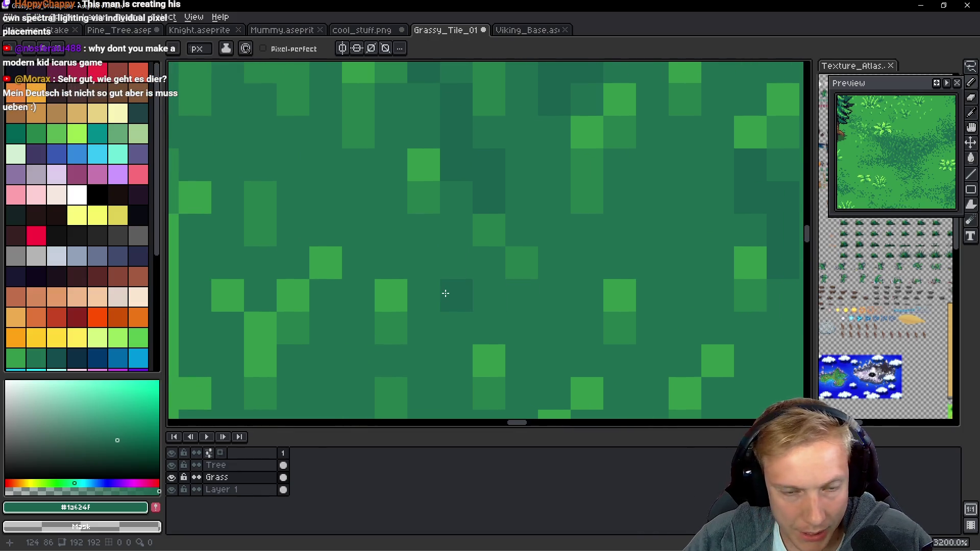
{"action": "left_click", "coordinate": [400, 234]}
{"action": "left_click", "coordinate": [426, 293]}
{"action": "left_click", "coordinate": [539, 297]}
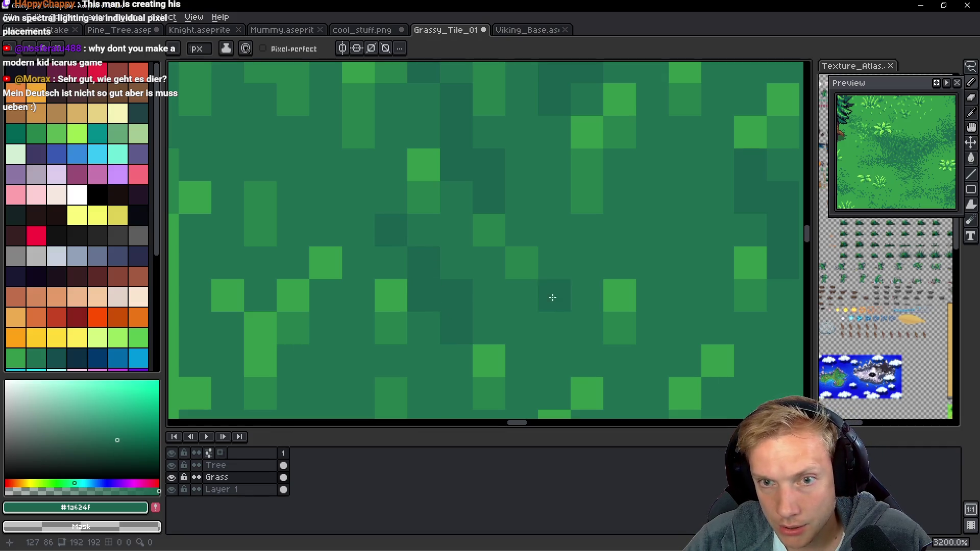
{"action": "left_click_drag", "start_coordinate": [552, 297], "coordinate": [440, 239]}
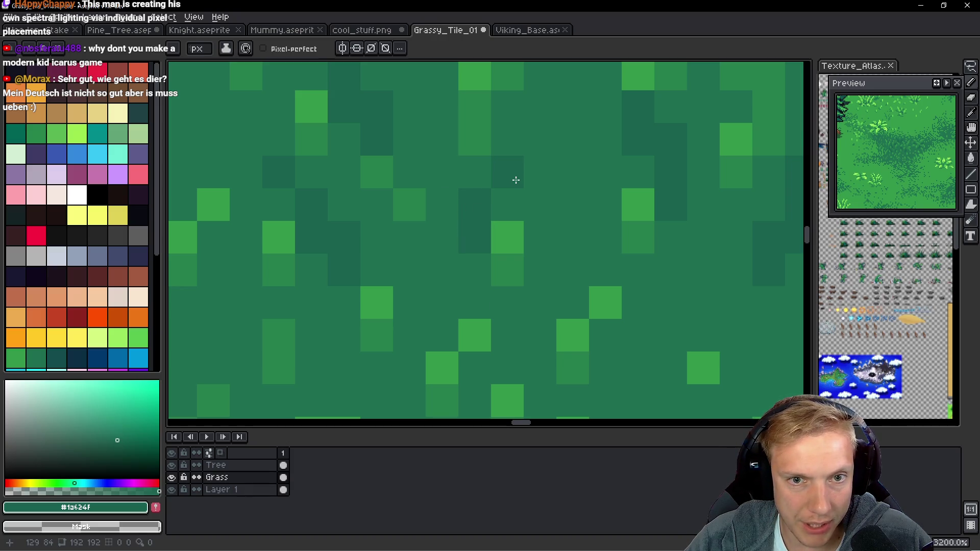
Repaint a small cluster of ground pixels in a slightly lighter mid green.
{"action": "scroll", "coordinate": [561, 209], "scroll_direction": "down", "scroll_amount": 5}
{"action": "scroll", "coordinate": [585, 218], "scroll_direction": "up", "scroll_amount": 2}
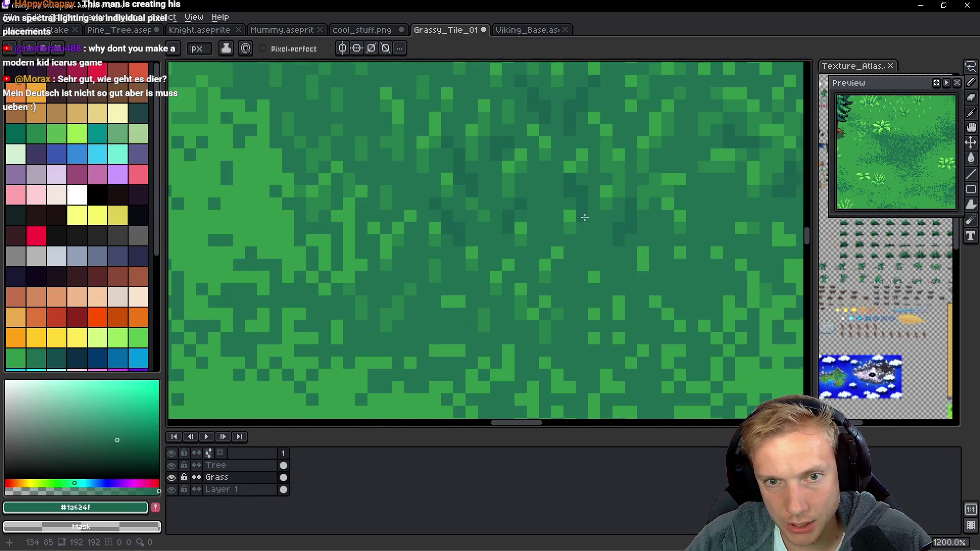
{"action": "scroll", "coordinate": [584, 217], "scroll_direction": "up", "scroll_amount": 3}
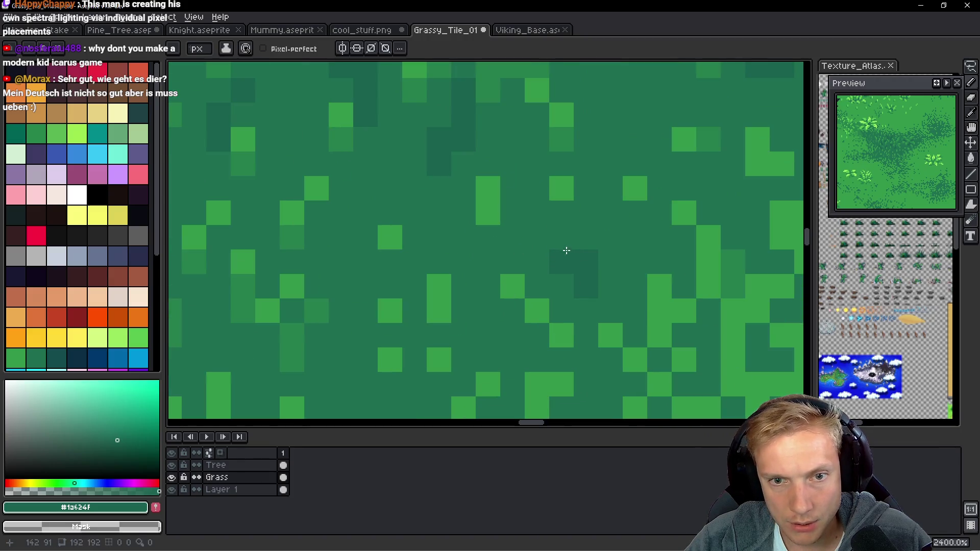
{"action": "mouse_move", "coordinate": [616, 233]}
{"action": "left_mouse_down"}
{"action": "mouse_move", "coordinate": [558, 186]}
{"action": "mouse_move", "coordinate": [536, 207]}
{"action": "mouse_move", "coordinate": [573, 204]}
{"action": "mouse_move", "coordinate": [586, 179]}
{"action": "mouse_move", "coordinate": [505, 209]}
{"action": "mouse_move", "coordinate": [490, 188]}
{"action": "mouse_move", "coordinate": [527, 234]}
{"action": "left_mouse_up"}
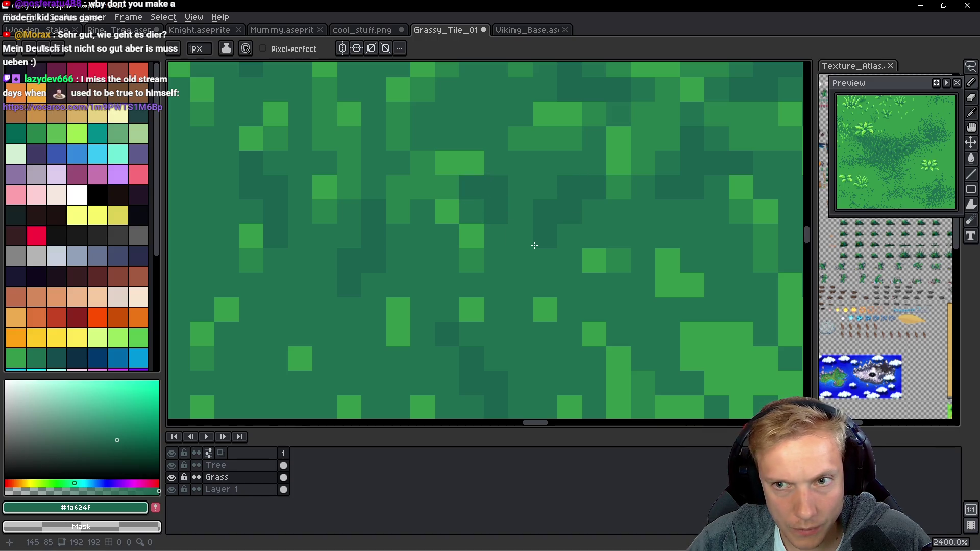
{"action": "mouse_move", "coordinate": [496, 195]}
{"action": "left_mouse_down"}
{"action": "mouse_move", "coordinate": [426, 263]}
{"action": "mouse_move", "coordinate": [400, 269]}
{"action": "mouse_move", "coordinate": [449, 252]}
{"action": "mouse_move", "coordinate": [483, 311]}
{"action": "left_mouse_up"}
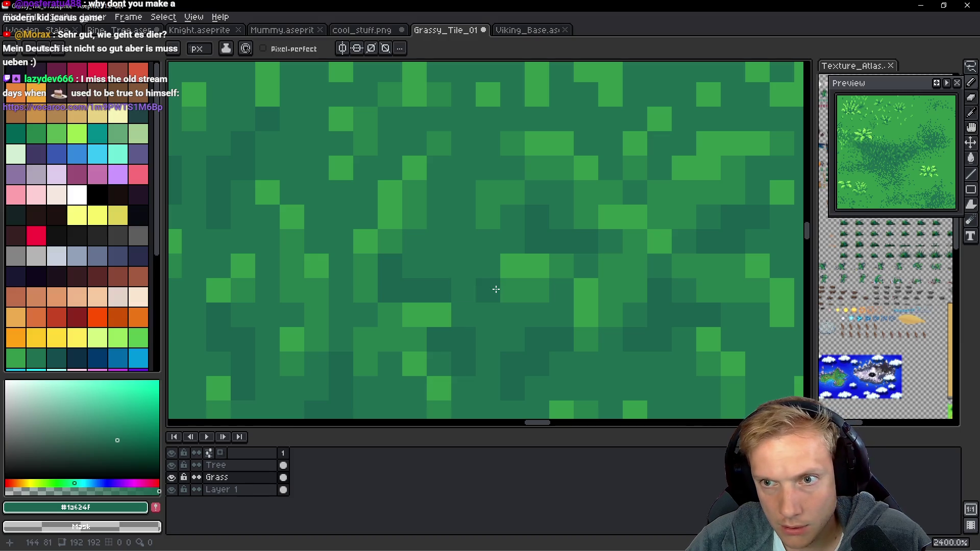
{"action": "left_click", "coordinate": [391, 260], "text": "alt"}
{"action": "left_click_drag", "start_coordinate": [393, 288], "coordinate": [453, 259]}
Switch back to the dark shadow green and paint two more shadow pixels.
{"action": "left_click", "coordinate": [424, 283], "text": "alt"}
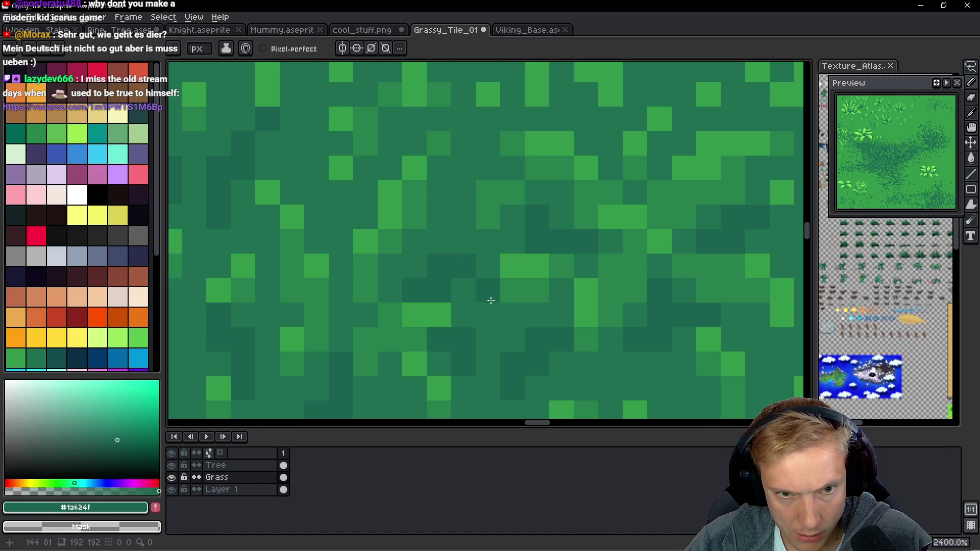
{"action": "scroll", "coordinate": [454, 255], "scroll_direction": "down", "scroll_amount": 5}
{"action": "scroll", "coordinate": [462, 237], "scroll_direction": "up", "scroll_amount": 4}
{"action": "scroll", "coordinate": [465, 244], "scroll_direction": "up", "scroll_amount": 3}
{"action": "left_click", "coordinate": [439, 238]}
{"action": "left_click", "coordinate": [433, 195]}
Darken two more grass pixels with the shadow green.
{"action": "left_click", "coordinate": [472, 270]}
{"action": "left_click", "coordinate": [529, 191]}
{"action": "scroll", "coordinate": [541, 225], "scroll_direction": "down", "scroll_amount": 10}
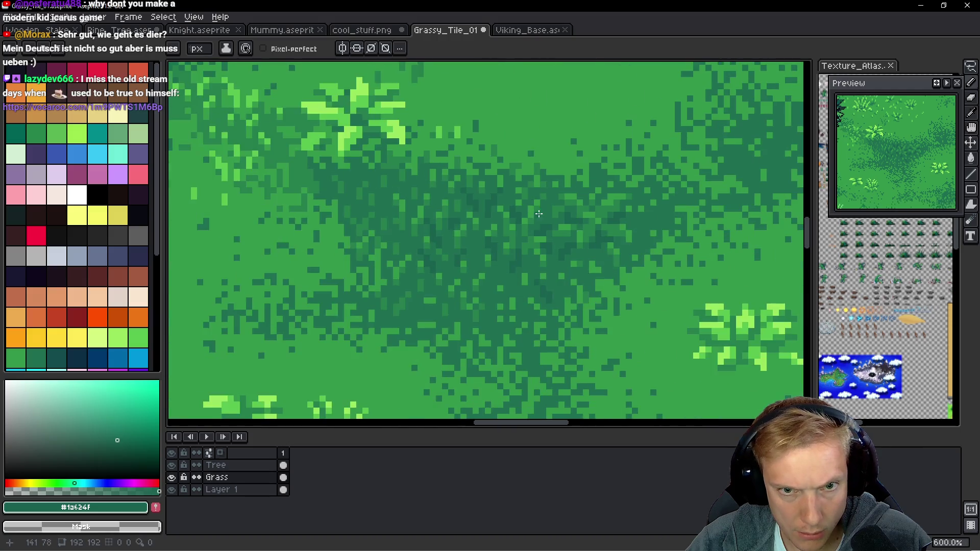
{"action": "scroll", "coordinate": [547, 233], "scroll_direction": "up", "scroll_amount": 1}
{"action": "scroll", "coordinate": [547, 233], "scroll_direction": "up", "scroll_amount": 1}
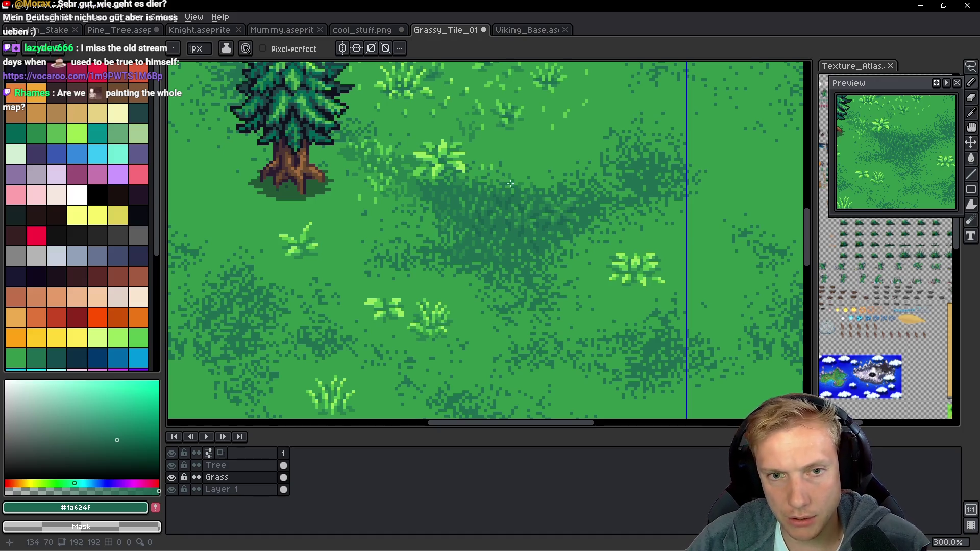
Zoom out to 100% to check that the tile repeats seamlessly.
{"action": "scroll", "coordinate": [510, 184], "scroll_direction": "down", "scroll_amount": 2}
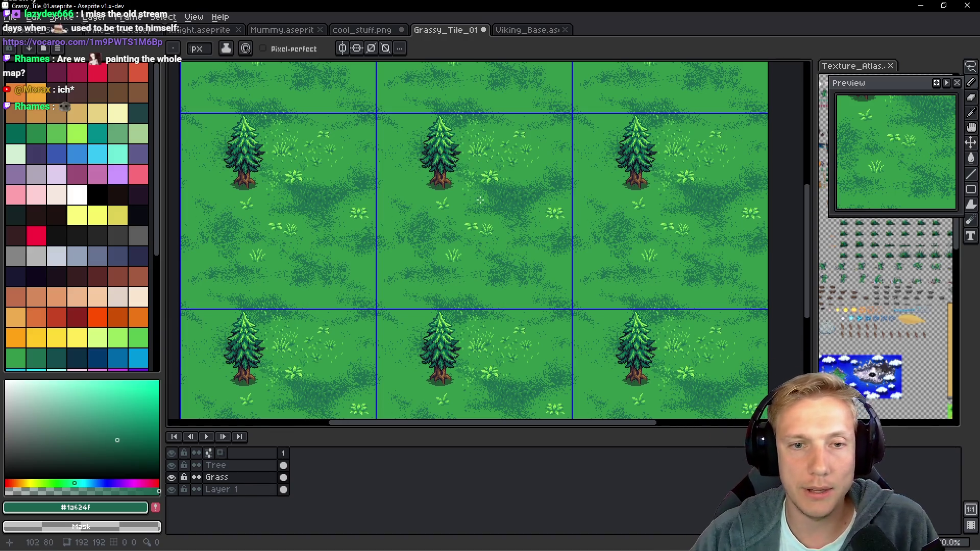
{"action": "scroll", "coordinate": [482, 202], "scroll_direction": "up", "scroll_amount": 2}
{"action": "scroll", "coordinate": [521, 208], "scroll_direction": "down", "scroll_amount": 1}
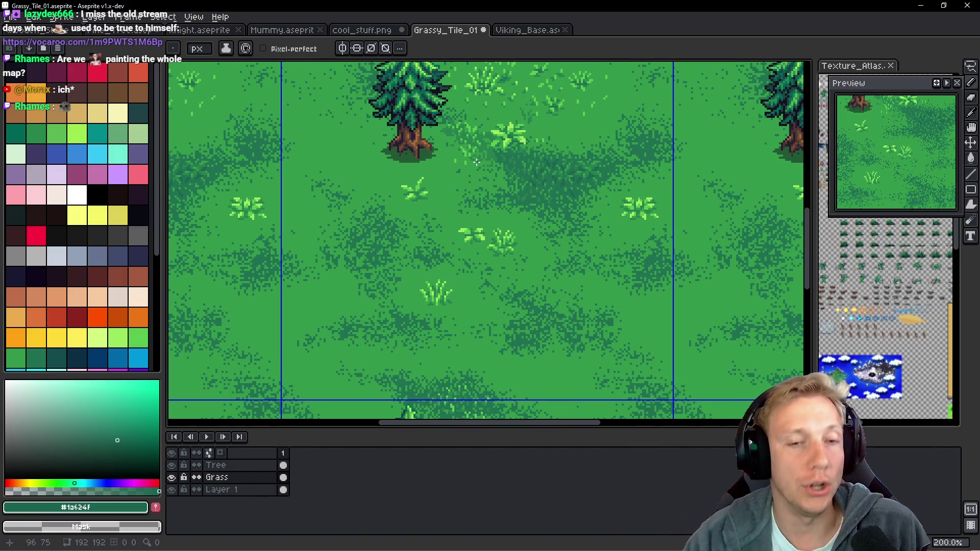
{"action": "scroll", "coordinate": [526, 160], "scroll_direction": "up", "scroll_amount": 6}
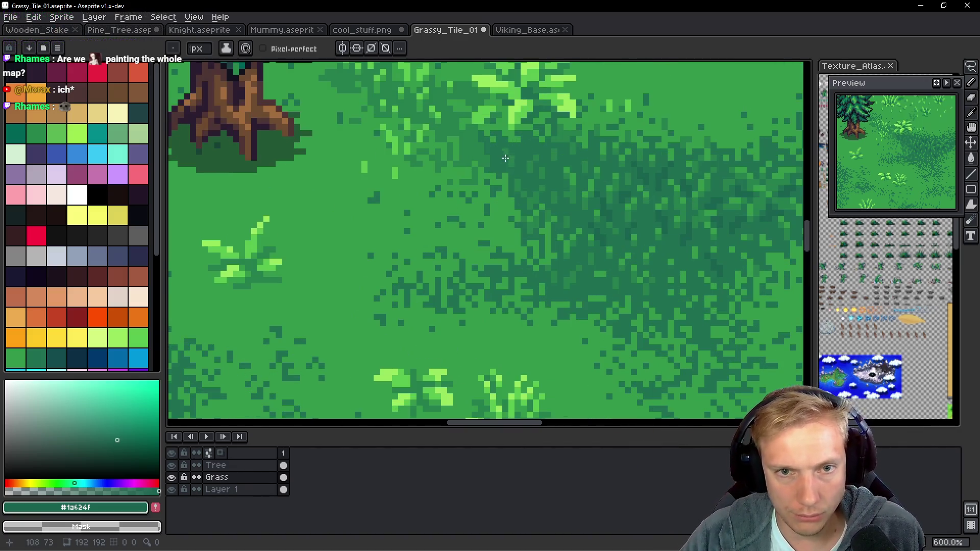
Paint a short line of dark shadow pixels across the ground.
{"action": "scroll", "coordinate": [559, 190], "scroll_direction": "down", "scroll_amount": 6}
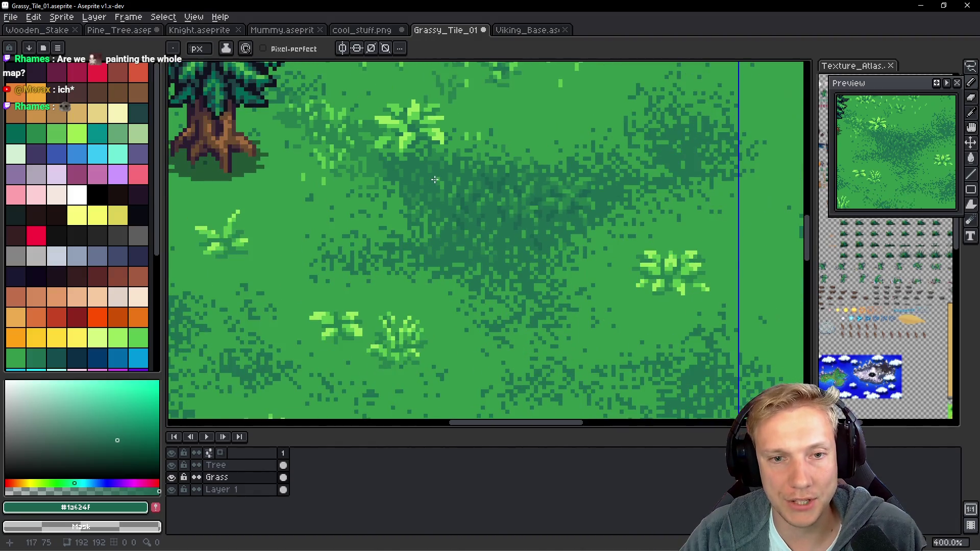
{"action": "scroll", "coordinate": [403, 202], "scroll_direction": "up", "scroll_amount": 8}
{"action": "scroll", "coordinate": [388, 214], "scroll_direction": "up", "scroll_amount": 2}
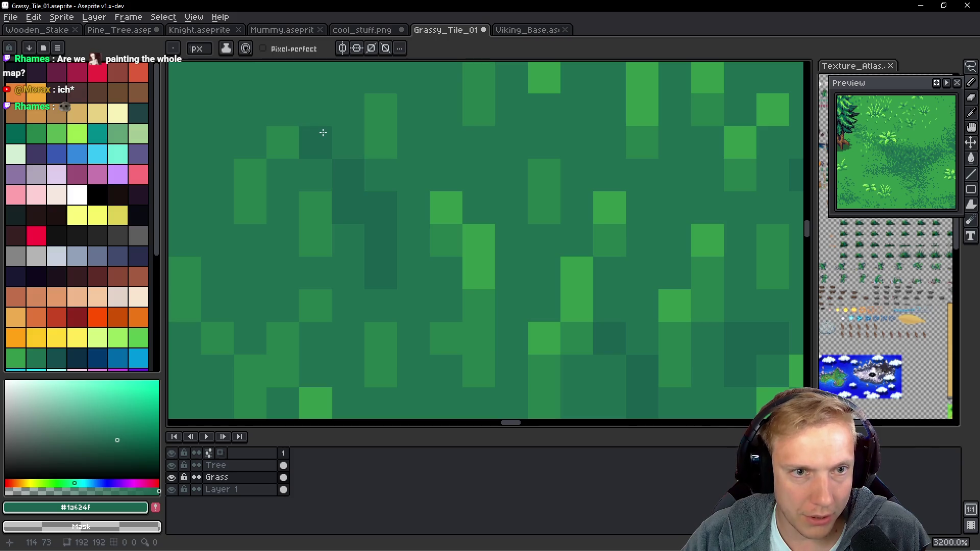
{"action": "scroll", "coordinate": [405, 192], "scroll_direction": "up", "scroll_amount": 1}
{"action": "mouse_move", "coordinate": [406, 192]}
{"action": "left_mouse_down"}
{"action": "mouse_move", "coordinate": [422, 212]}
{"action": "mouse_move", "coordinate": [424, 189]}
{"action": "mouse_move", "coordinate": [472, 177]}
{"action": "mouse_move", "coordinate": [499, 143]}
{"action": "mouse_move", "coordinate": [505, 179]}
{"action": "left_mouse_up"}
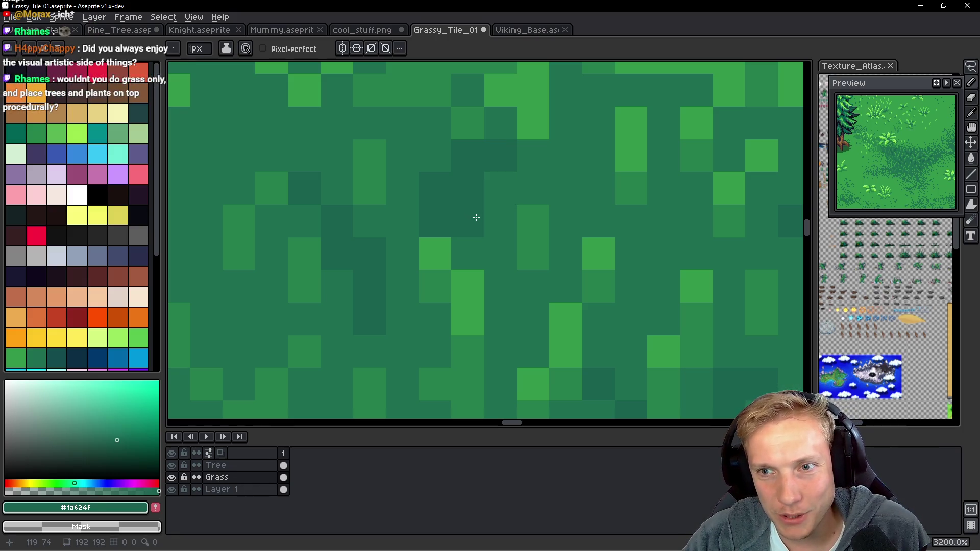
Eyedrop the mid green #267f4c from the ground as the drawing colour.
{"action": "scroll", "coordinate": [499, 201], "scroll_direction": "down", "scroll_amount": 2}
{"action": "scroll", "coordinate": [373, 116], "scroll_direction": "up", "scroll_amount": 1}
{"action": "scroll", "coordinate": [393, 184], "scroll_direction": "down", "scroll_amount": 1}
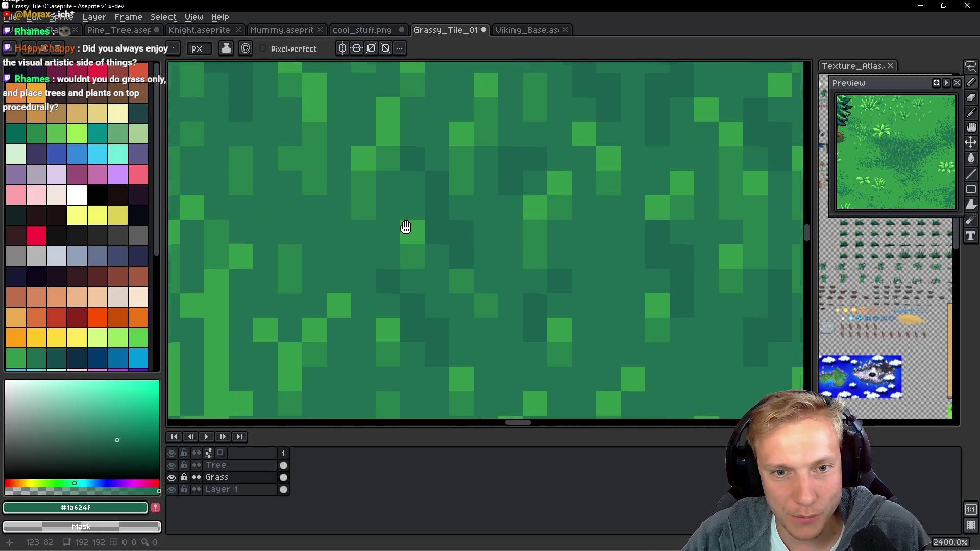
{"action": "scroll", "coordinate": [408, 227], "scroll_direction": "up", "scroll_amount": 1}
{"action": "left_click", "coordinate": [542, 201], "text": "alt"}
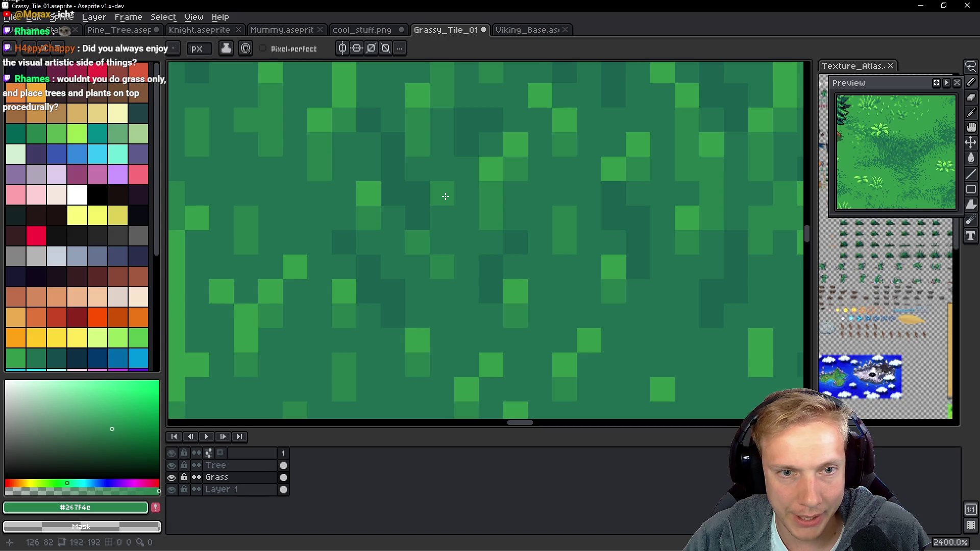
{"action": "scroll", "coordinate": [420, 240], "scroll_direction": "left", "scroll_amount": 2}
{"action": "scroll", "coordinate": [383, 235], "scroll_direction": "up", "scroll_amount": 1}
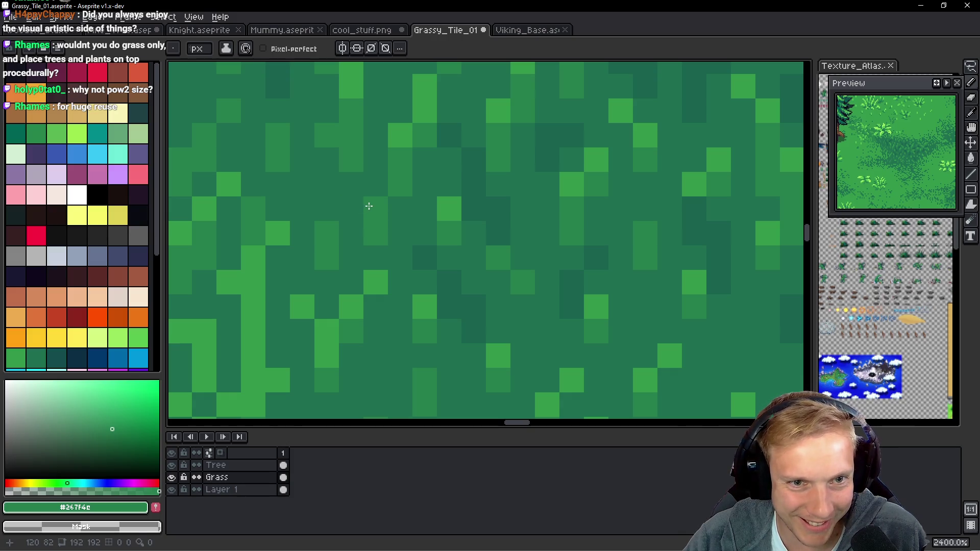
{"action": "scroll", "coordinate": [388, 204], "scroll_direction": "down", "scroll_amount": 3}
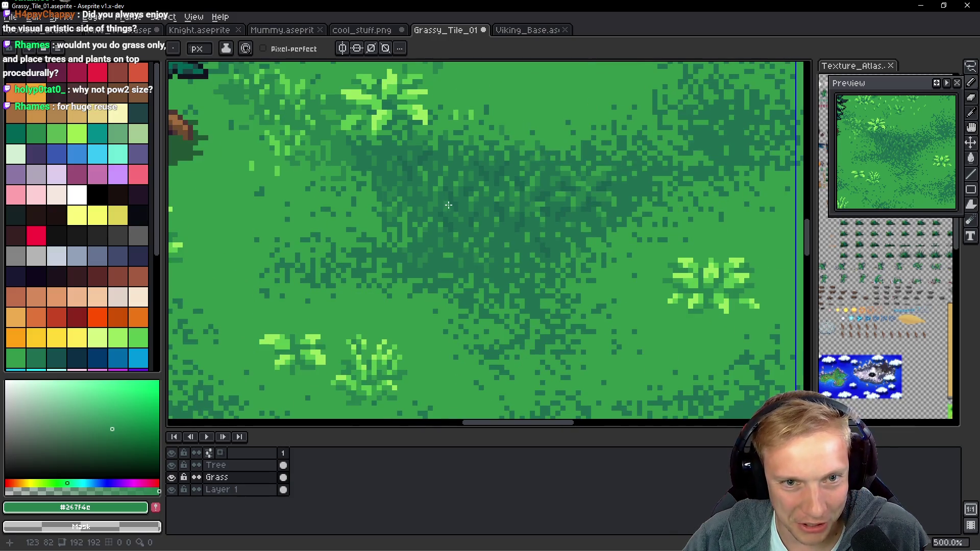
Eyedrop the dark shadow green #1a624f from a ground pixel, then zoom out to 300%.
{"action": "scroll", "coordinate": [448, 201], "scroll_direction": "up", "scroll_amount": 1}
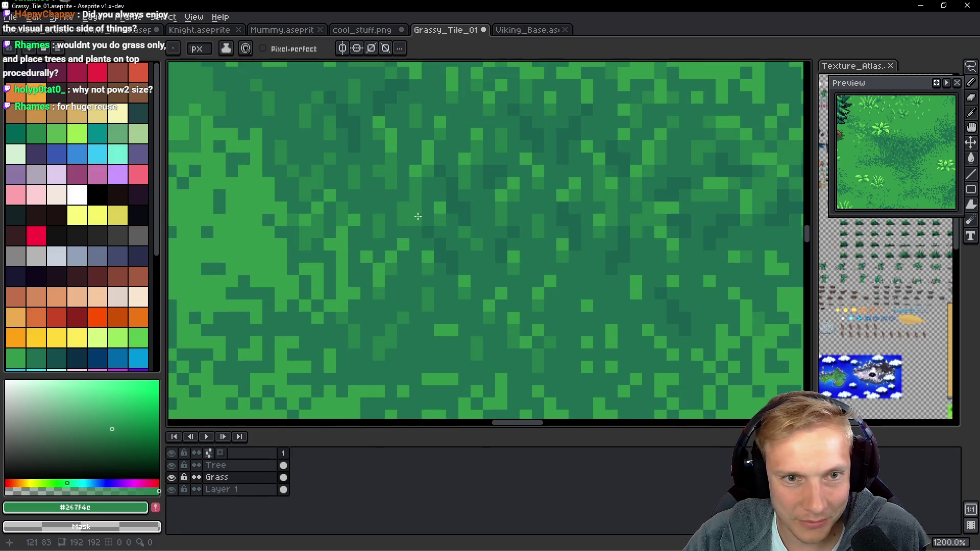
{"action": "left_click", "coordinate": [464, 236], "text": "alt"}
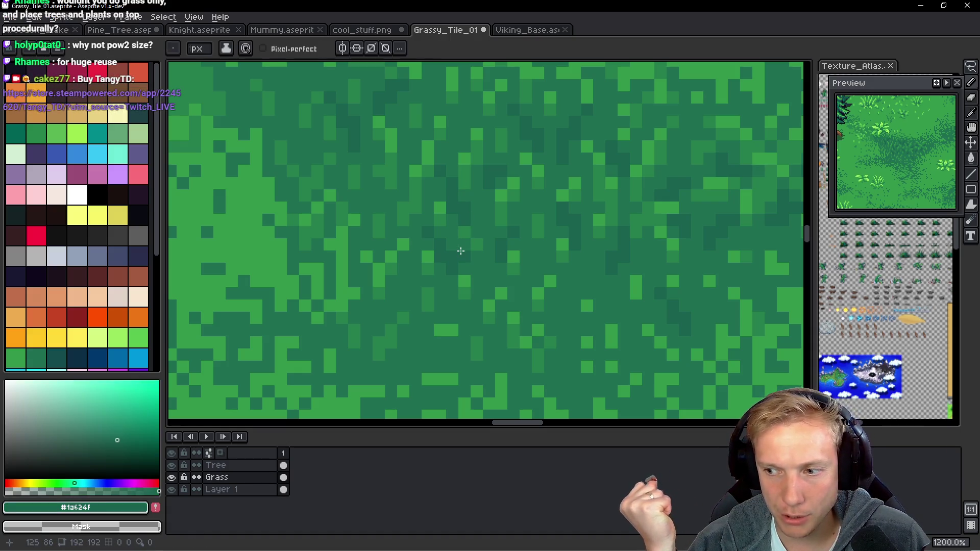
{"action": "scroll", "coordinate": [461, 251], "scroll_direction": "down", "scroll_amount": 5}
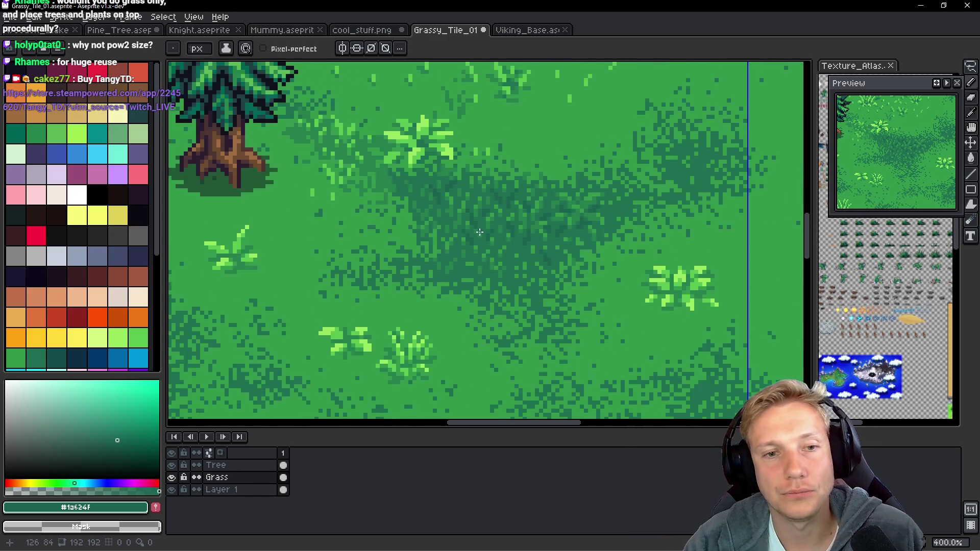
{"action": "scroll", "coordinate": [286, 162], "scroll_direction": "up", "scroll_amount": 2}
{"action": "scroll", "coordinate": [316, 184], "scroll_direction": "down", "scroll_amount": 2}
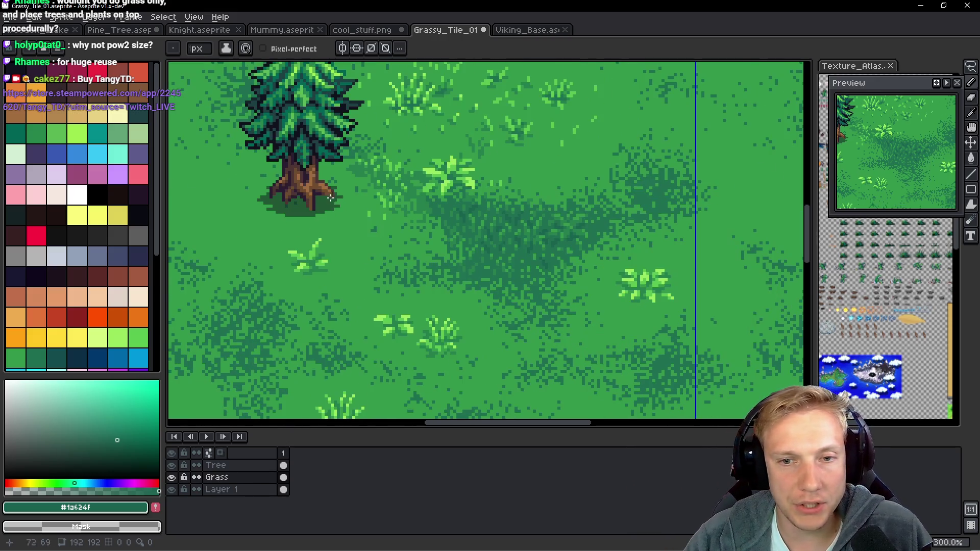
{"action": "scroll", "coordinate": [350, 197], "scroll_direction": "up", "scroll_amount": 7}
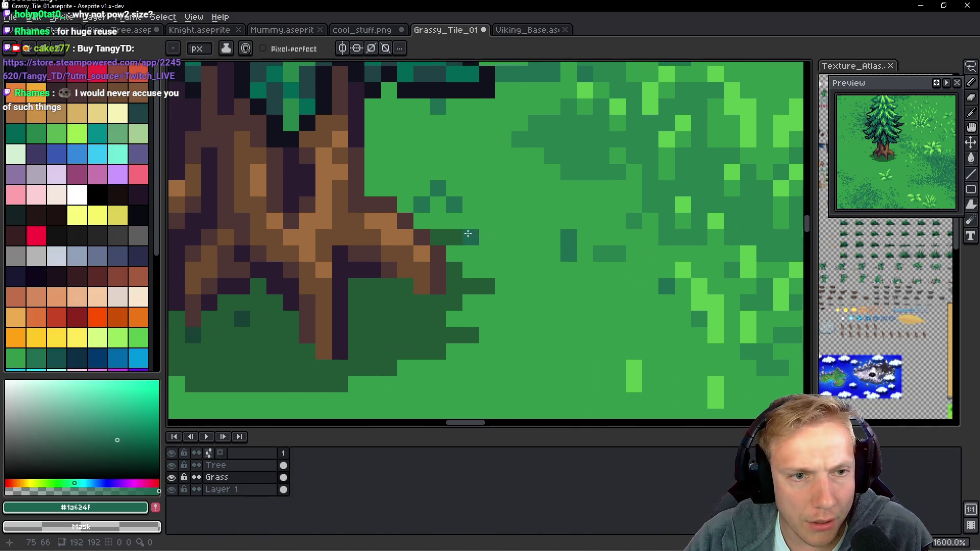
Sample mid green #267f4c and briefly hide the Tree layer to check the grass beneath.
{"action": "key", "text": "alt"}
{"action": "left_click", "coordinate": [581, 149], "text": "alt"}
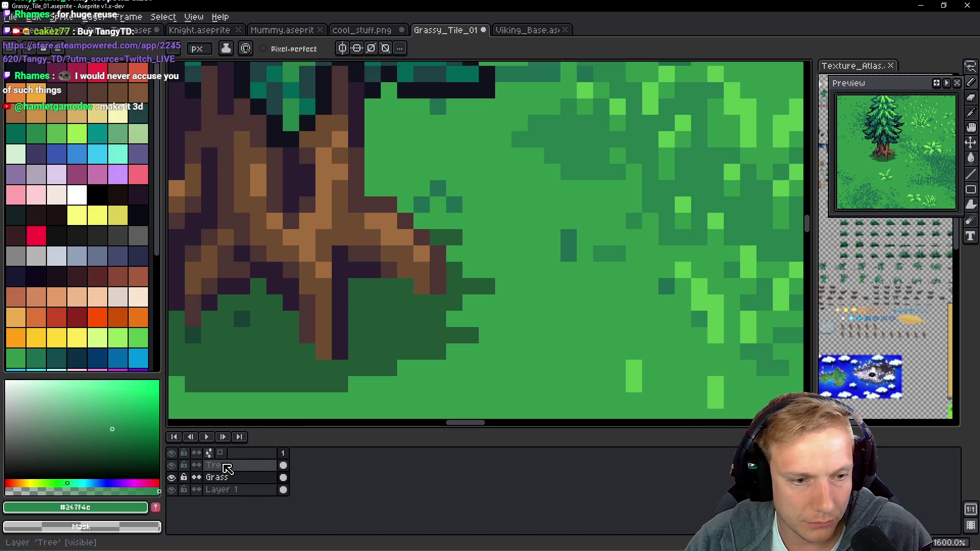
{"action": "left_click", "coordinate": [172, 466]}
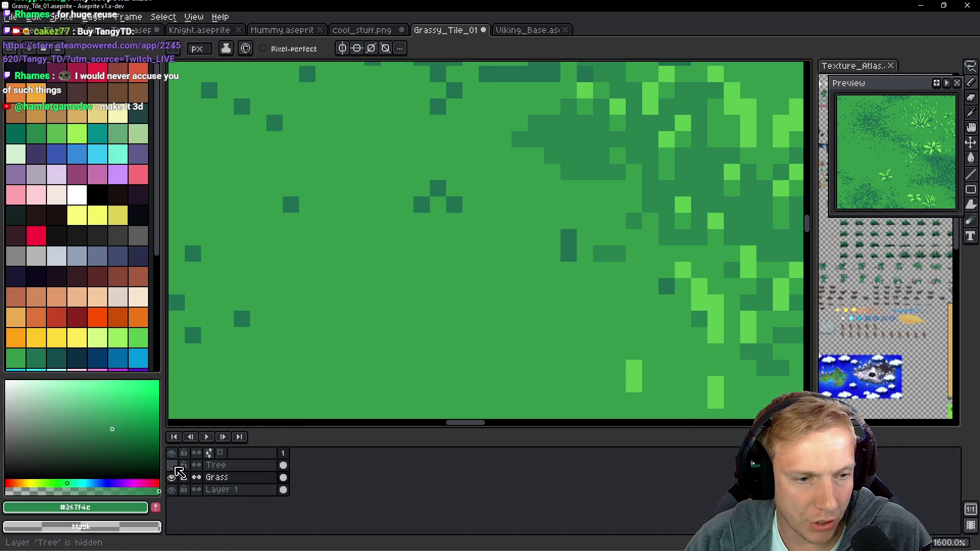
{"action": "left_click", "coordinate": [173, 465]}
On the Tree layer, Magic Wand and delete the dark-green patch at the trunk base.
{"action": "left_click", "coordinate": [216, 465]}
{"action": "key", "text": "w"}
{"action": "left_click", "coordinate": [398, 314]}
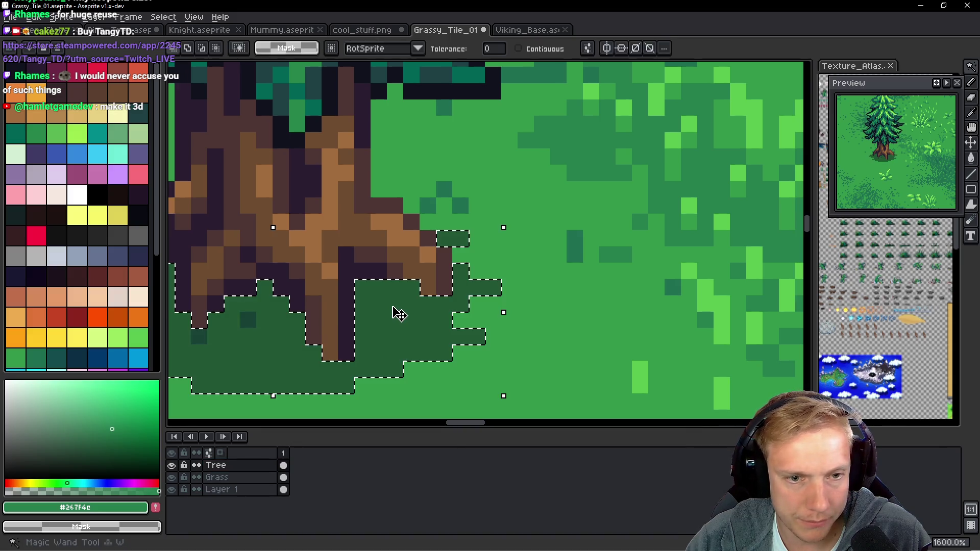
{"action": "key", "text": "Delete"}
{"action": "key", "text": "ctrl+d"}
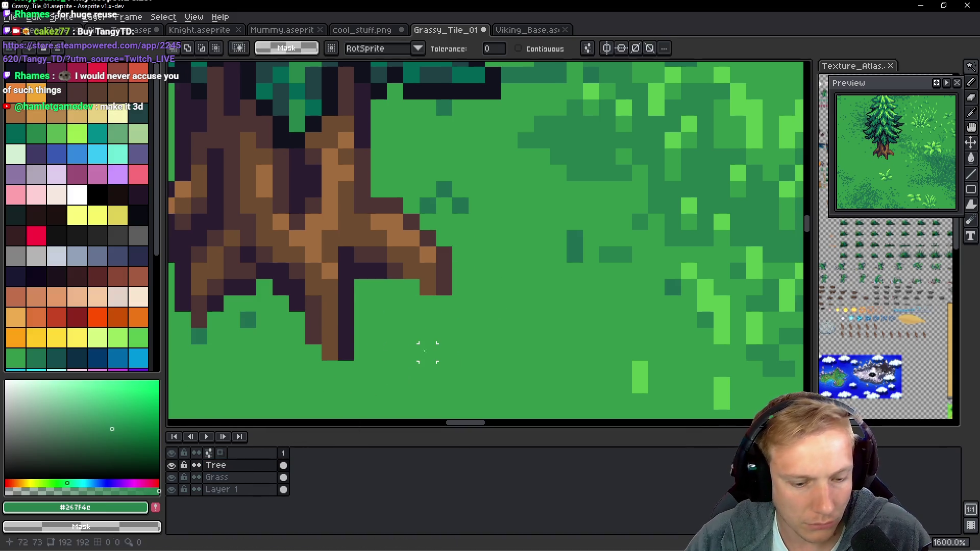
Add a new layer beneath the Tree layer and switch to the pencil.
{"action": "key", "text": "shift+n"}
{"action": "left_click_drag", "start_coordinate": [258, 478], "coordinate": [256, 488]}
{"action": "key", "text": "b"}
Paint dark-green shadow patches beside, below and left of the trunk.
{"action": "mouse_move", "coordinate": [380, 303]}
{"action": "left_mouse_down"}
{"action": "mouse_move", "coordinate": [396, 301]}
{"action": "mouse_move", "coordinate": [434, 327]}
{"action": "mouse_move", "coordinate": [459, 284]}
{"action": "mouse_move", "coordinate": [461, 236]}
{"action": "left_mouse_up"}
{"action": "left_click", "coordinate": [477, 270]}
{"action": "left_click_drag", "start_coordinate": [509, 255], "coordinate": [509, 219]}
{"action": "left_click", "coordinate": [493, 286]}
{"action": "mouse_move", "coordinate": [523, 290]}
{"action": "left_mouse_down"}
{"action": "mouse_move", "coordinate": [525, 271]}
{"action": "mouse_move", "coordinate": [553, 259]}
{"action": "left_mouse_up"}
{"action": "left_click_drag", "start_coordinate": [455, 357], "coordinate": [455, 341]}
{"action": "left_click_drag", "start_coordinate": [389, 381], "coordinate": [389, 357]}
{"action": "mouse_move", "coordinate": [308, 355]}
{"action": "left_mouse_down"}
{"action": "mouse_move", "coordinate": [399, 339]}
{"action": "mouse_move", "coordinate": [363, 312]}
{"action": "left_mouse_up"}
{"action": "mouse_move", "coordinate": [268, 290]}
{"action": "left_mouse_down"}
{"action": "mouse_move", "coordinate": [268, 275]}
{"action": "mouse_move", "coordinate": [285, 275]}
{"action": "left_mouse_up"}
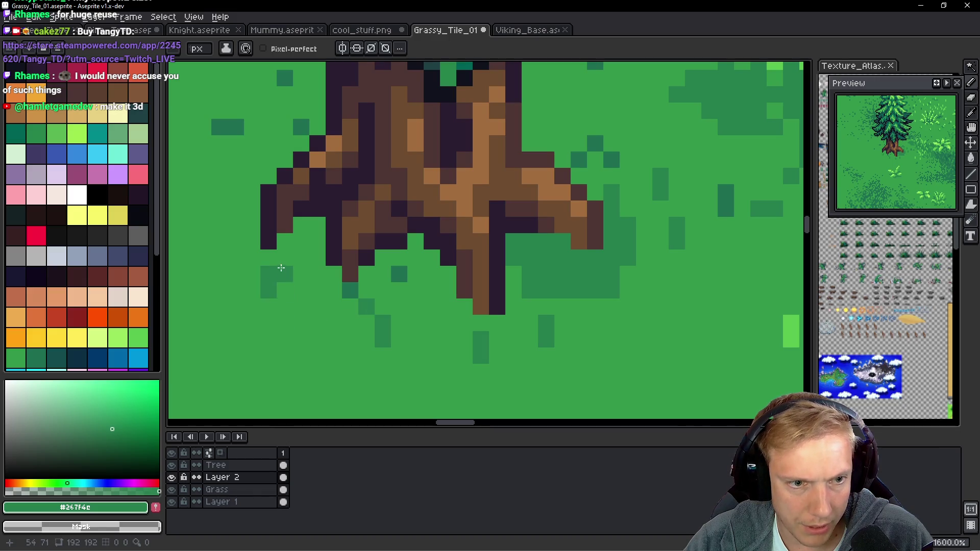
Add dark-green strokes near the roots and canopy edge, redoing one stroke.
{"action": "left_click_drag", "start_coordinate": [221, 273], "coordinate": [324, 284]}
{"action": "mouse_move", "coordinate": [323, 236]}
{"action": "left_mouse_down"}
{"action": "mouse_move", "coordinate": [306, 185]}
{"action": "mouse_move", "coordinate": [287, 177]}
{"action": "left_mouse_up"}
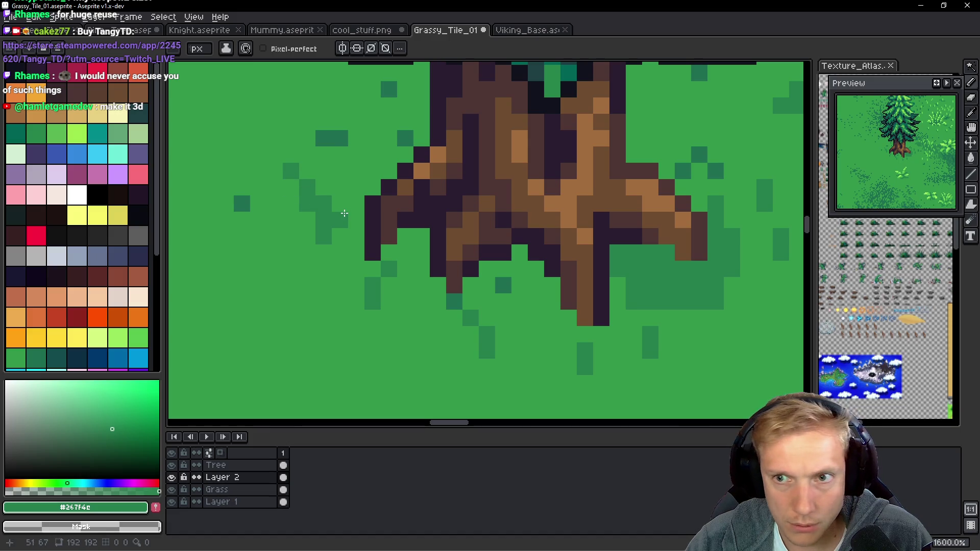
{"action": "left_click_drag", "start_coordinate": [357, 190], "coordinate": [372, 296]}
{"action": "left_click_drag", "start_coordinate": [371, 276], "coordinate": [362, 222]}
{"action": "key", "text": "ctrl+z"}
{"action": "left_click_drag", "start_coordinate": [386, 255], "coordinate": [380, 230]}
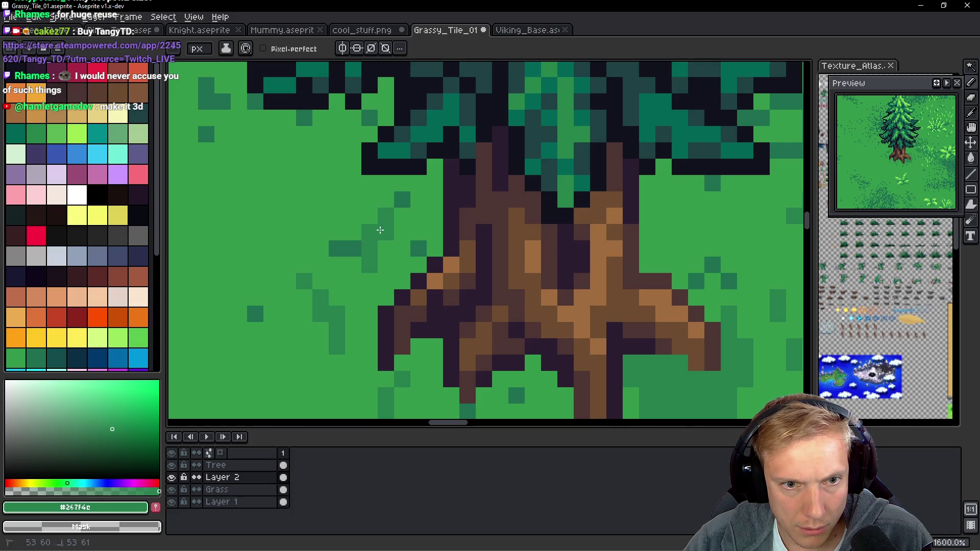
Sample the dark green from the canvas and dot shadow pixels at the trunk base.
{"action": "scroll", "coordinate": [380, 230], "scroll_direction": "down", "scroll_amount": 5}
{"action": "scroll", "coordinate": [502, 254], "scroll_direction": "up", "scroll_amount": 4}
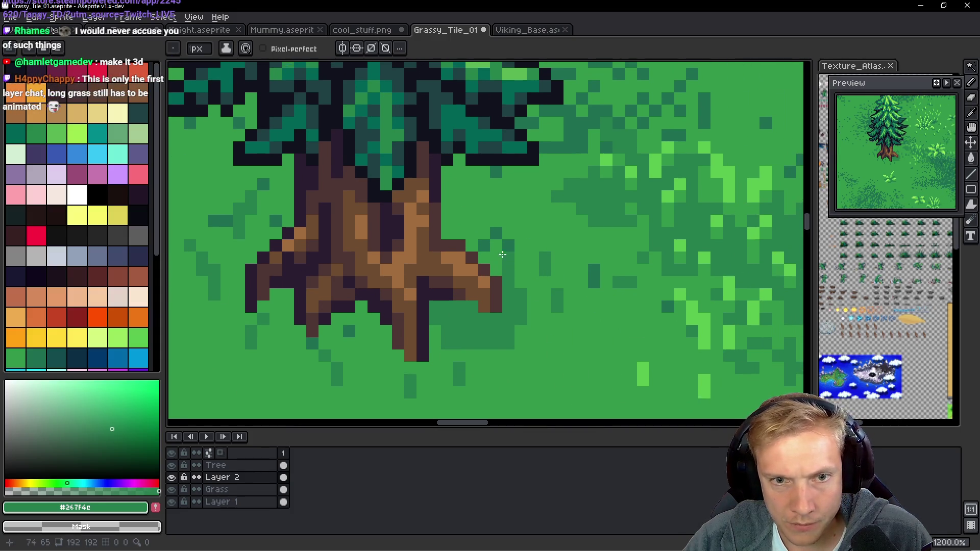
{"action": "left_click", "coordinate": [511, 240], "text": "alt"}
{"action": "scroll", "coordinate": [490, 250], "scroll_direction": "up", "scroll_amount": 4}
{"action": "left_click", "coordinate": [474, 270]}
{"action": "left_click", "coordinate": [505, 237]}
{"action": "left_click_drag", "start_coordinate": [494, 258], "coordinate": [494, 306]}
{"action": "scroll", "coordinate": [459, 280], "scroll_direction": "down", "scroll_amount": 2}
Scatter more single dark-green shadow pixels below and around the trunk.
{"action": "left_click", "coordinate": [389, 267]}
{"action": "left_click", "coordinate": [394, 301]}
{"action": "left_click", "coordinate": [411, 283]}
{"action": "left_click", "coordinate": [449, 337]}
{"action": "scroll", "coordinate": [456, 311], "scroll_direction": "down", "scroll_amount": 2}
{"action": "left_click", "coordinate": [484, 253]}
{"action": "left_click", "coordinate": [484, 221]}
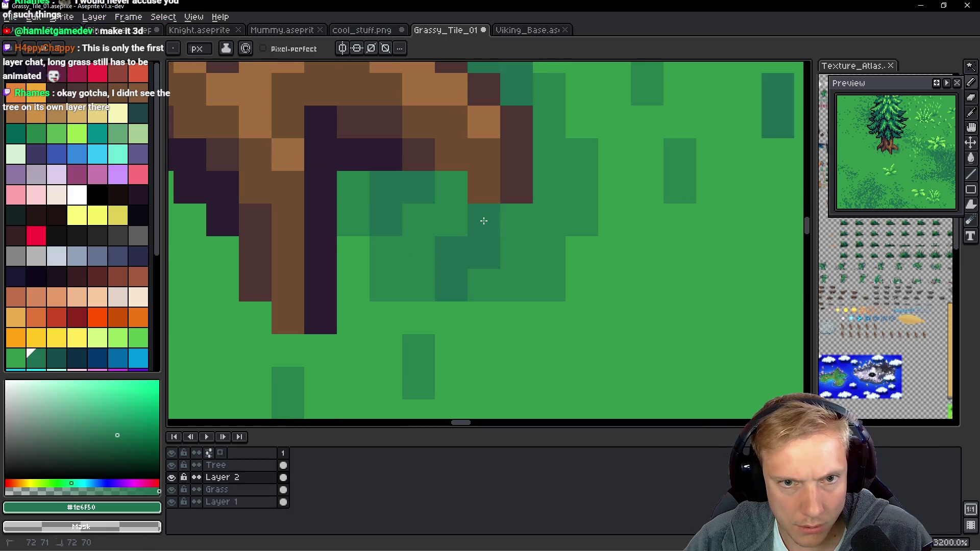
{"action": "scroll", "coordinate": [498, 207], "scroll_direction": "down", "scroll_amount": 8}
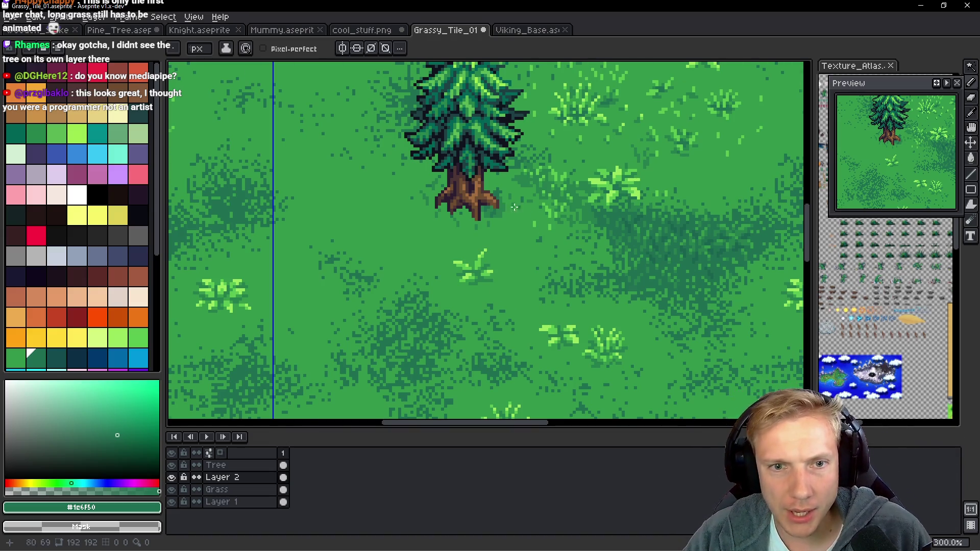
Sample the lighter grass green and paint over stray shadow pixels.
{"action": "scroll", "coordinate": [514, 207], "scroll_direction": "up", "scroll_amount": 8}
{"action": "left_click", "coordinate": [407, 254], "text": "alt"}
{"action": "mouse_move", "coordinate": [412, 238]}
{"action": "left_mouse_down"}
{"action": "mouse_move", "coordinate": [424, 201]}
{"action": "mouse_move", "coordinate": [436, 207]}
{"action": "left_mouse_up"}
Pick greens #267f4e and #1e6f50 from the canvas and dot shadow pixels below the trunk.
{"action": "key", "text": "alt"}
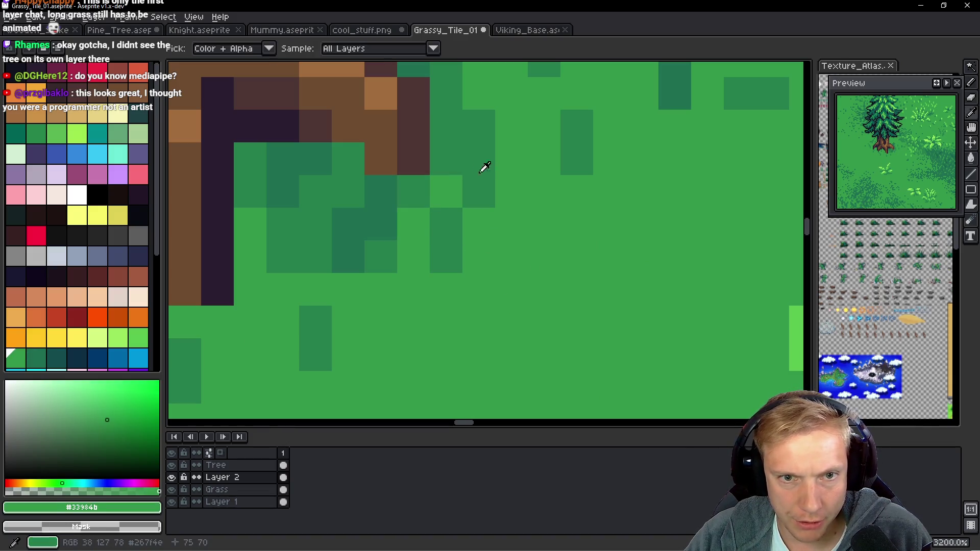
{"action": "left_click", "coordinate": [484, 167], "text": "alt"}
{"action": "left_click", "coordinate": [478, 251]}
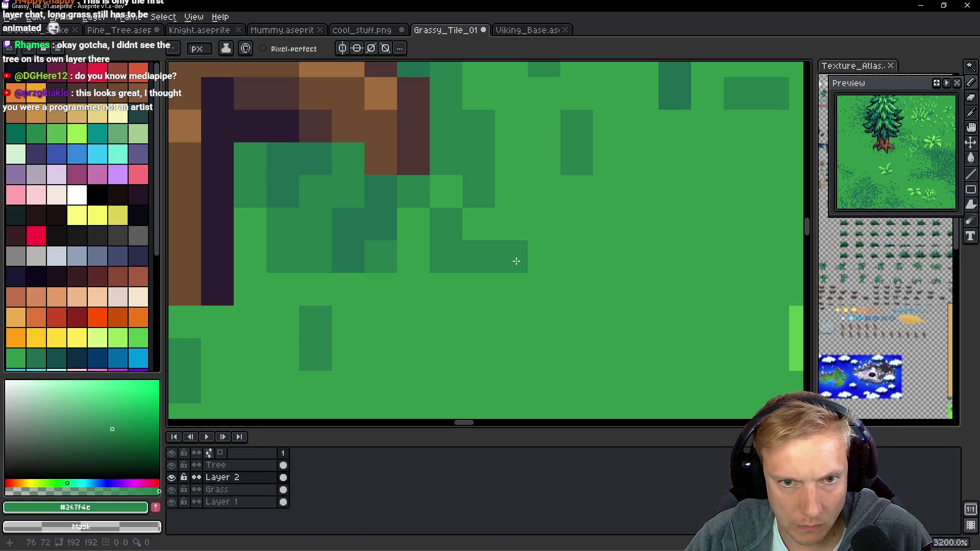
{"action": "left_click", "coordinate": [512, 192]}
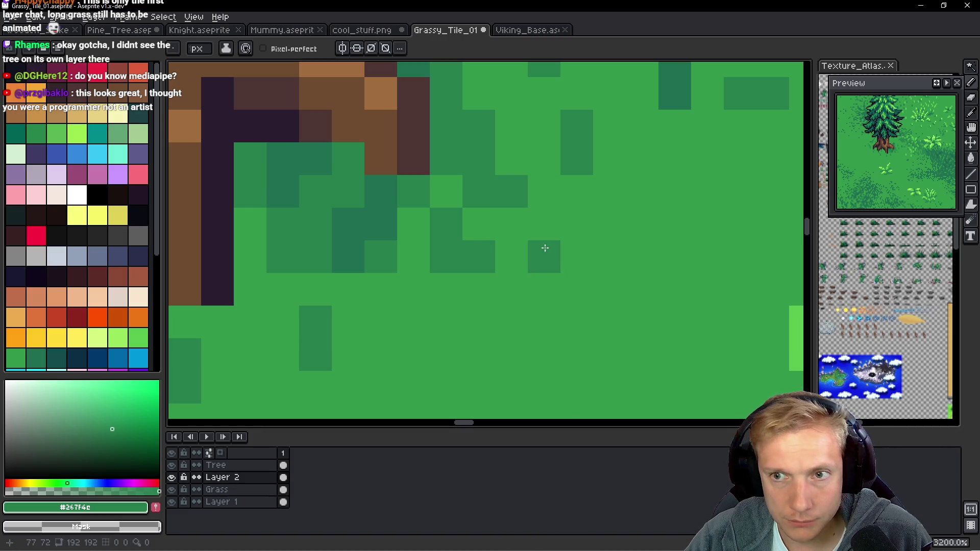
{"action": "scroll", "coordinate": [536, 280], "scroll_direction": "left", "scroll_amount": 4}
{"action": "scroll", "coordinate": [536, 280], "scroll_direction": "down", "scroll_amount": 1}
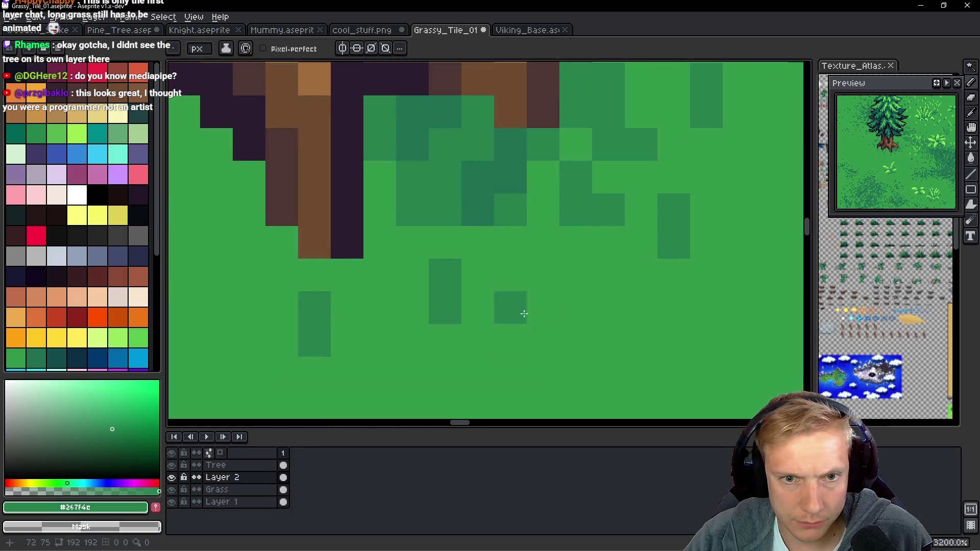
{"action": "left_click", "coordinate": [539, 277]}
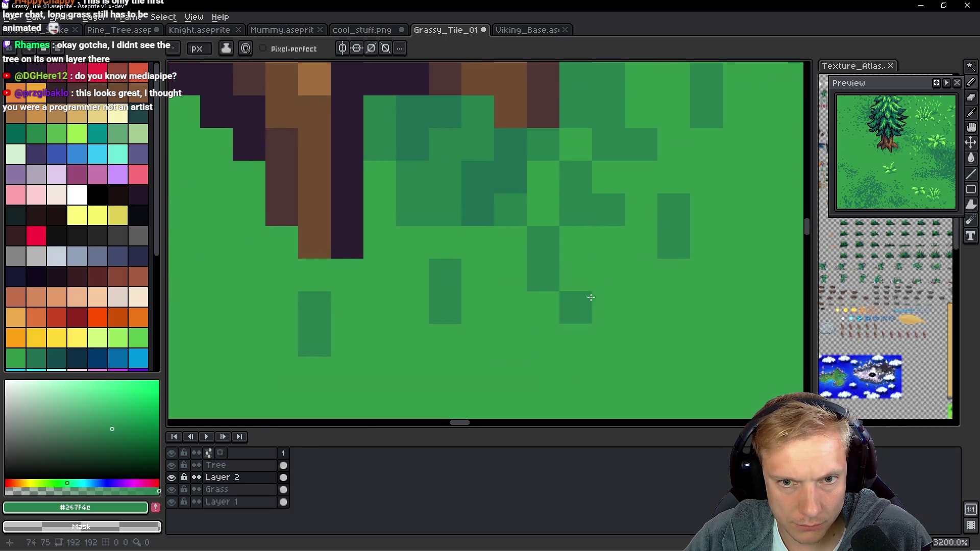
{"action": "left_click", "coordinate": [482, 167], "text": "alt"}
{"action": "left_click_drag", "start_coordinate": [541, 244], "coordinate": [564, 250]}
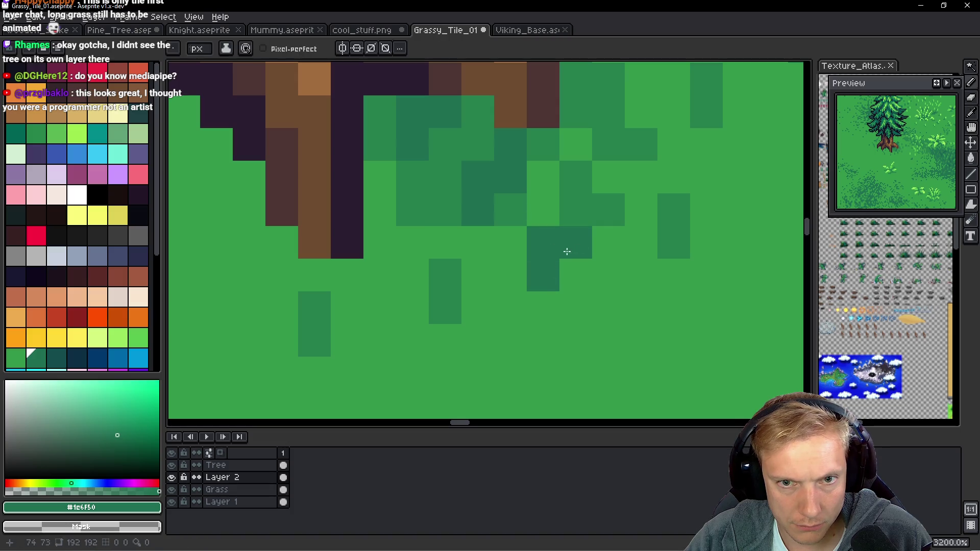
{"action": "left_click", "coordinate": [589, 311]}
Sample the deep green #1a624f, then add a new layer above the Tree layer.
{"action": "scroll", "coordinate": [591, 311], "scroll_direction": "down", "scroll_amount": 12}
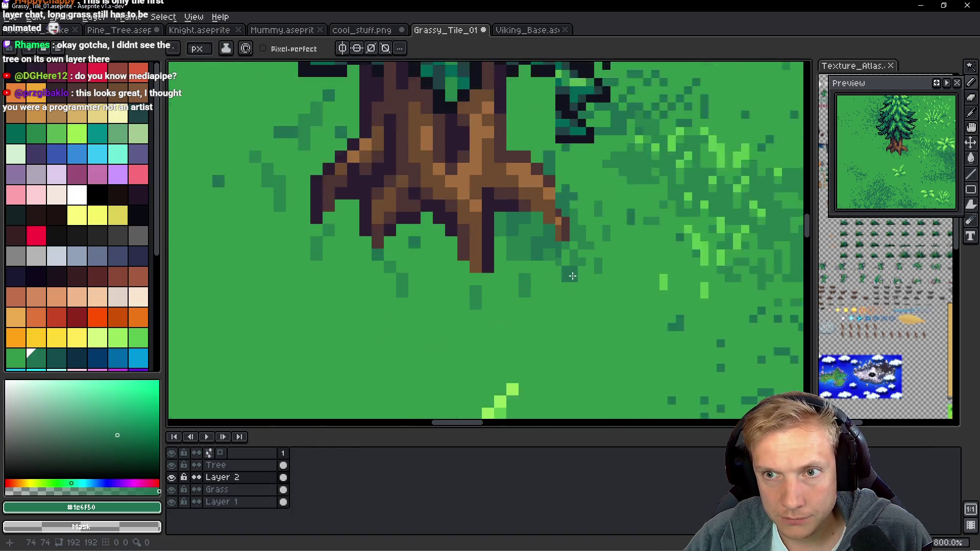
{"action": "scroll", "coordinate": [587, 268], "scroll_direction": "up", "scroll_amount": 14}
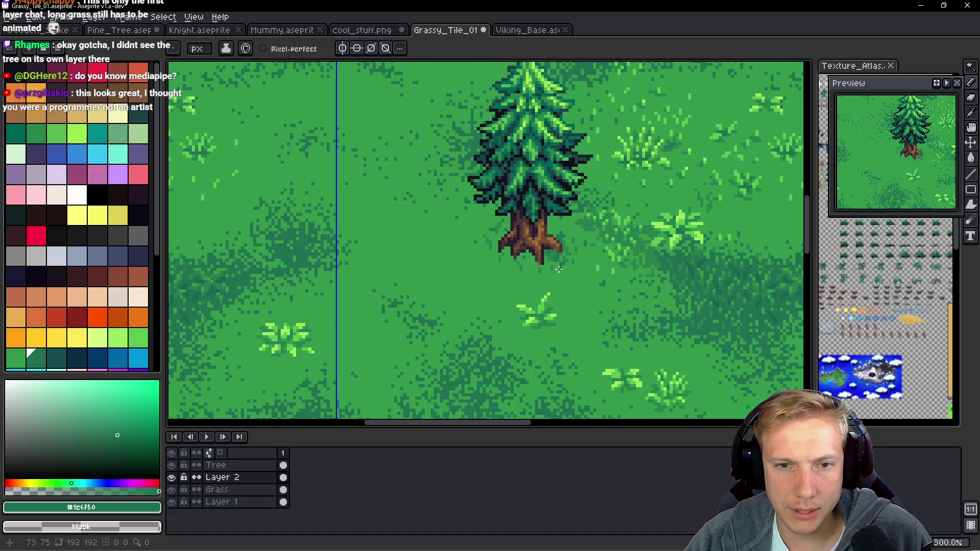
{"action": "scroll", "coordinate": [426, 217], "scroll_direction": "down", "scroll_amount": 7}
{"action": "scroll", "coordinate": [426, 216], "scroll_direction": "down", "scroll_amount": 1}
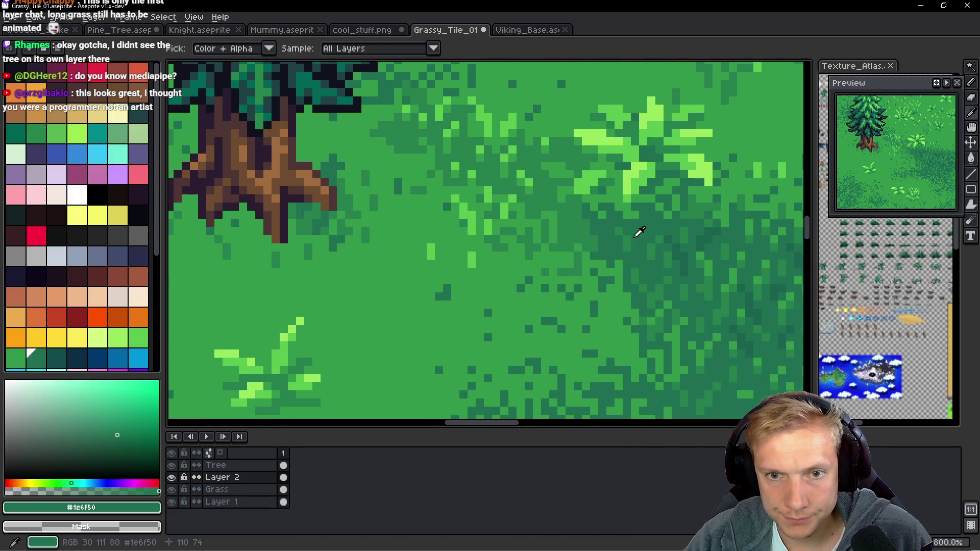
{"action": "scroll", "coordinate": [307, 197], "scroll_direction": "up", "scroll_amount": 2}
{"action": "scroll", "coordinate": [534, 255], "scroll_direction": "down", "scroll_amount": 2}
{"action": "scroll", "coordinate": [534, 256], "scroll_direction": "up", "scroll_amount": 3}
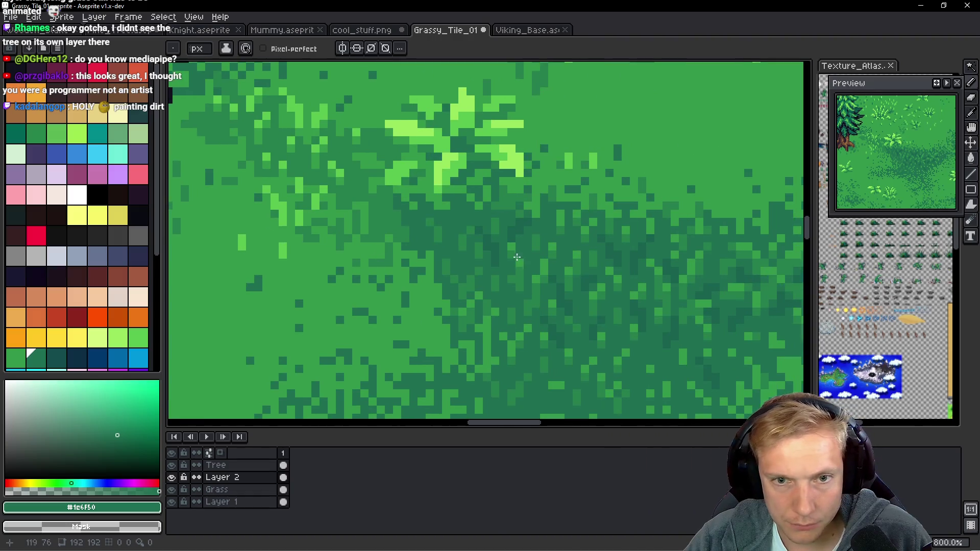
{"action": "left_click", "coordinate": [477, 236], "text": "alt"}
{"action": "scroll", "coordinate": [555, 276], "scroll_direction": "down", "scroll_amount": 1}
{"action": "scroll", "coordinate": [326, 224], "scroll_direction": "up", "scroll_amount": 1}
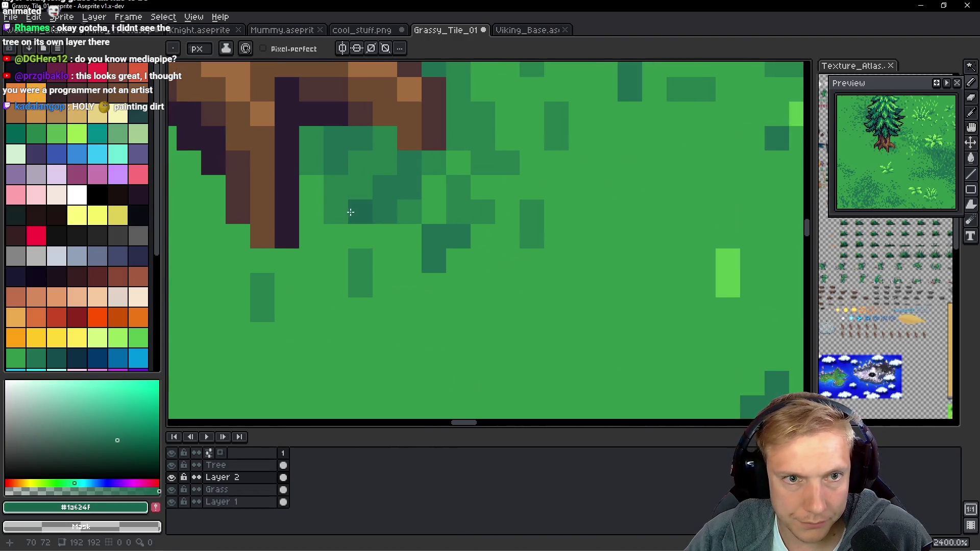
{"action": "left_click_drag", "start_coordinate": [359, 223], "coordinate": [431, 252]}
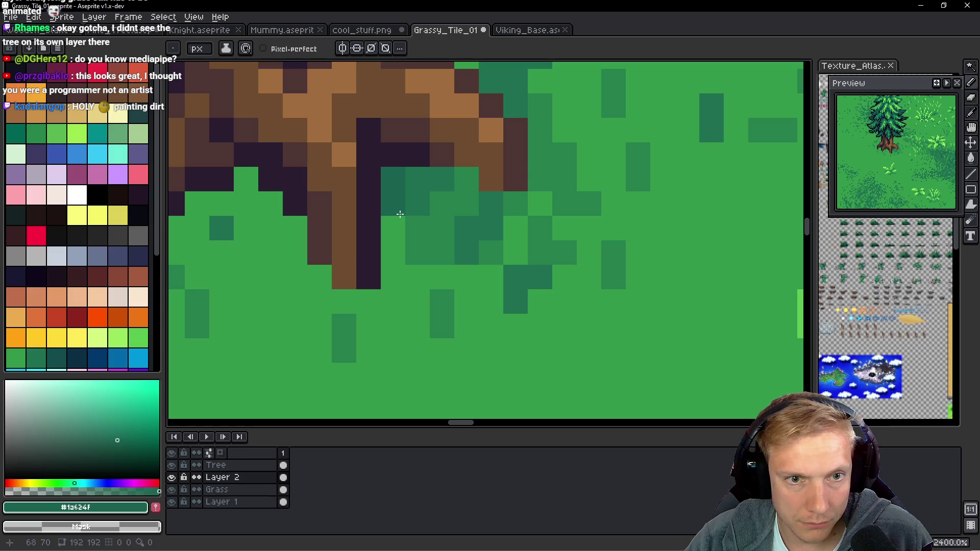
{"action": "left_click", "coordinate": [402, 194], "text": "ctrl"}
{"action": "key", "text": "shift+n"}
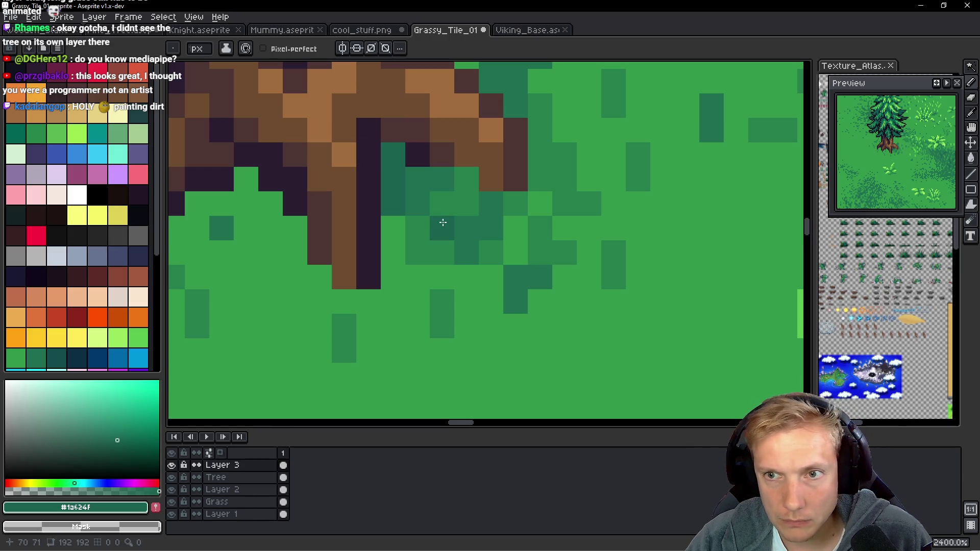
Paint dark-green pixels into and between the trunk's roots.
{"action": "left_click_drag", "start_coordinate": [397, 214], "coordinate": [438, 217]}
{"action": "left_click_drag", "start_coordinate": [299, 219], "coordinate": [368, 225]}
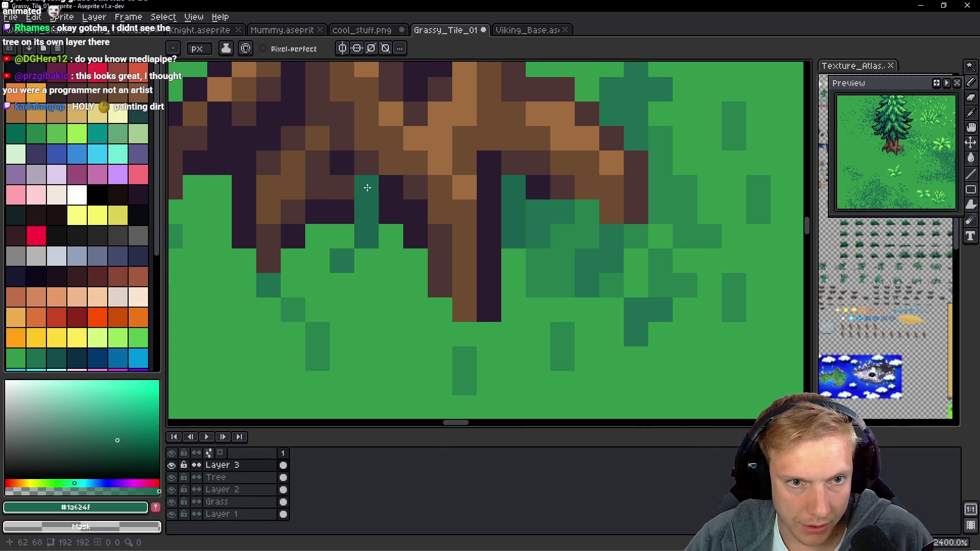
{"action": "left_click", "coordinate": [391, 162]}
{"action": "left_click", "coordinate": [391, 187]}
{"action": "left_click", "coordinate": [415, 138]}
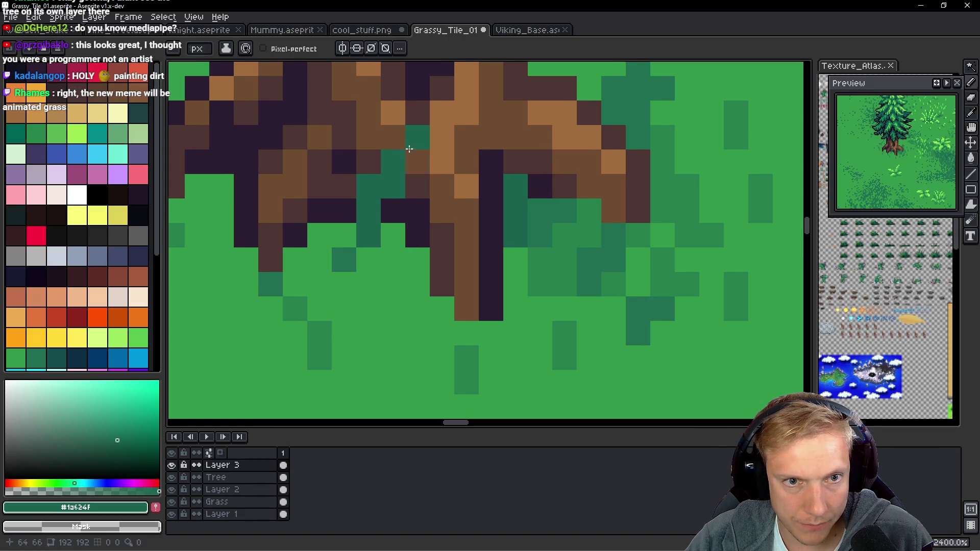
{"action": "left_click_drag", "start_coordinate": [383, 282], "coordinate": [432, 306]}
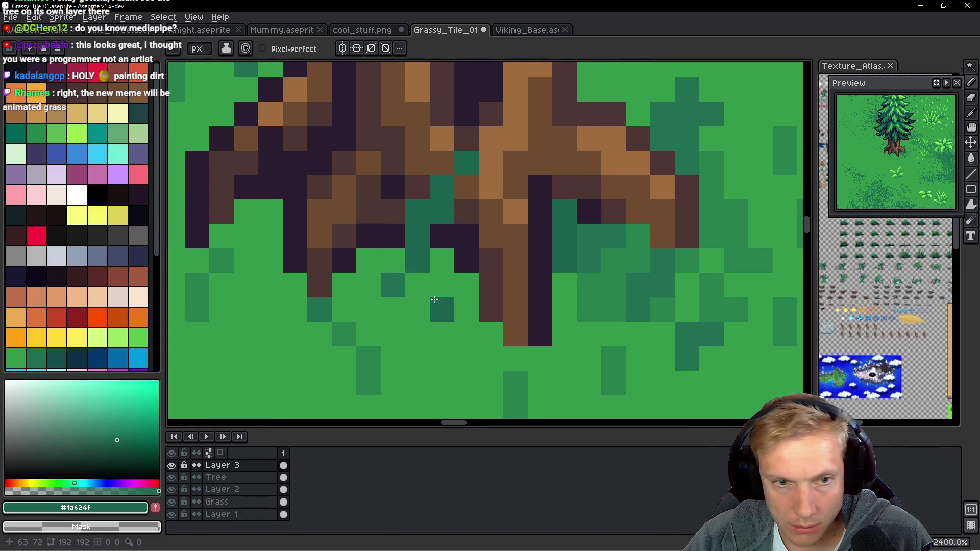
{"action": "left_click", "coordinate": [368, 261]}
{"action": "left_click", "coordinate": [368, 237]}
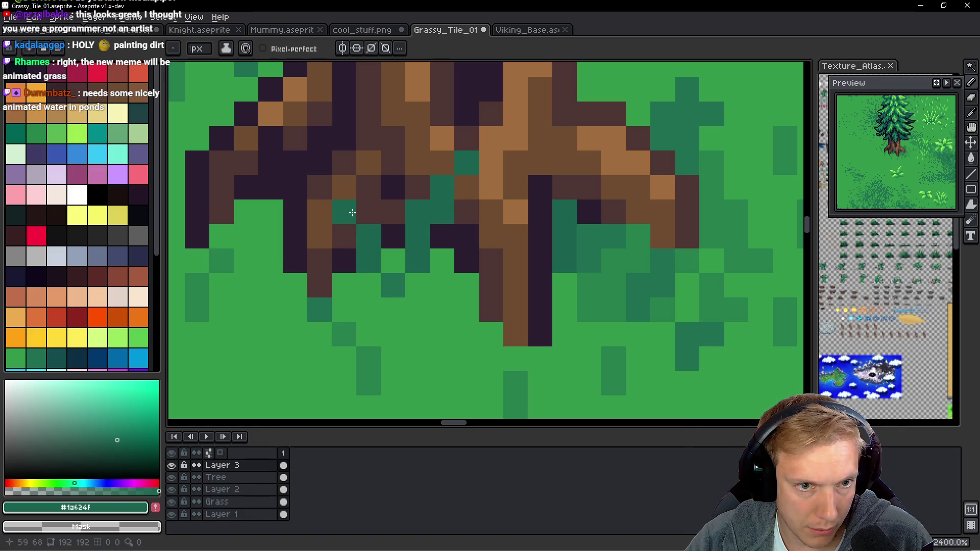
Try grass green #33984b over three trunk pixels, then undo it.
{"action": "scroll", "coordinate": [355, 214], "scroll_direction": "left", "scroll_amount": 2}
{"action": "scroll", "coordinate": [414, 286], "scroll_direction": "left", "scroll_amount": 2}
{"action": "key", "text": "alt"}
{"action": "left_click", "coordinate": [331, 261], "text": "alt"}
{"action": "left_click", "coordinate": [361, 189]}
{"action": "left_click", "coordinate": [361, 165]}
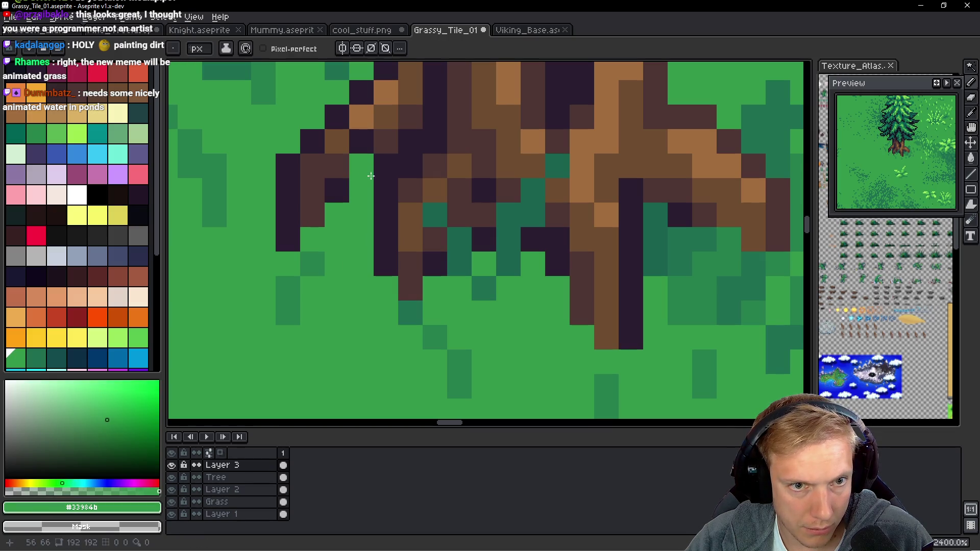
{"action": "left_click", "coordinate": [385, 140]}
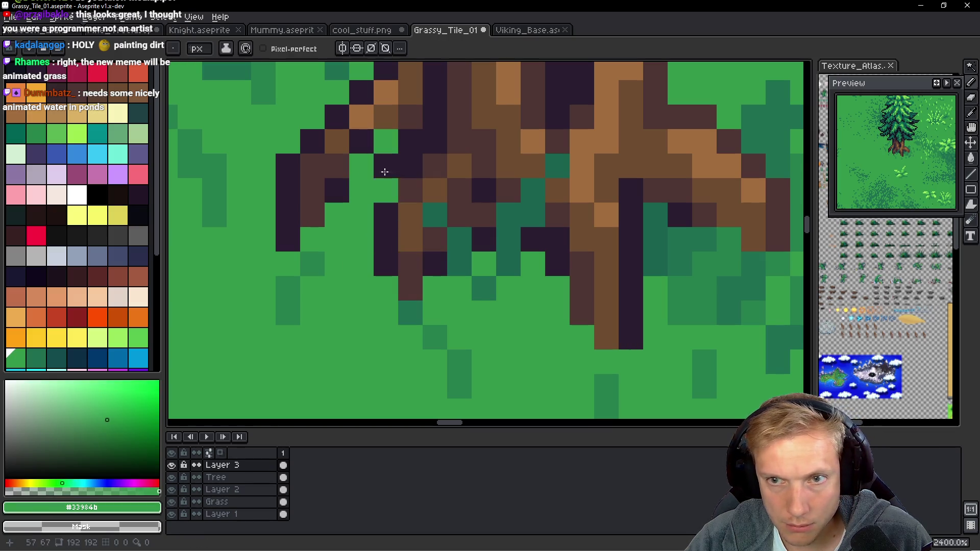
{"action": "key", "text": "ctrl+z"}
{"action": "key", "text": "ctrl+z"}
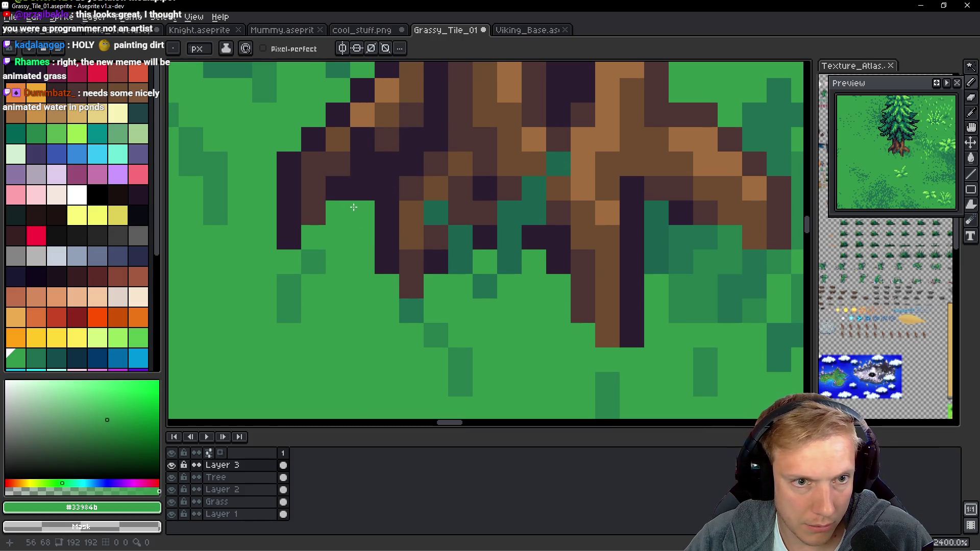
Pick light green #5ac54f and draw a vertical grass blade below the roots.
{"action": "scroll", "coordinate": [361, 252], "scroll_direction": "down", "scroll_amount": 2}
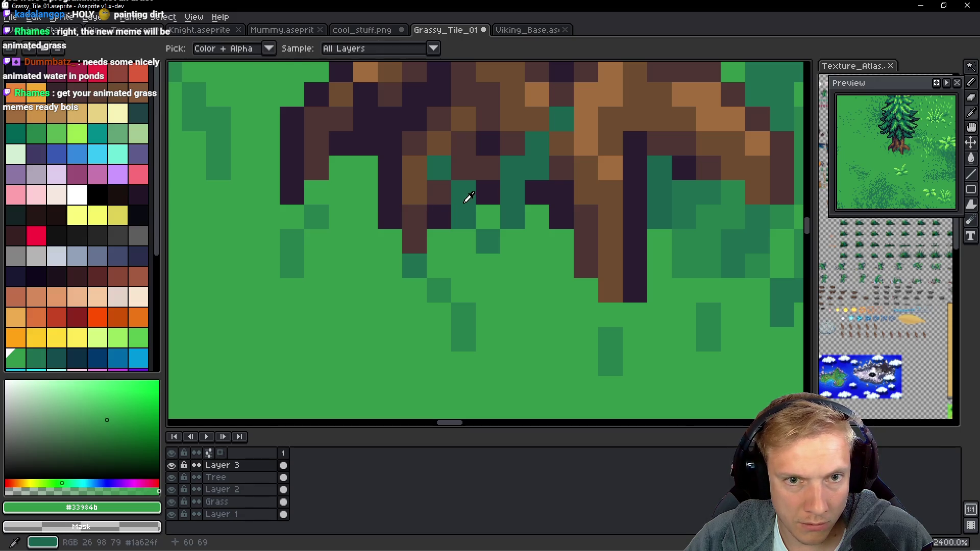
{"action": "scroll", "coordinate": [361, 261], "scroll_direction": "down", "scroll_amount": 5}
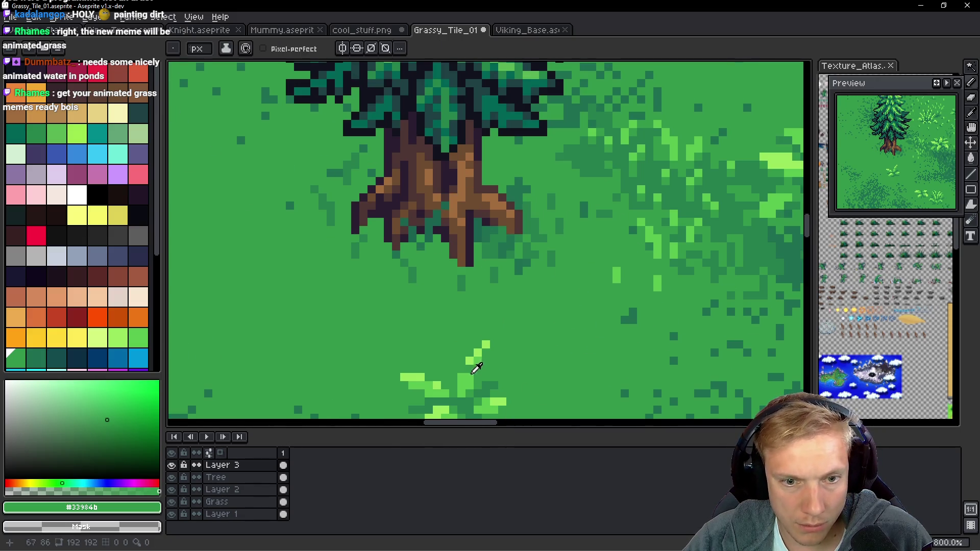
{"action": "left_click", "coordinate": [475, 370], "text": "alt"}
{"action": "scroll", "coordinate": [433, 257], "scroll_direction": "up", "scroll_amount": 2}
{"action": "mouse_move", "coordinate": [468, 324]}
{"action": "left_mouse_down"}
{"action": "mouse_move", "coordinate": [470, 291]}
{"action": "mouse_move", "coordinate": [480, 293]}
{"action": "left_mouse_up"}
{"action": "left_click", "coordinate": [467, 289]}
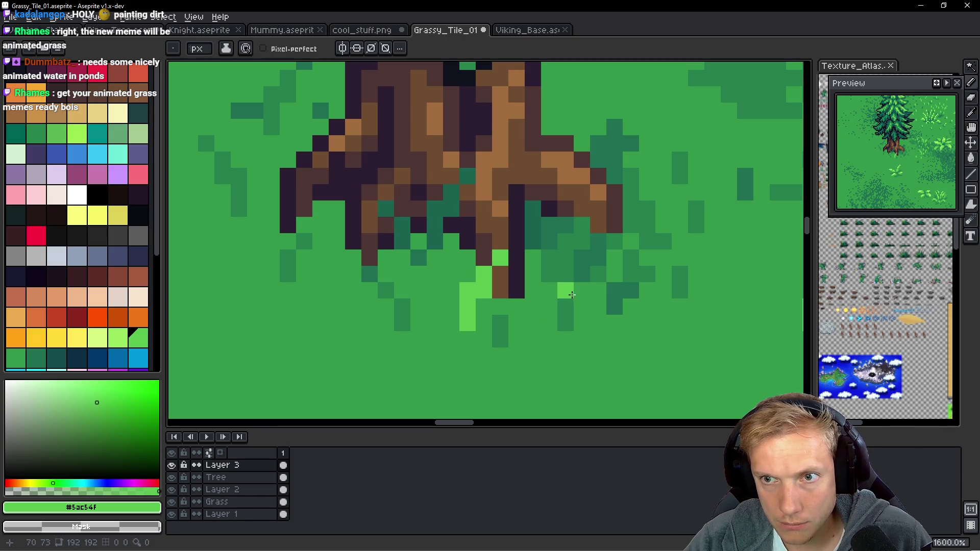
Extend the grass tuft with more light-green pixels beside the blade.
{"action": "left_click_drag", "start_coordinate": [566, 223], "coordinate": [524, 312]}
{"action": "left_click", "coordinate": [524, 266]}
{"action": "left_click", "coordinate": [524, 282]}
{"action": "left_click_drag", "start_coordinate": [539, 312], "coordinate": [537, 286]}
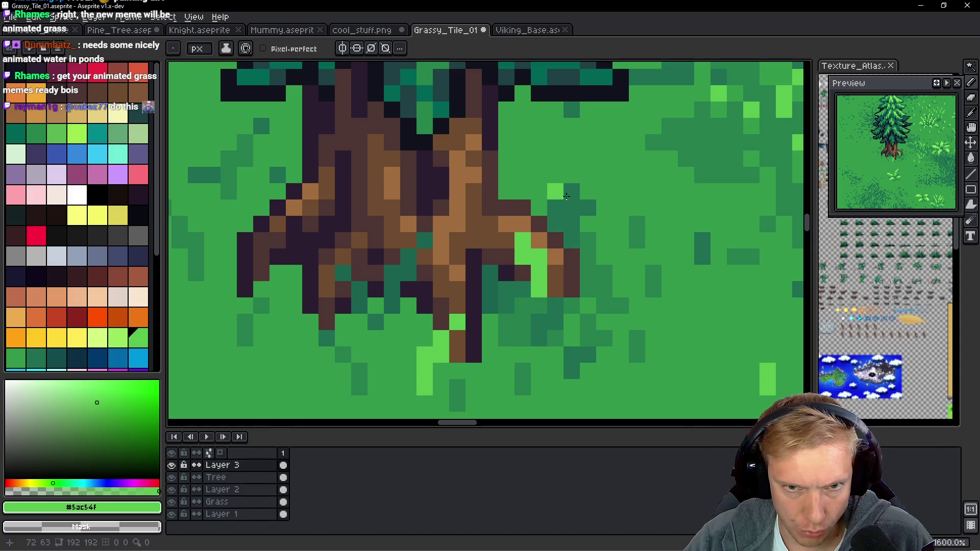
Sample the dark shadow green and paint shadow pixels beside the tuft.
{"action": "key", "text": "i"}
{"action": "left_click", "coordinate": [557, 207]}
{"action": "key", "text": "b"}
{"action": "left_click_drag", "start_coordinate": [523, 191], "coordinate": [525, 176]}
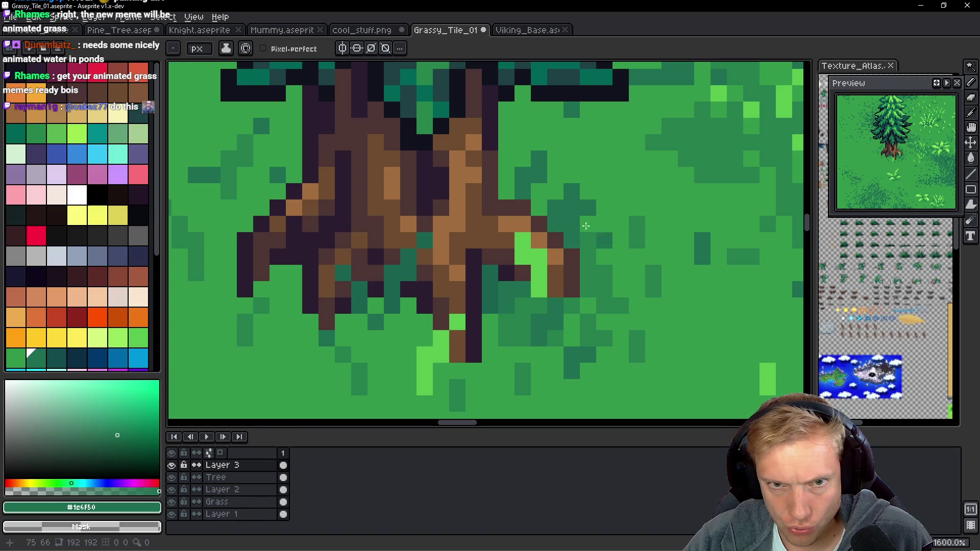
Sample the bright grass green and paint bright-green pixels by the roots.
{"action": "key", "text": "i"}
{"action": "left_click", "coordinate": [591, 273]}
{"action": "key", "text": "b"}
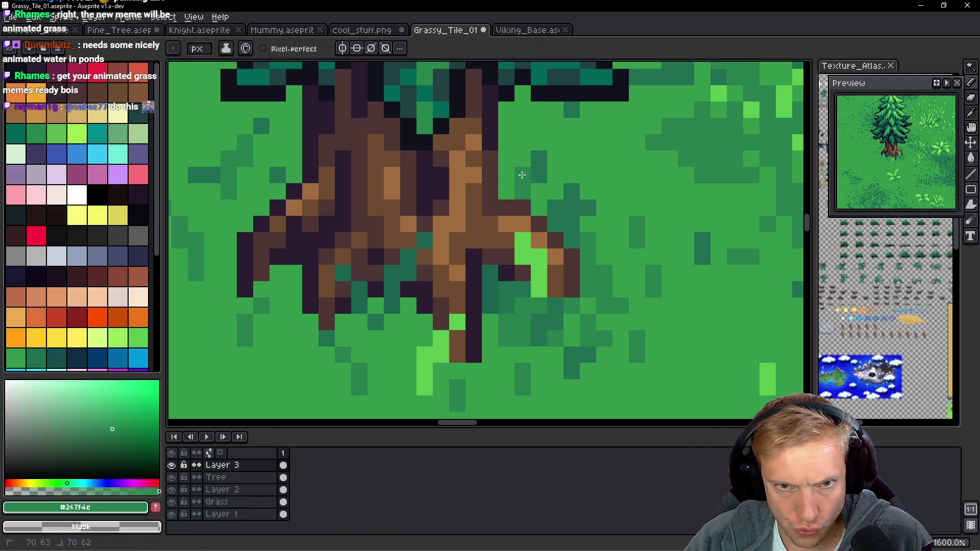
{"action": "key", "text": "i"}
{"action": "left_click", "coordinate": [765, 377]}
{"action": "key", "text": "b"}
{"action": "left_click_drag", "start_coordinate": [523, 191], "coordinate": [539, 159]}
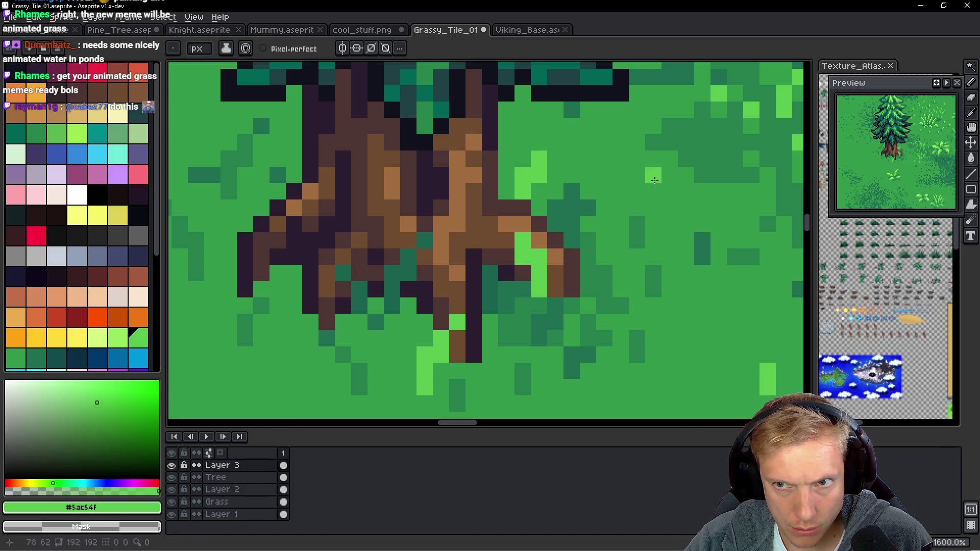
Sample the medium ground green and make Layer 2 the active layer.
{"action": "scroll", "coordinate": [505, 181], "scroll_direction": "down", "scroll_amount": 7}
{"action": "scroll", "coordinate": [494, 183], "scroll_direction": "up", "scroll_amount": 3}
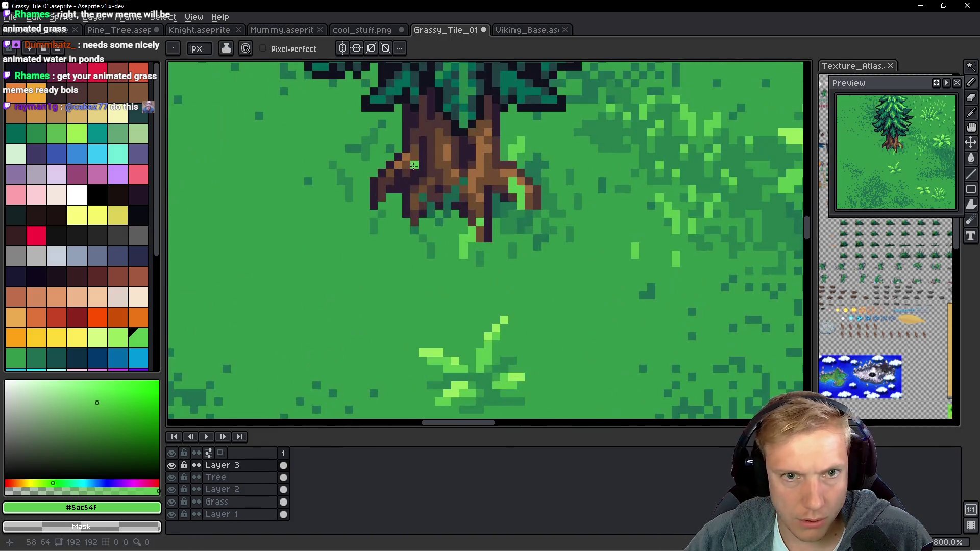
{"action": "scroll", "coordinate": [482, 185], "scroll_direction": "down", "scroll_amount": 5}
{"action": "scroll", "coordinate": [474, 182], "scroll_direction": "up", "scroll_amount": 8}
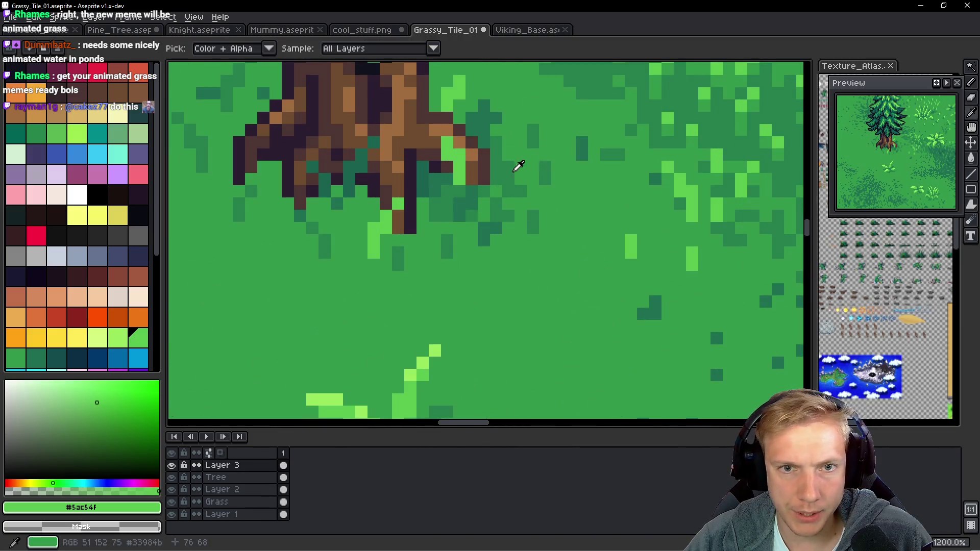
{"action": "left_click", "coordinate": [455, 239], "text": "alt"}
{"action": "left_click", "coordinate": [449, 275], "text": "ctrl"}
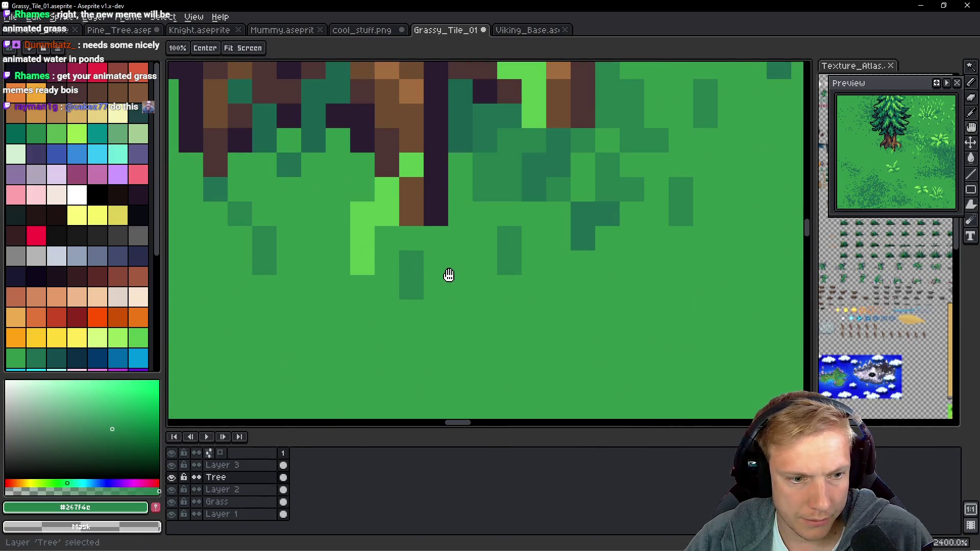
{"action": "left_click", "coordinate": [465, 248], "text": "ctrl"}
{"action": "left_click", "coordinate": [465, 248]}
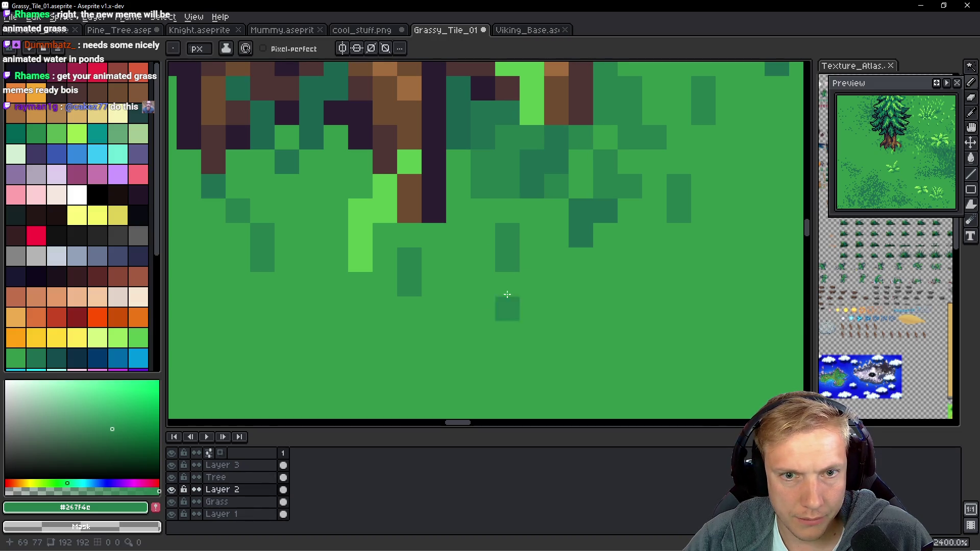
Recolour a row of pixels in the dark ground patch right of the tree, then review the tiled view.
{"action": "scroll", "coordinate": [538, 282], "scroll_direction": "down", "scroll_amount": 8}
{"action": "scroll", "coordinate": [553, 290], "scroll_direction": "down", "scroll_amount": 4}
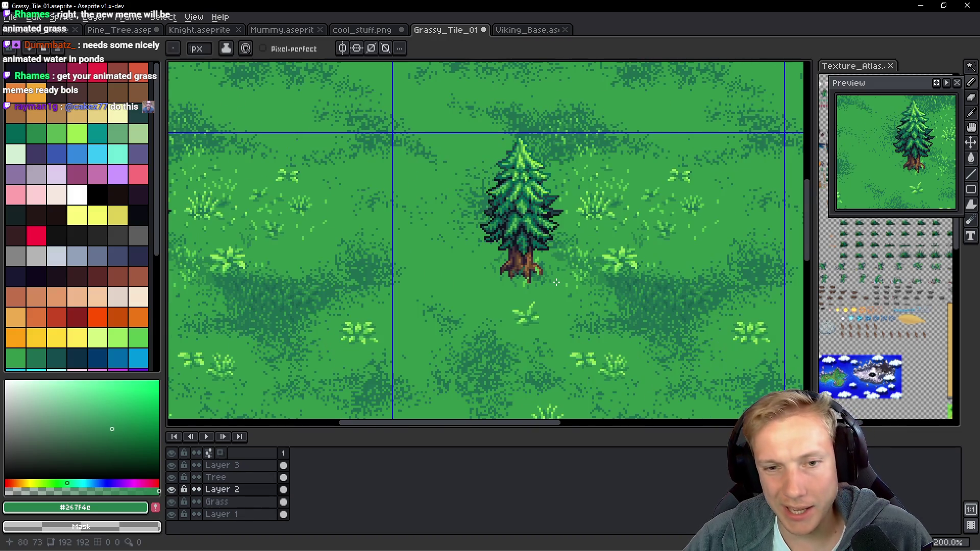
{"action": "scroll", "coordinate": [596, 303], "scroll_direction": "up", "scroll_amount": 3}
{"action": "mouse_move", "coordinate": [595, 303]}
{"action": "left_mouse_down"}
{"action": "mouse_move", "coordinate": [534, 258]}
{"action": "mouse_move", "coordinate": [513, 270]}
{"action": "left_mouse_up"}
{"action": "scroll", "coordinate": [510, 257], "scroll_direction": "up", "scroll_amount": 2}
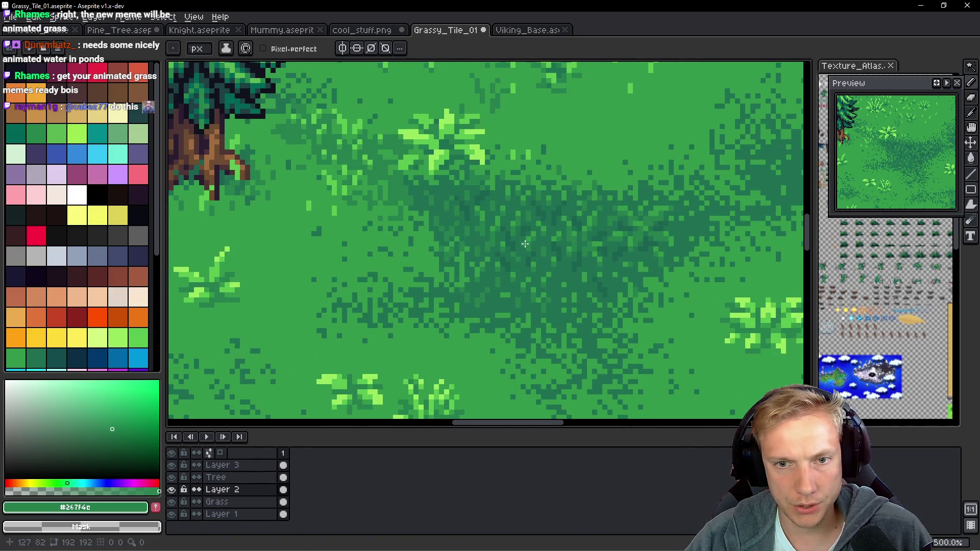
{"action": "scroll", "coordinate": [551, 251], "scroll_direction": "down", "scroll_amount": 2}
{"action": "scroll", "coordinate": [609, 251], "scroll_direction": "up", "scroll_amount": 3}
{"action": "scroll", "coordinate": [605, 225], "scroll_direction": "up", "scroll_amount": 3}
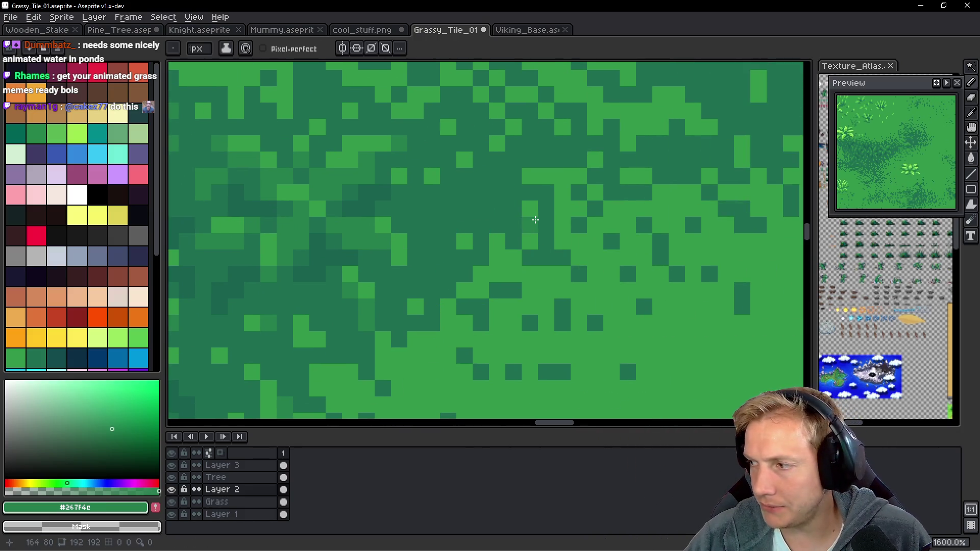
{"action": "scroll", "coordinate": [474, 232], "scroll_direction": "up", "scroll_amount": 2}
{"action": "mouse_move", "coordinate": [485, 230]}
{"action": "left_mouse_down"}
{"action": "mouse_move", "coordinate": [525, 219]}
{"action": "mouse_move", "coordinate": [534, 193]}
{"action": "mouse_move", "coordinate": [566, 228]}
{"action": "left_mouse_up"}
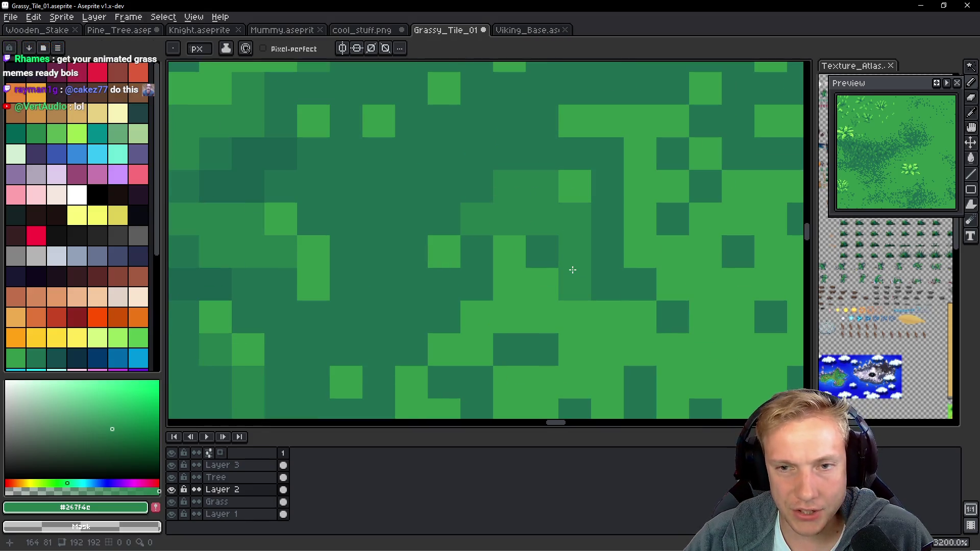
{"action": "scroll", "coordinate": [571, 269], "scroll_direction": "down", "scroll_amount": 5}
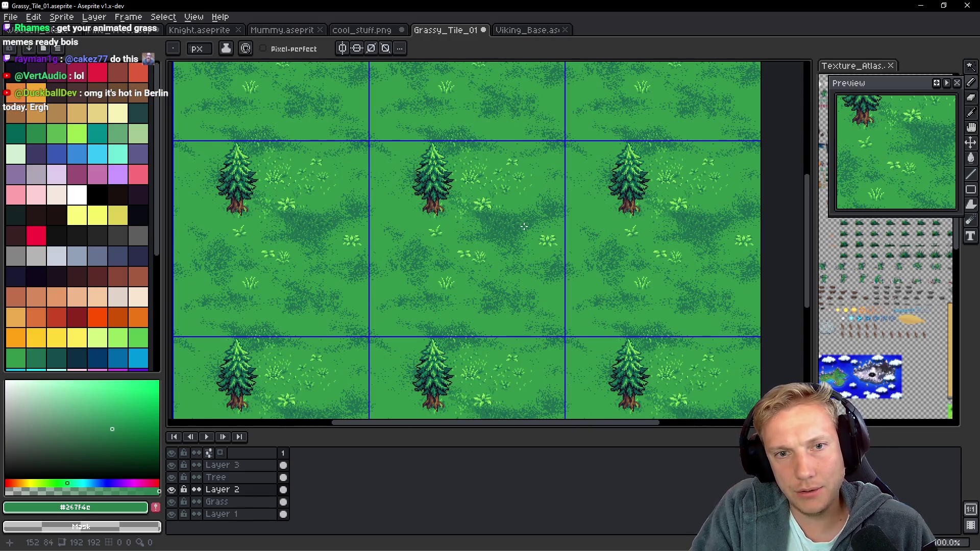
{"action": "scroll", "coordinate": [485, 187], "scroll_direction": "up", "scroll_amount": 6}
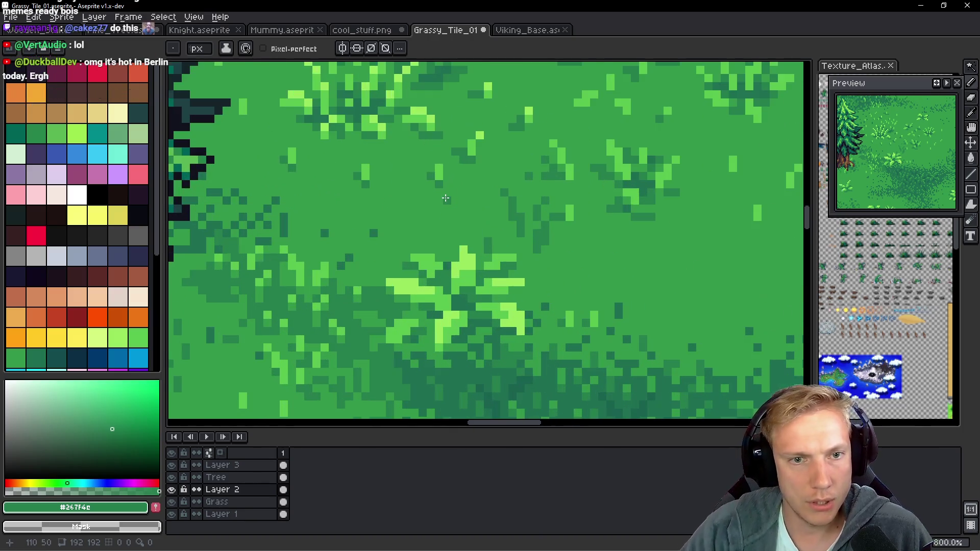
Paint a V-shaped light-green grass tuft in open ground, erasing one stray pixel.
{"action": "left_click", "coordinate": [433, 145], "text": "alt"}
{"action": "mouse_move", "coordinate": [384, 236]}
{"action": "left_mouse_down"}
{"action": "mouse_move", "coordinate": [367, 191]}
{"action": "mouse_move", "coordinate": [345, 184]}
{"action": "left_mouse_up"}
{"action": "left_click", "coordinate": [345, 164]}
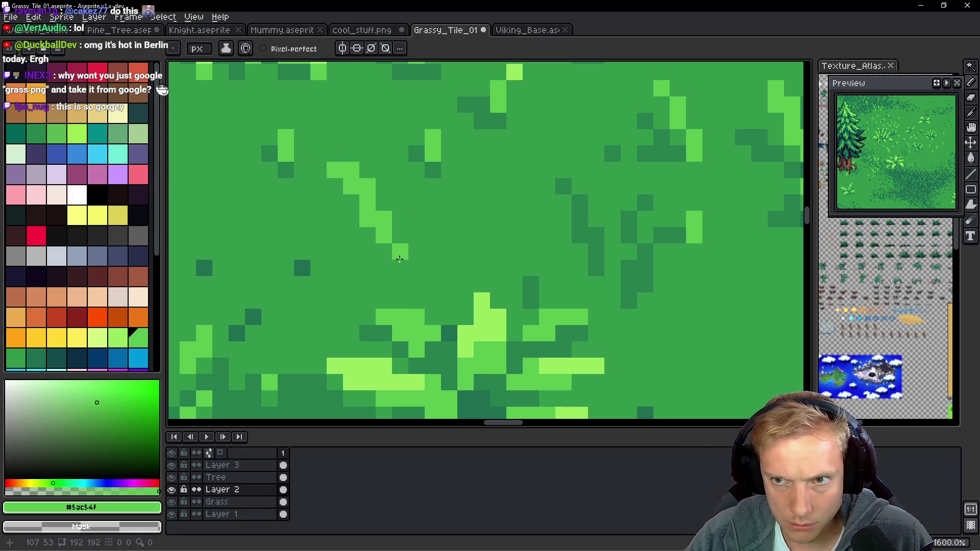
{"action": "mouse_move", "coordinate": [416, 236]}
{"action": "left_mouse_down"}
{"action": "mouse_move", "coordinate": [416, 219]}
{"action": "mouse_move", "coordinate": [446, 195]}
{"action": "left_mouse_up"}
{"action": "left_click", "coordinate": [434, 201]}
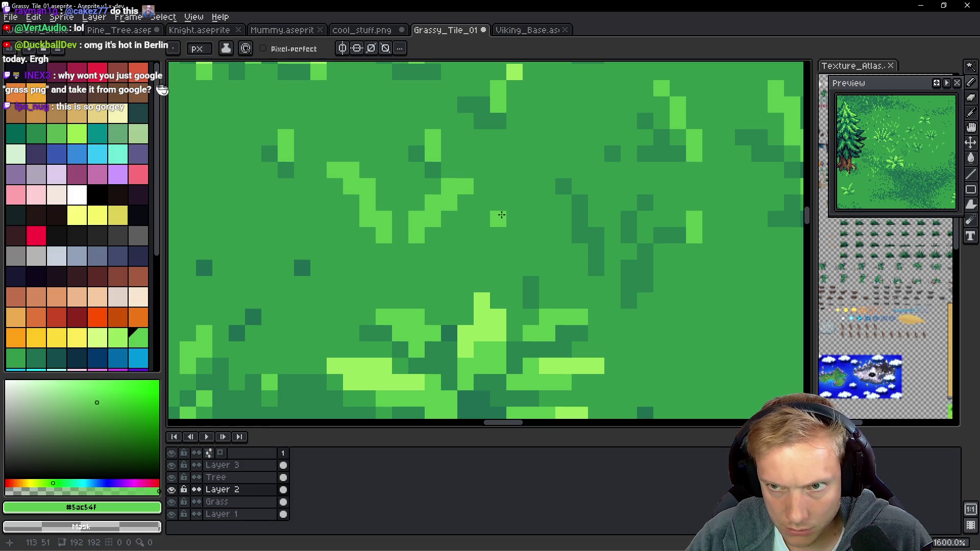
{"action": "right_click", "coordinate": [449, 187]}
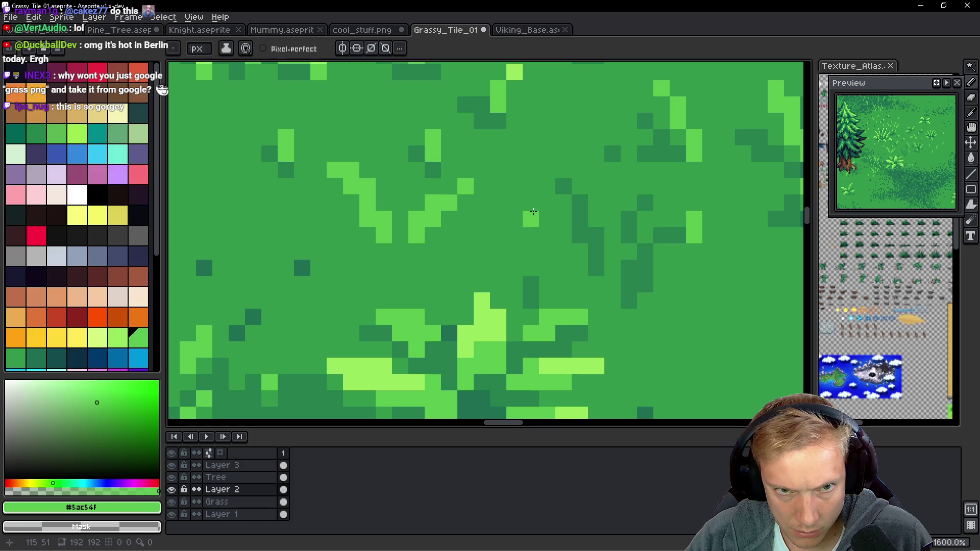
{"action": "scroll", "coordinate": [448, 246], "scroll_direction": "down", "scroll_amount": 2}
{"action": "scroll", "coordinate": [449, 247], "scroll_direction": "left", "scroll_amount": 1}
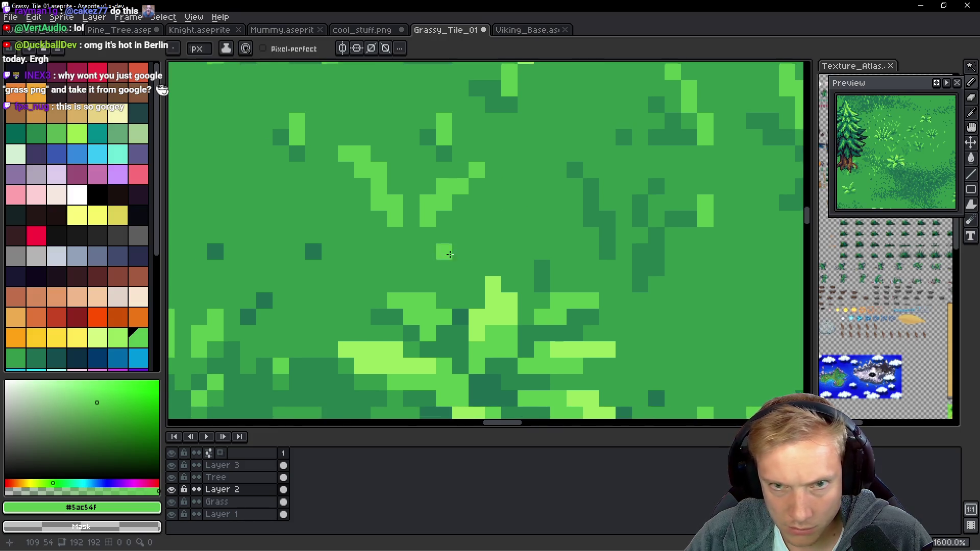
{"action": "scroll", "coordinate": [420, 227], "scroll_direction": "up", "scroll_amount": 4}
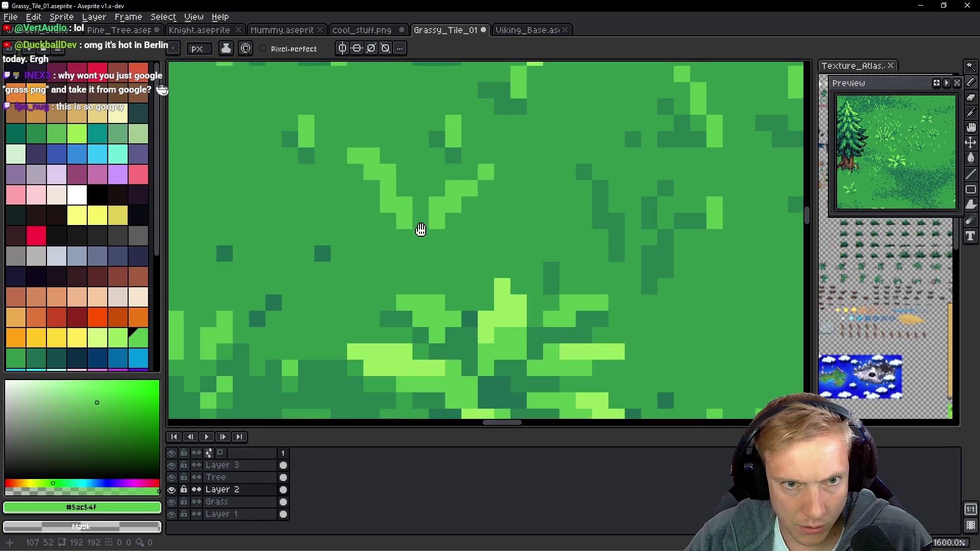
{"action": "mouse_move", "coordinate": [414, 178]}
{"action": "left_mouse_down"}
{"action": "mouse_move", "coordinate": [403, 175]}
{"action": "mouse_move", "coordinate": [430, 192]}
{"action": "left_mouse_up"}
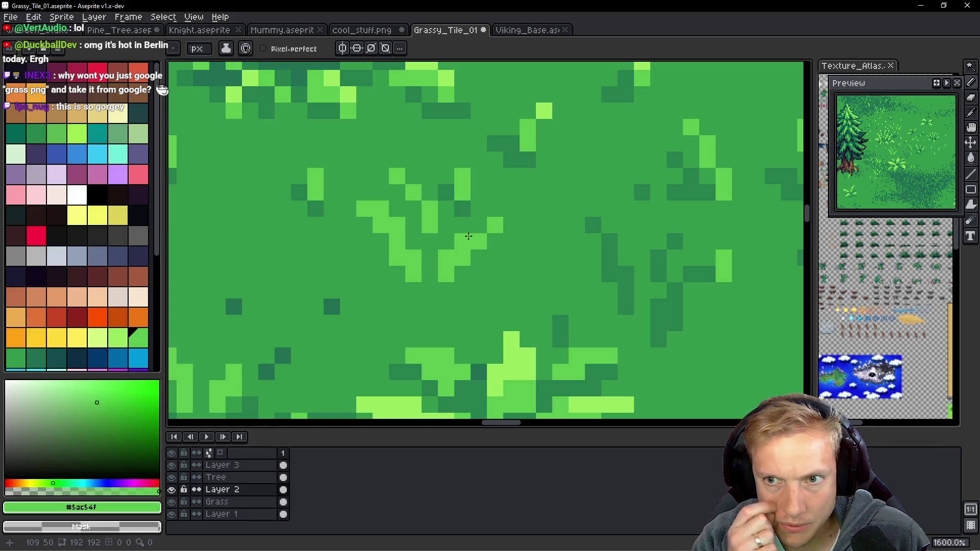
Sample the dark shadow green and fill gaps and shadows under the tuft.
{"action": "left_click", "coordinate": [433, 243], "text": "alt"}
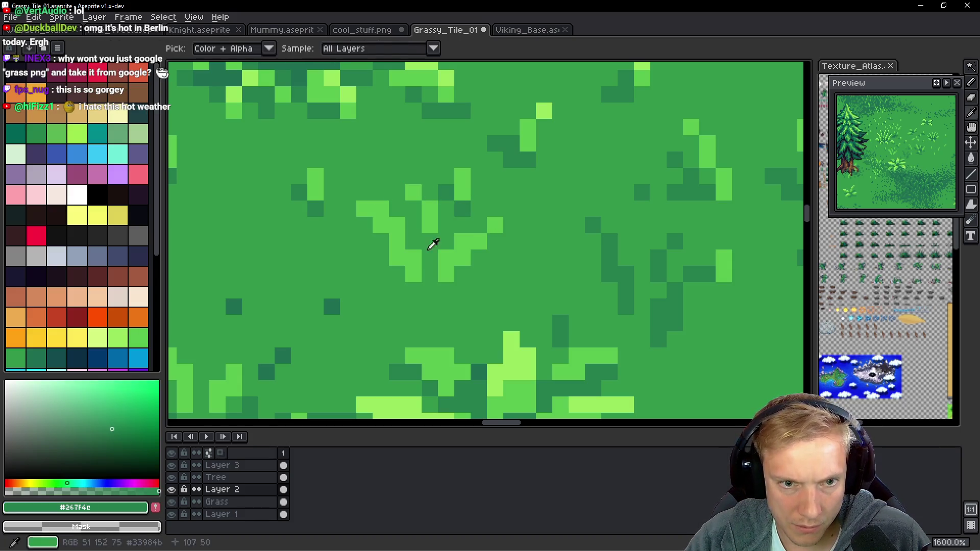
{"action": "left_click", "coordinate": [430, 257]}
{"action": "left_click", "coordinate": [446, 241]}
{"action": "left_click", "coordinate": [461, 226]}
{"action": "left_click", "coordinate": [515, 246]}
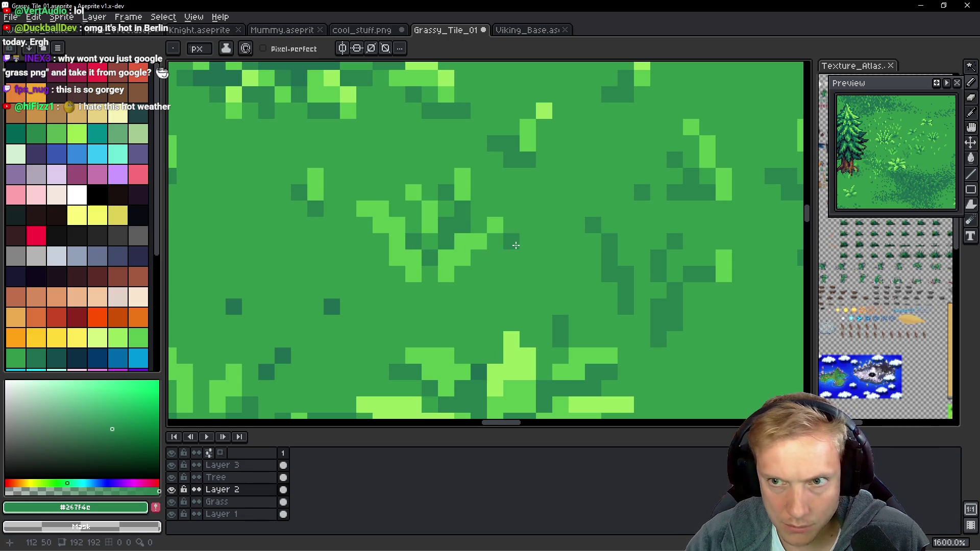
{"action": "left_click_drag", "start_coordinate": [496, 192], "coordinate": [500, 205]}
{"action": "left_click", "coordinate": [504, 205]}
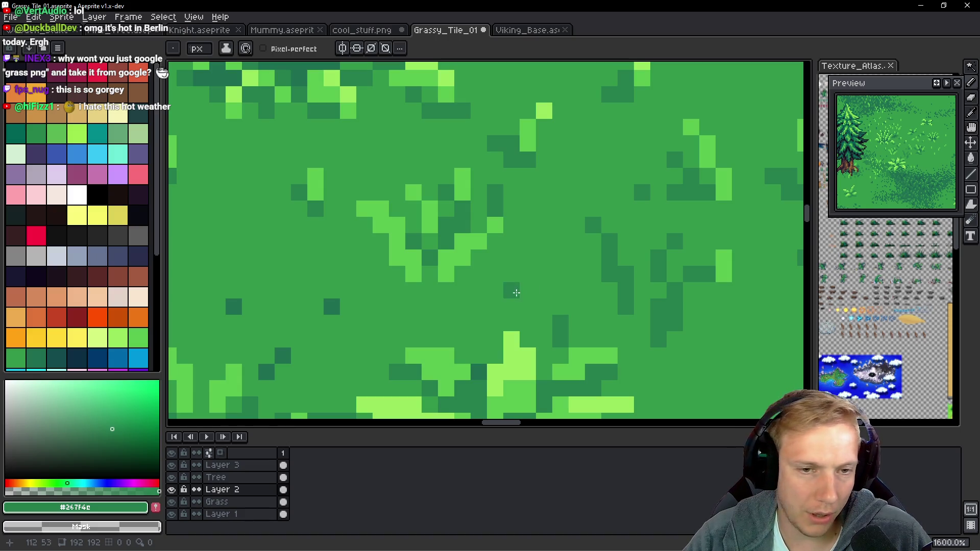
Add dark-green mottling pixels below and beside the tuft.
{"action": "scroll", "coordinate": [511, 289], "scroll_direction": "left", "scroll_amount": 2}
{"action": "scroll", "coordinate": [512, 290], "scroll_direction": "down", "scroll_amount": 1}
{"action": "left_click_drag", "start_coordinate": [492, 288], "coordinate": [508, 287]}
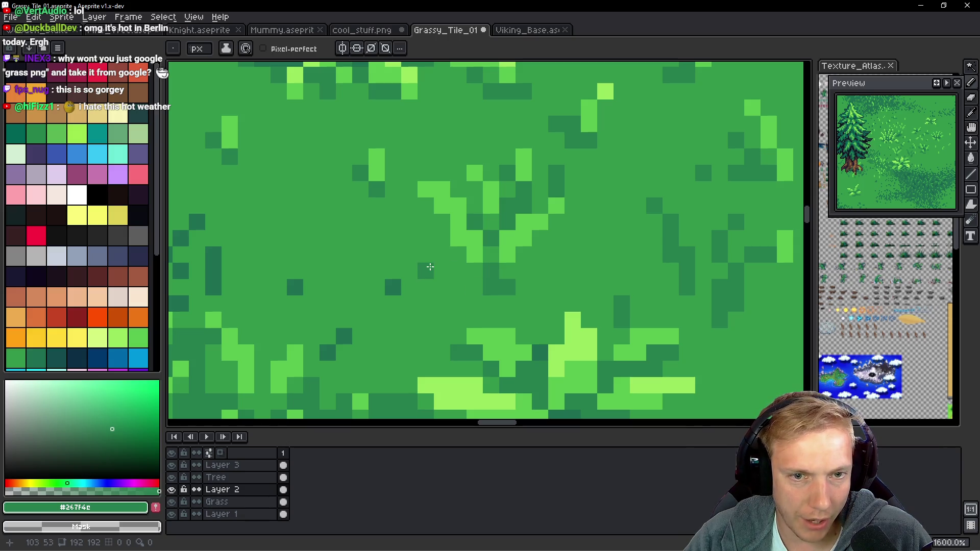
{"action": "left_click_drag", "start_coordinate": [442, 265], "coordinate": [421, 253]}
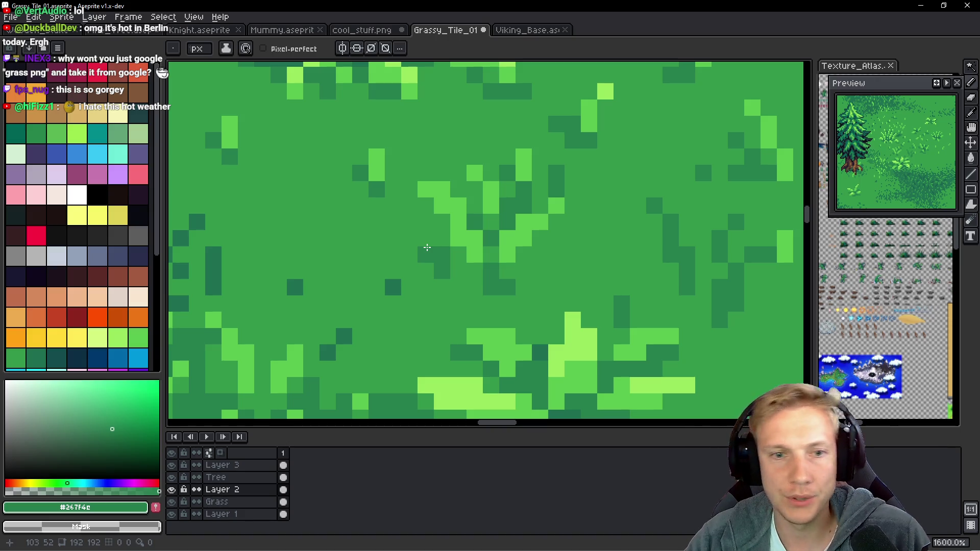
{"action": "scroll", "coordinate": [409, 206], "scroll_direction": "down", "scroll_amount": 6}
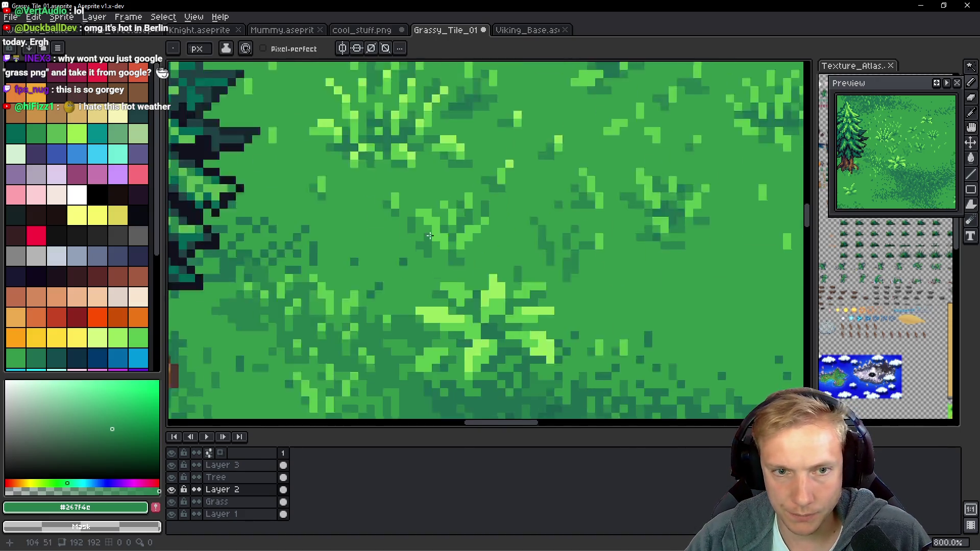
Dot a few dark-green pixels and a short vertical stroke into the open ground.
{"action": "scroll", "coordinate": [367, 168], "scroll_direction": "up", "scroll_amount": 5}
{"action": "scroll", "coordinate": [367, 167], "scroll_direction": "up", "scroll_amount": 4}
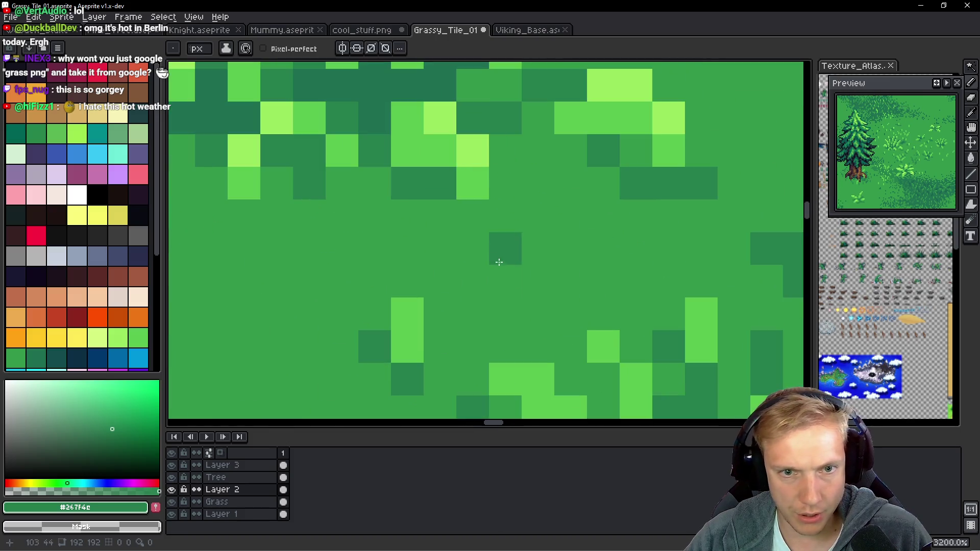
{"action": "left_click", "coordinate": [447, 204]}
{"action": "left_click", "coordinate": [497, 171]}
{"action": "left_click", "coordinate": [483, 174]}
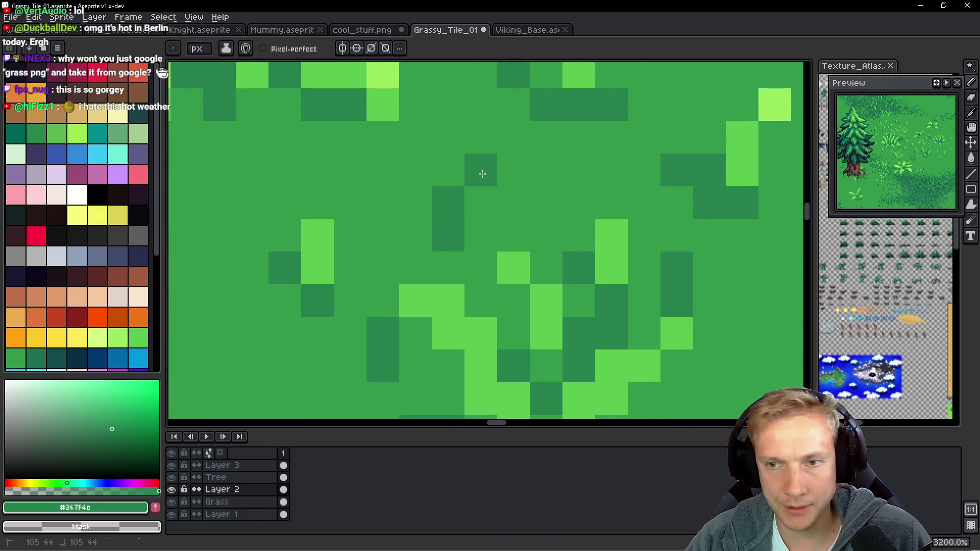
{"action": "left_click_drag", "start_coordinate": [389, 199], "coordinate": [386, 181]}
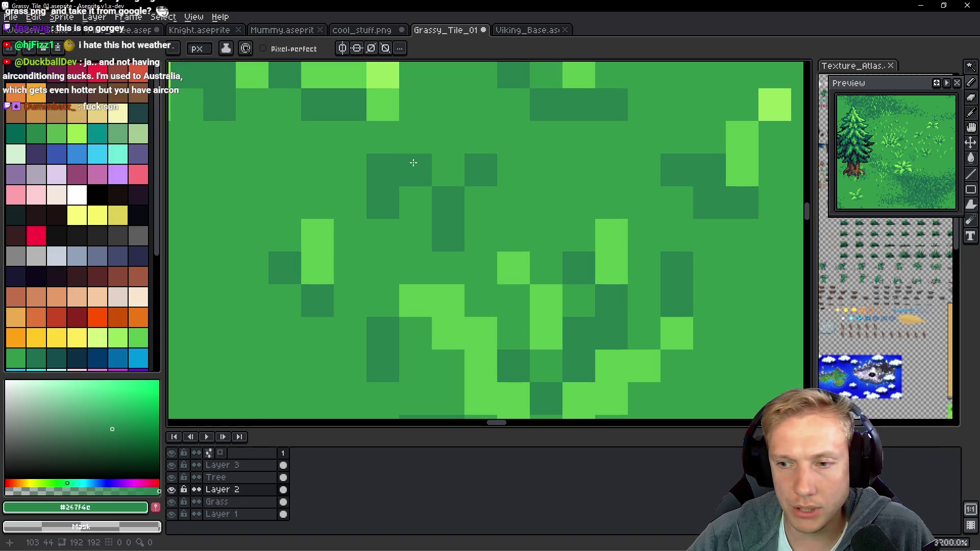
Eyedrop the light grass green #99e65f from a tuft, then the dark ground green.
{"action": "scroll", "coordinate": [572, 184], "scroll_direction": "down", "scroll_amount": 5}
{"action": "scroll", "coordinate": [572, 184], "scroll_direction": "down", "scroll_amount": 8}
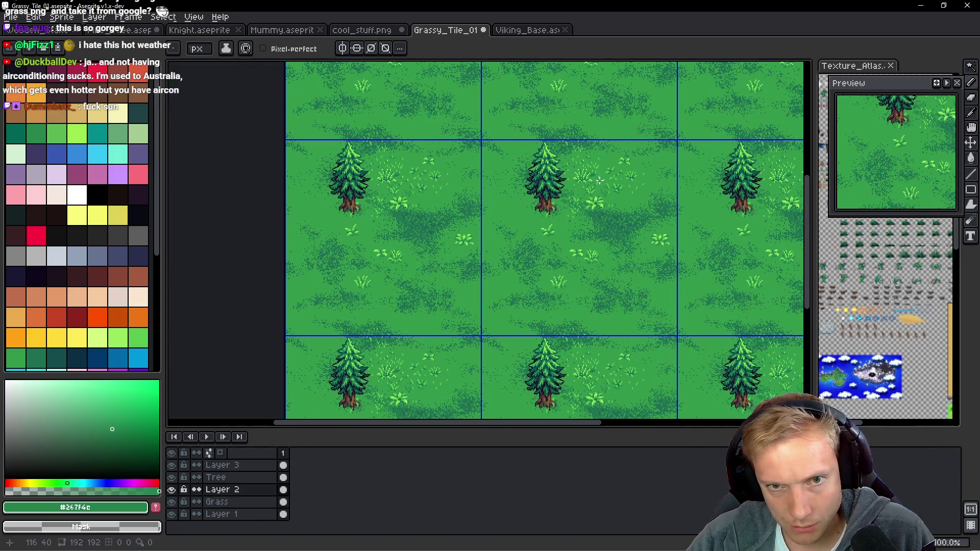
{"action": "scroll", "coordinate": [602, 181], "scroll_direction": "up", "scroll_amount": 6}
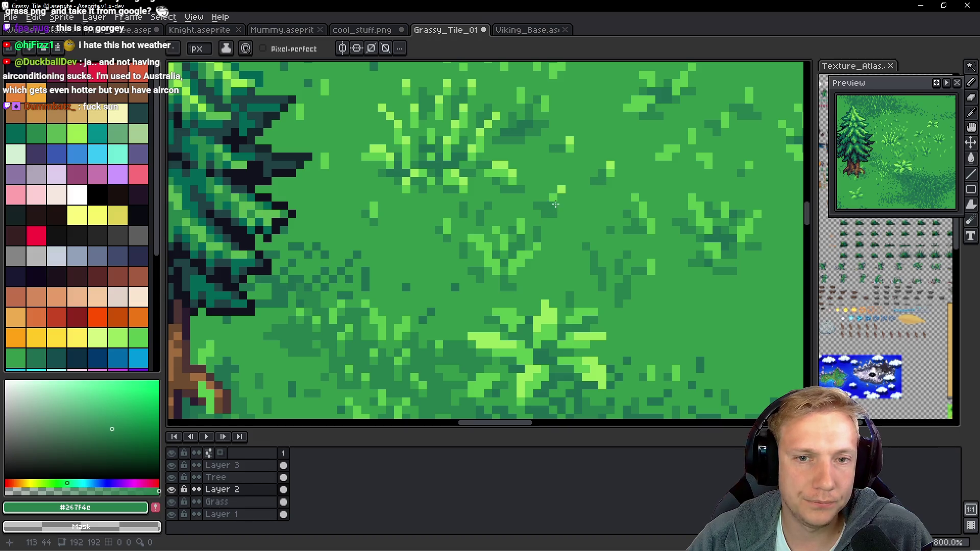
{"action": "scroll", "coordinate": [555, 204], "scroll_direction": "up", "scroll_amount": 1}
{"action": "left_click", "coordinate": [415, 276], "text": "alt"}
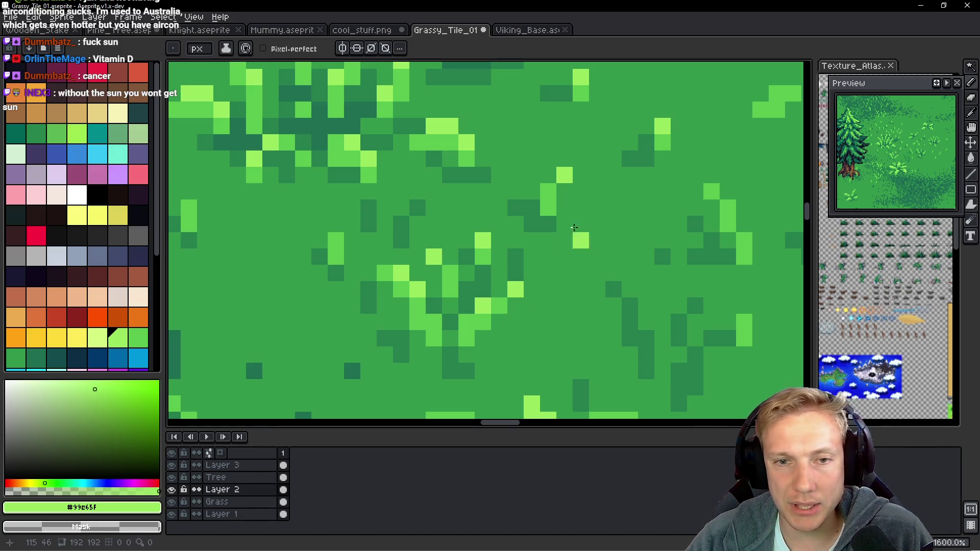
{"action": "left_click", "coordinate": [536, 204], "text": "alt"}
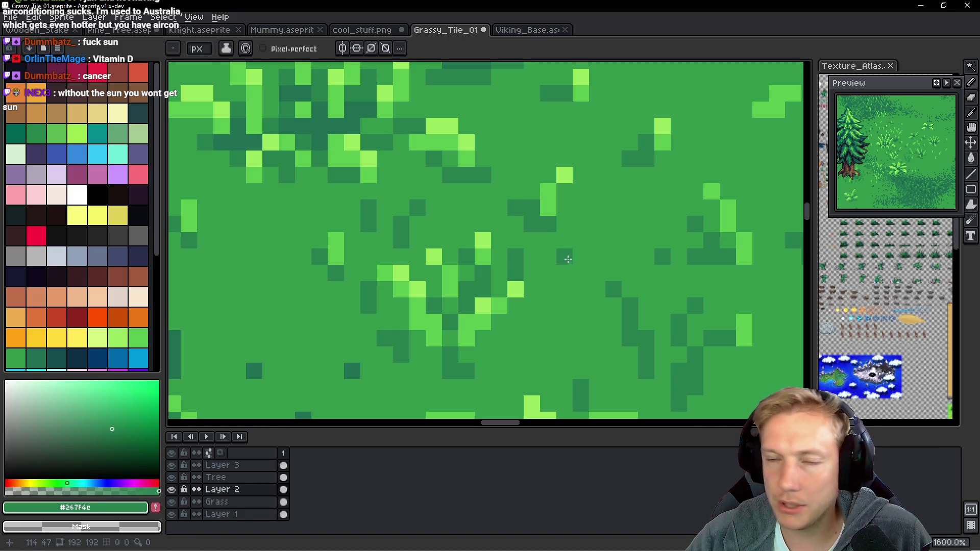
Pan to another grass tuft and eyedrop the dark shadow green #267f4c.
{"action": "scroll", "coordinate": [359, 236], "scroll_direction": "left", "scroll_amount": 3}
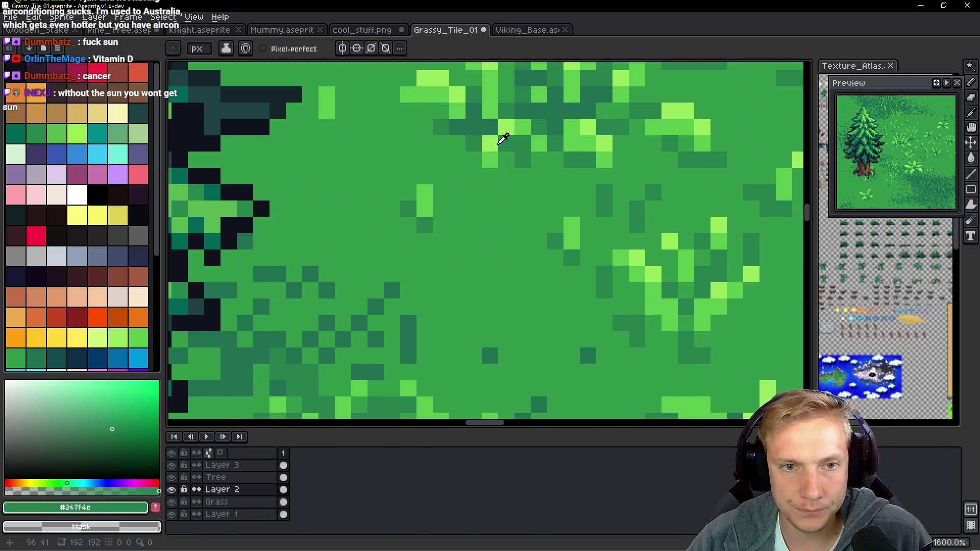
{"action": "left_click", "coordinate": [502, 139], "text": "alt"}
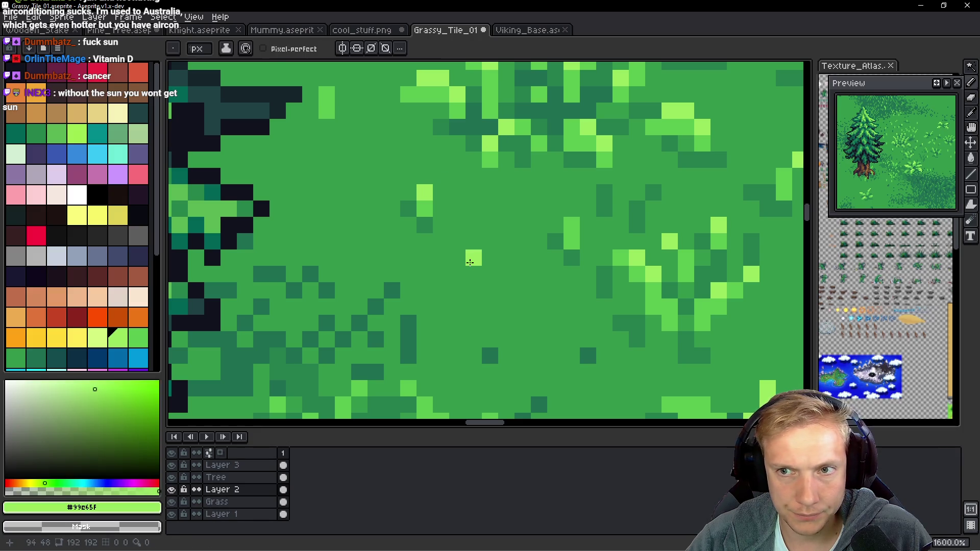
{"action": "left_click_drag", "start_coordinate": [665, 66], "coordinate": [449, 369]}
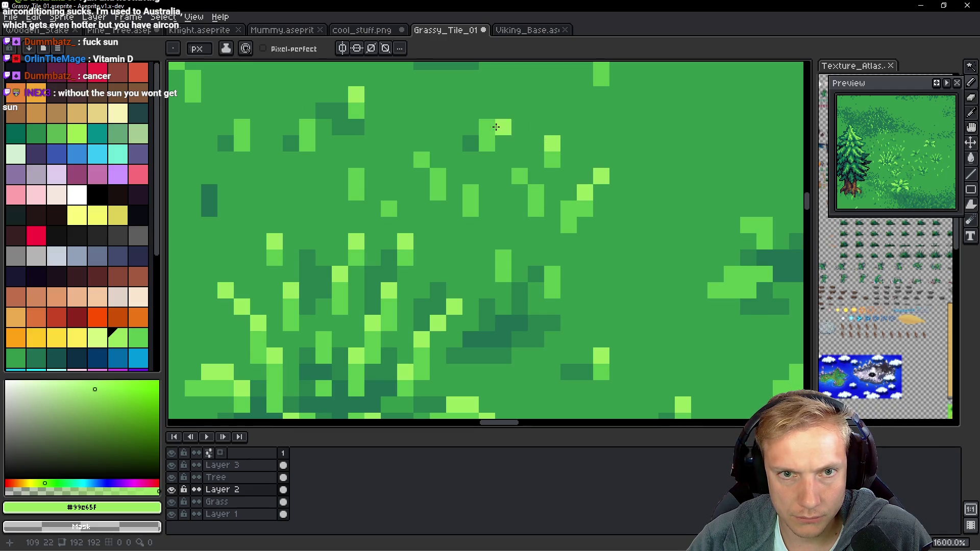
{"action": "scroll", "coordinate": [500, 133], "scroll_direction": "down", "scroll_amount": 8}
{"action": "scroll", "coordinate": [535, 210], "scroll_direction": "up", "scroll_amount": 7}
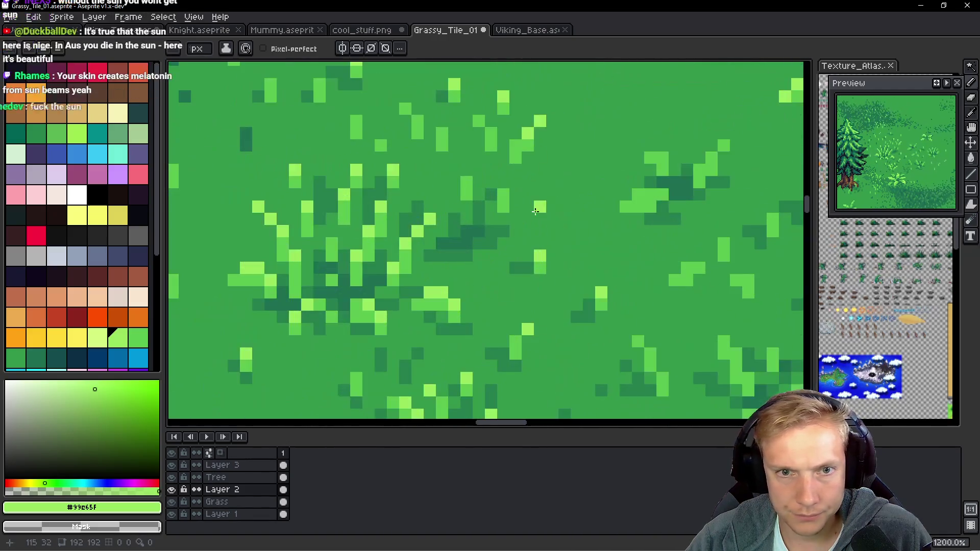
{"action": "left_click_drag", "start_coordinate": [535, 210], "coordinate": [546, 291]}
{"action": "left_click", "coordinate": [547, 291], "text": "alt"}
Paint #267f4c shadow pixels beside and below the tuft and down its side.
{"action": "scroll", "coordinate": [579, 261], "scroll_direction": "up", "scroll_amount": 3}
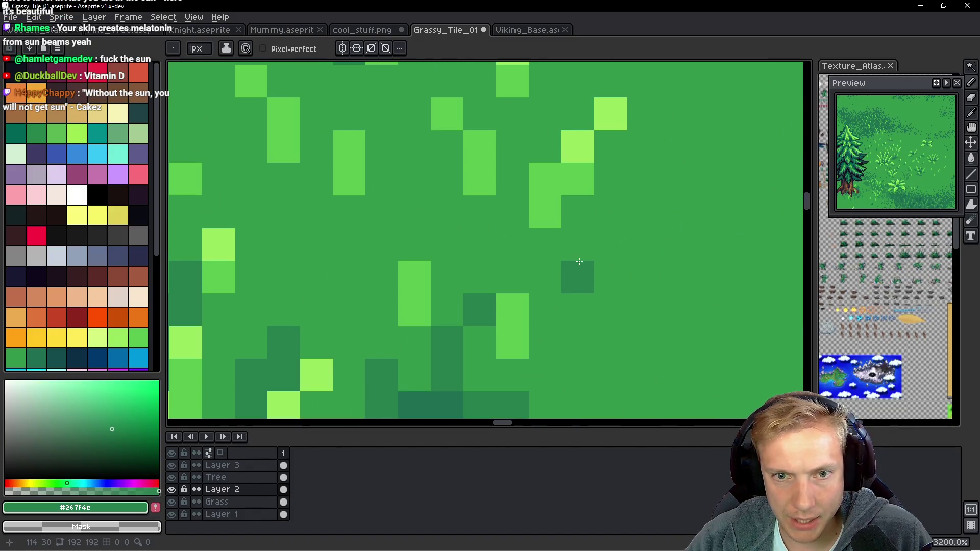
{"action": "left_click", "coordinate": [578, 244]}
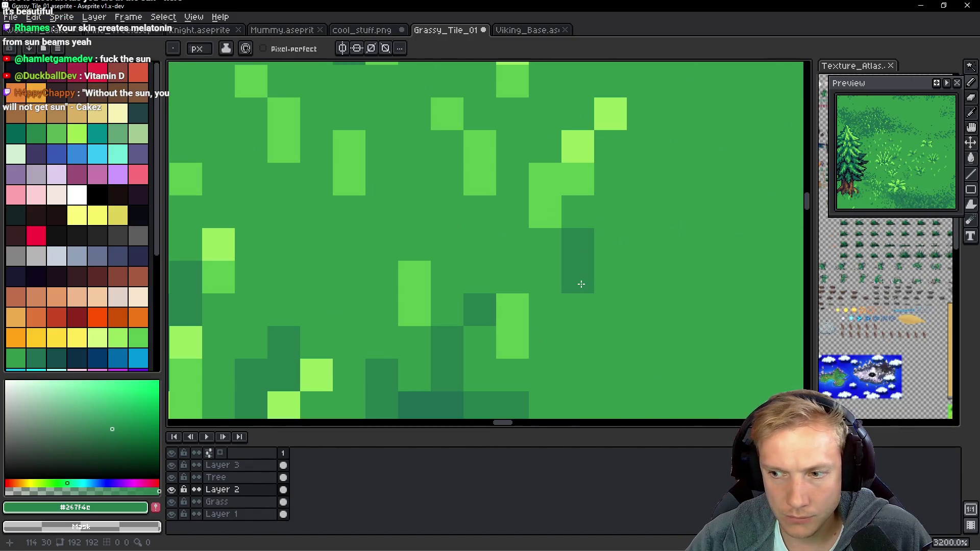
{"action": "left_click", "coordinate": [606, 244]}
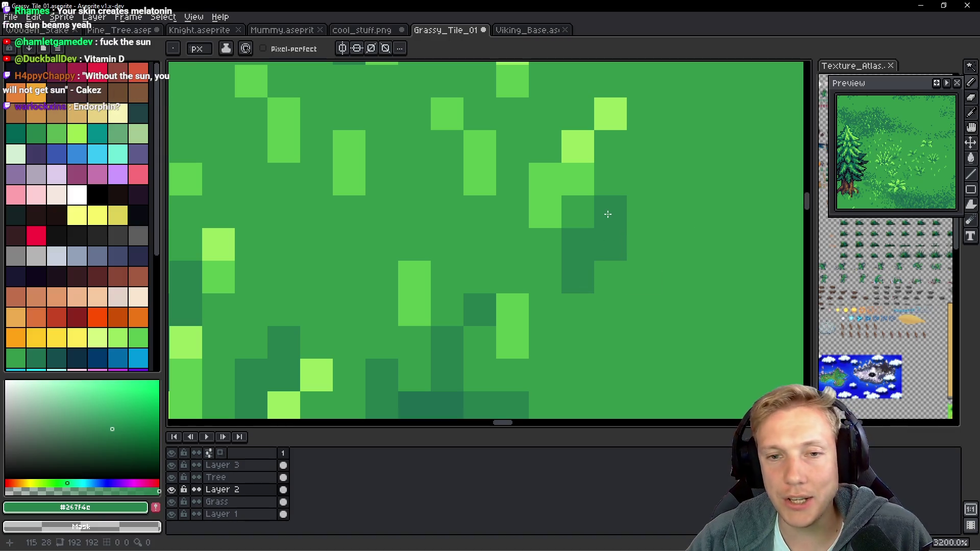
{"action": "left_click", "coordinate": [606, 212]}
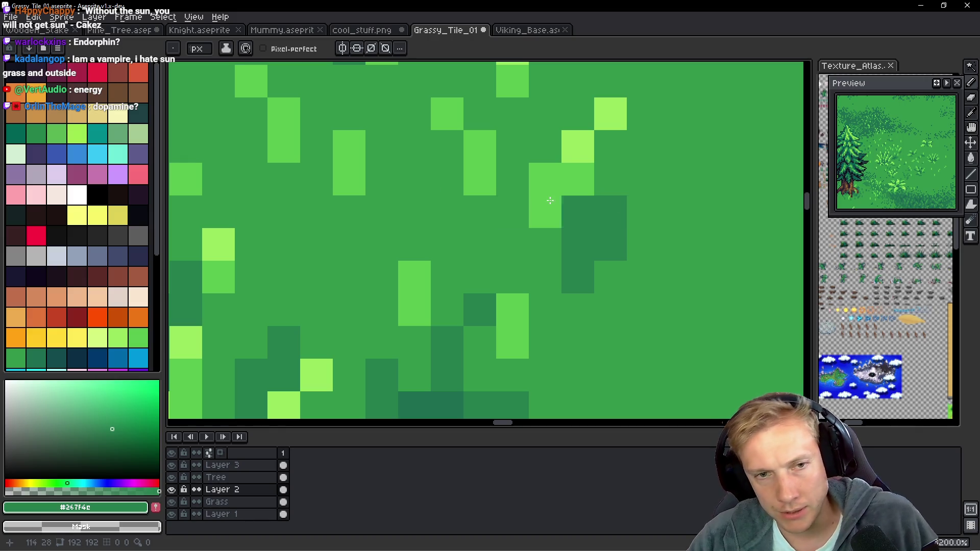
{"action": "mouse_move", "coordinate": [415, 212]}
{"action": "left_mouse_down"}
{"action": "mouse_move", "coordinate": [415, 179]}
{"action": "mouse_move", "coordinate": [383, 179]}
{"action": "left_mouse_up"}
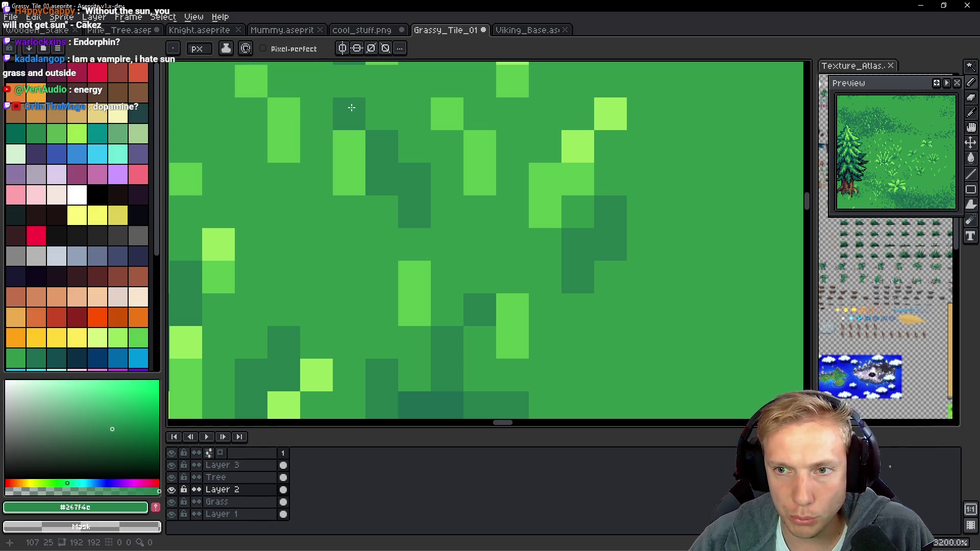
{"action": "scroll", "coordinate": [367, 109], "scroll_direction": "down", "scroll_amount": 10}
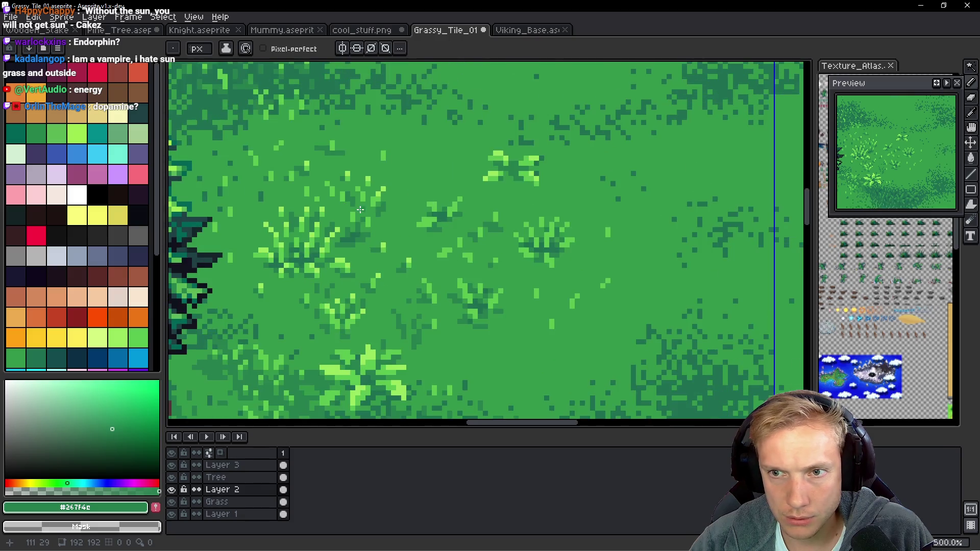
Paint dark green cells and short strokes into the mottled ground patch.
{"action": "scroll", "coordinate": [363, 213], "scroll_direction": "down", "scroll_amount": 1}
{"action": "scroll", "coordinate": [363, 225], "scroll_direction": "up", "scroll_amount": 5}
{"action": "scroll", "coordinate": [364, 255], "scroll_direction": "down", "scroll_amount": 4}
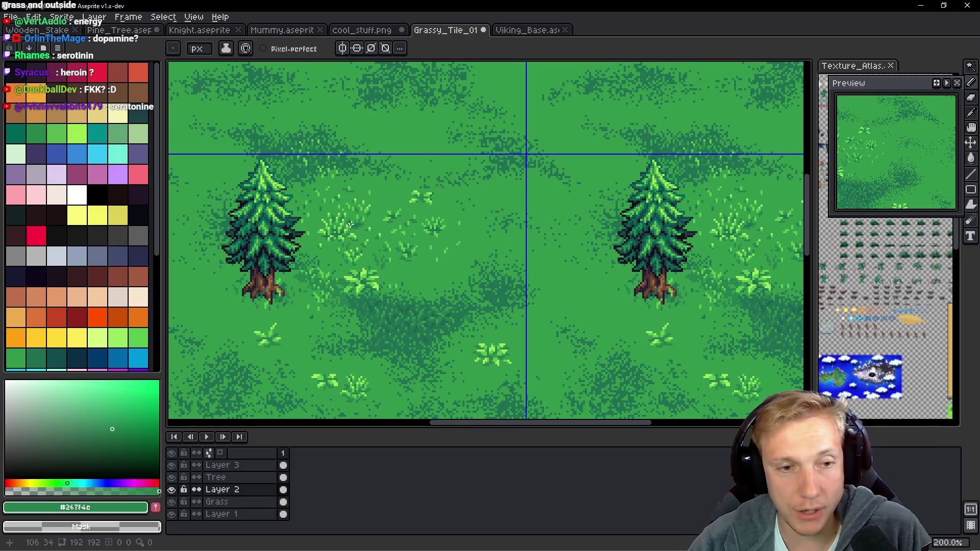
{"action": "scroll", "coordinate": [314, 168], "scroll_direction": "up", "scroll_amount": 8}
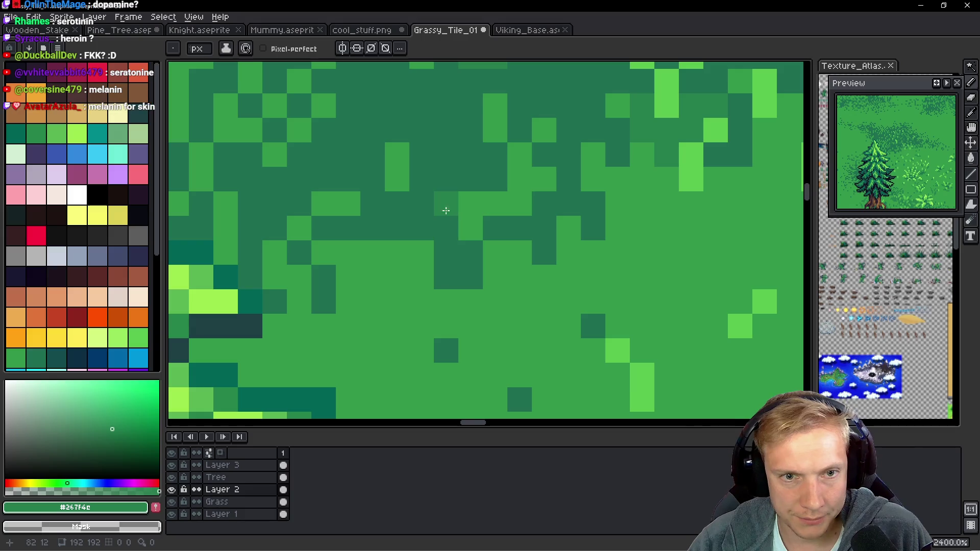
{"action": "left_click_drag", "start_coordinate": [444, 207], "coordinate": [444, 184]}
{"action": "scroll", "coordinate": [423, 252], "scroll_direction": "up", "scroll_amount": 3}
{"action": "mouse_move", "coordinate": [423, 252]}
{"action": "left_mouse_down"}
{"action": "mouse_move", "coordinate": [410, 210]}
{"action": "mouse_move", "coordinate": [373, 159]}
{"action": "left_mouse_up"}
{"action": "mouse_move", "coordinate": [470, 207]}
{"action": "left_mouse_down"}
{"action": "mouse_move", "coordinate": [466, 175]}
{"action": "mouse_move", "coordinate": [491, 170]}
{"action": "left_mouse_up"}
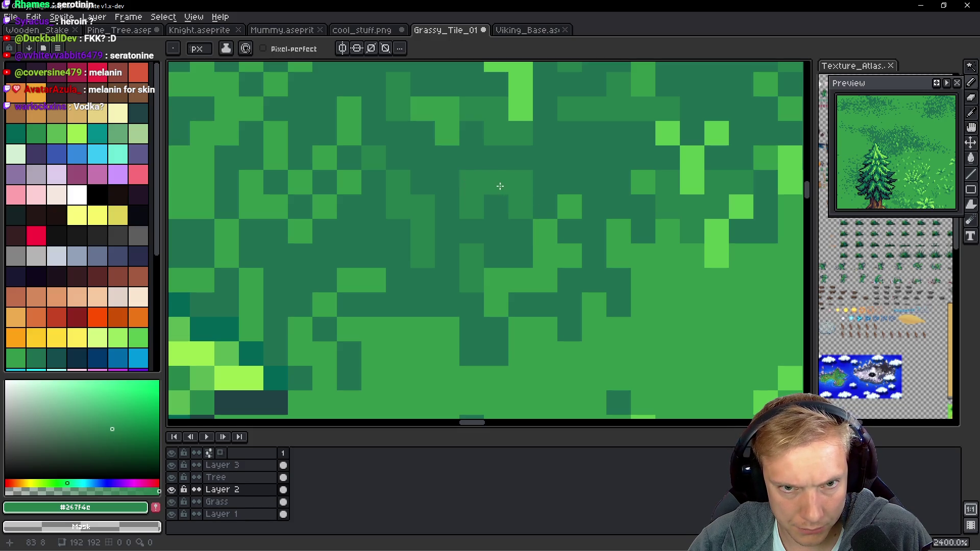
{"action": "left_click", "coordinate": [471, 207]}
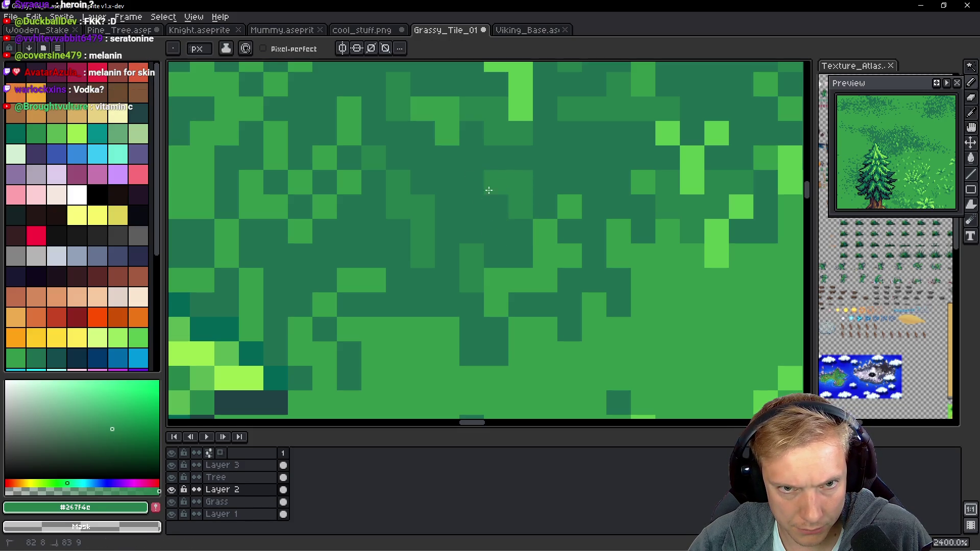
{"action": "left_click", "coordinate": [496, 182]}
{"action": "scroll", "coordinate": [549, 250], "scroll_direction": "right", "scroll_amount": 2}
{"action": "left_click", "coordinate": [533, 291]}
Eyedrop #33984b and #5ac54f to add lighter cells at the patch edge.
{"action": "left_click", "coordinate": [538, 288], "text": "alt"}
{"action": "left_click", "coordinate": [558, 267]}
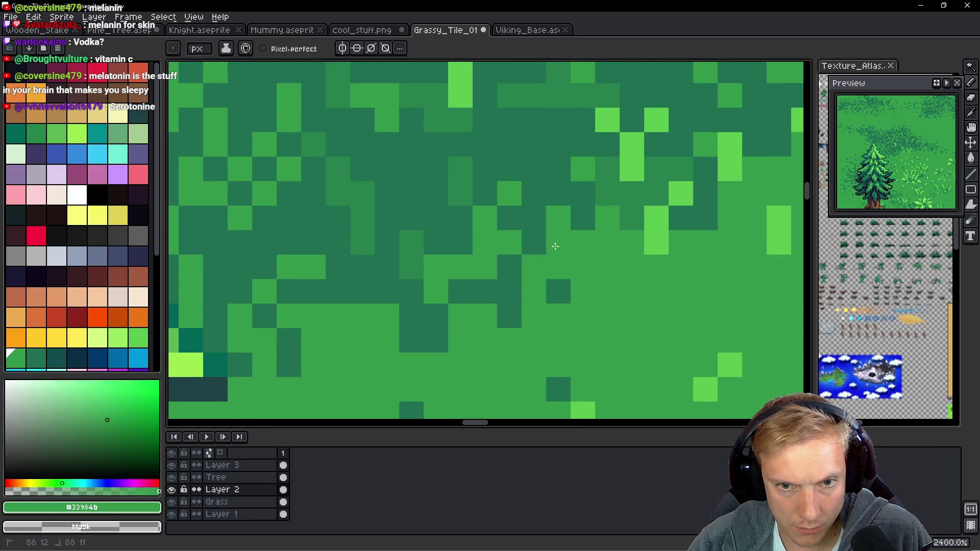
{"action": "left_click", "coordinate": [555, 216], "text": "alt"}
{"action": "left_click", "coordinate": [534, 266]}
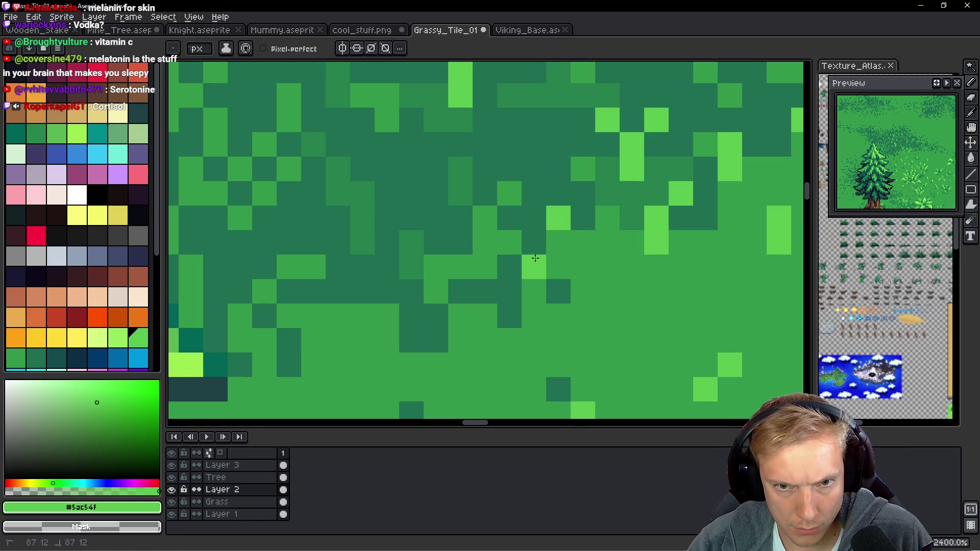
Dab dark green #267f4c pixels and a short stroke around the light cell.
{"action": "left_click", "coordinate": [607, 194], "text": "alt"}
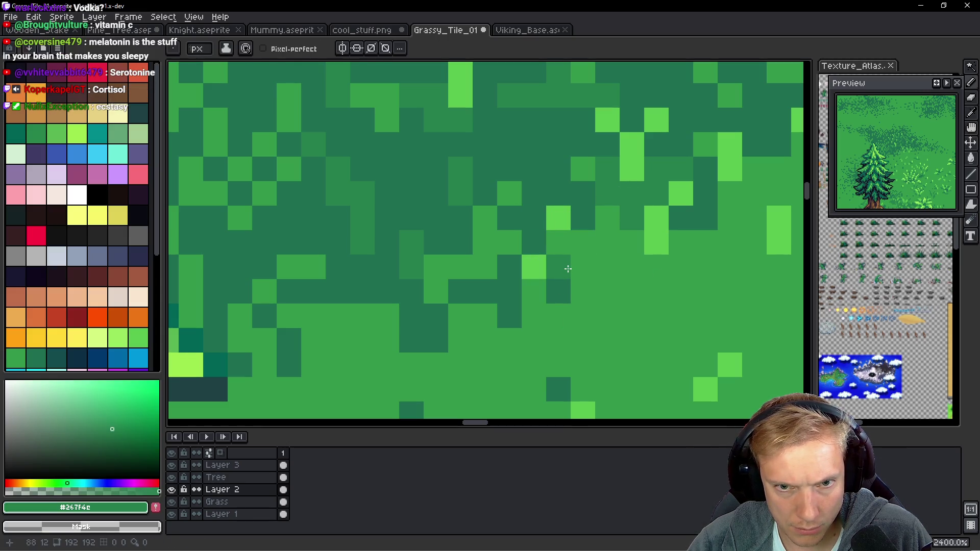
{"action": "left_click", "coordinate": [583, 242]}
{"action": "left_click", "coordinate": [607, 317]}
{"action": "left_click_drag", "start_coordinate": [559, 340], "coordinate": [558, 315]}
{"action": "left_click", "coordinate": [583, 291]}
{"action": "left_click", "coordinate": [585, 339]}
{"action": "scroll", "coordinate": [603, 320], "scroll_direction": "down", "scroll_amount": 1}
{"action": "scroll", "coordinate": [613, 324], "scroll_direction": "down", "scroll_amount": 8}
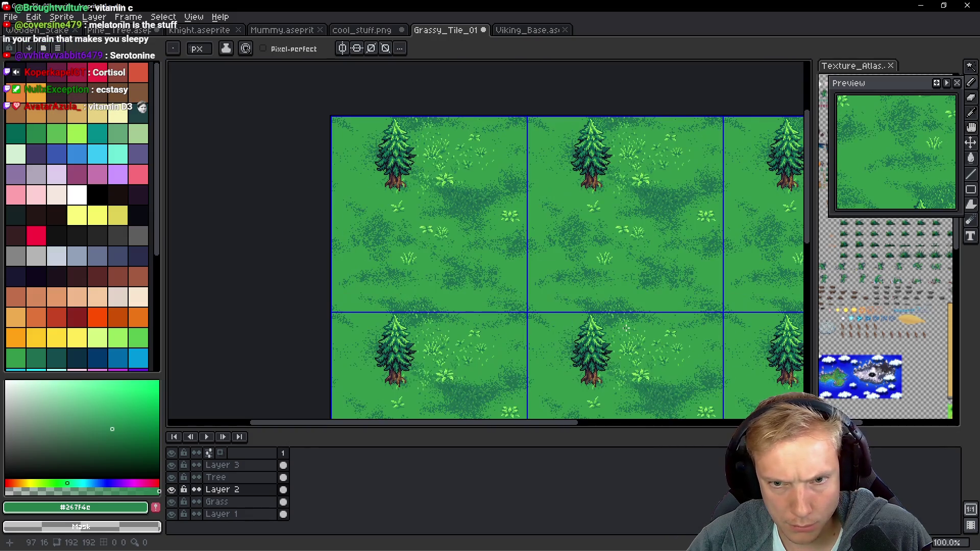
{"action": "scroll", "coordinate": [625, 328], "scroll_direction": "up", "scroll_amount": 4}
{"action": "scroll", "coordinate": [688, 333], "scroll_direction": "down", "scroll_amount": 5}
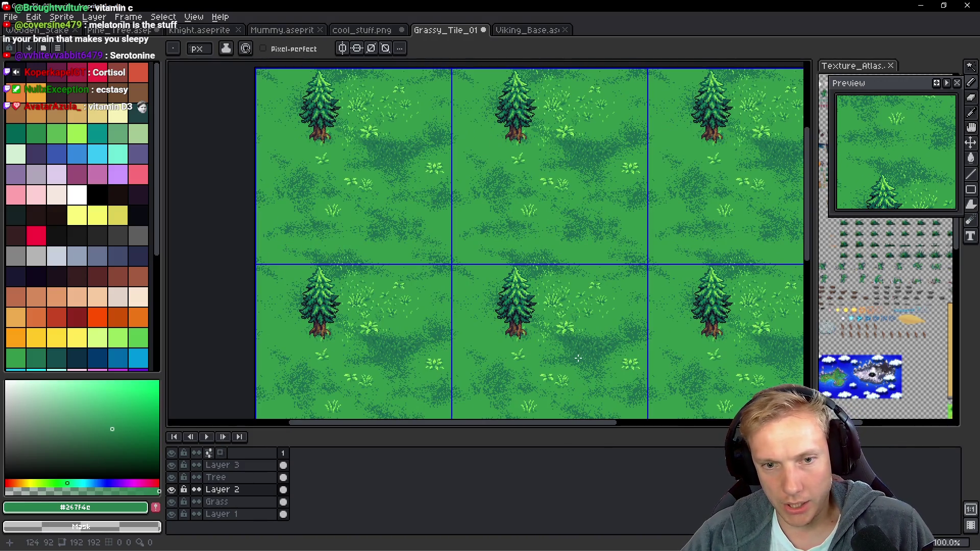
{"action": "scroll", "coordinate": [578, 358], "scroll_direction": "up", "scroll_amount": 8}
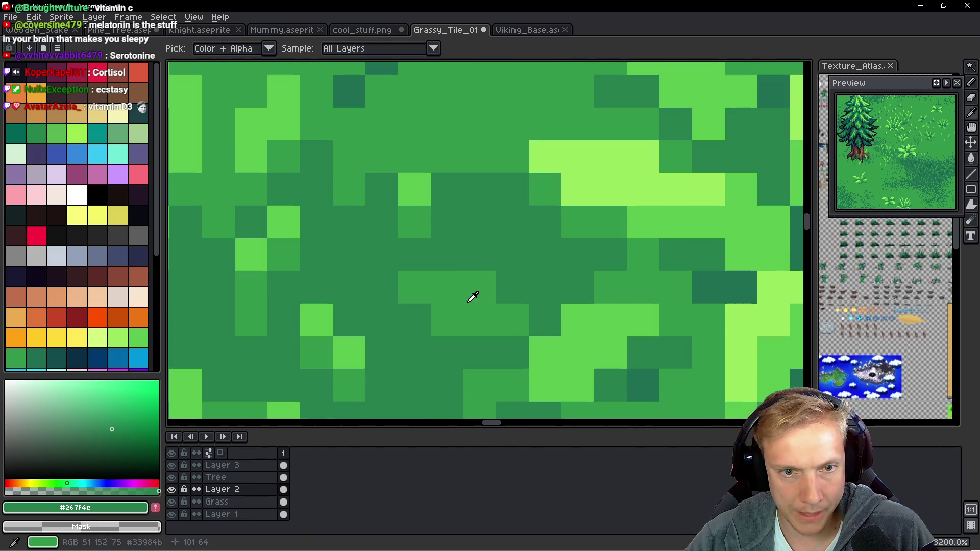
Paint short light-green #5ac54f grass blades onto the tuft, undoing one stray pixel.
{"action": "left_click", "coordinate": [471, 299], "text": "alt"}
{"action": "left_click", "coordinate": [479, 204], "text": "alt"}
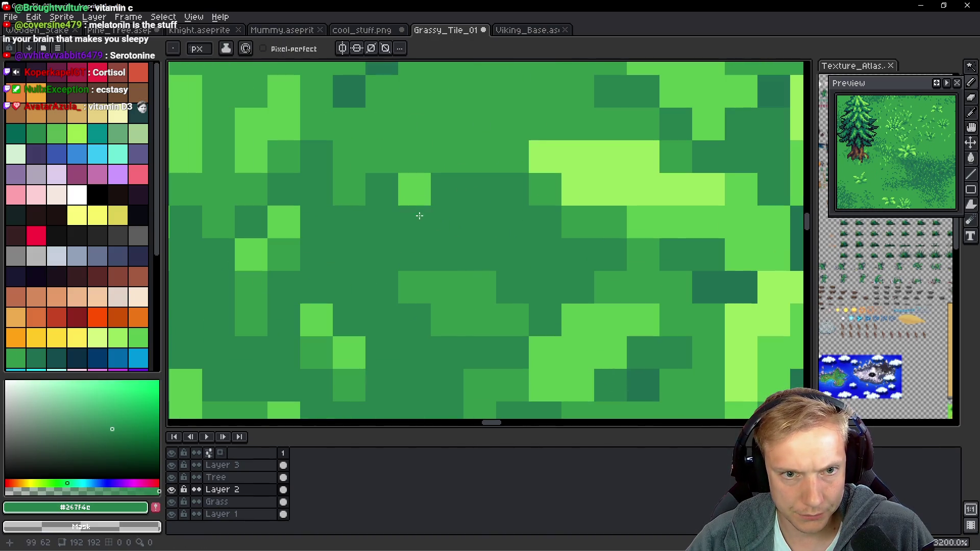
{"action": "left_click", "coordinate": [414, 190], "text": "alt"}
{"action": "mouse_move", "coordinate": [469, 188]}
{"action": "left_mouse_down"}
{"action": "mouse_move", "coordinate": [451, 120]}
{"action": "mouse_move", "coordinate": [420, 113]}
{"action": "left_mouse_up"}
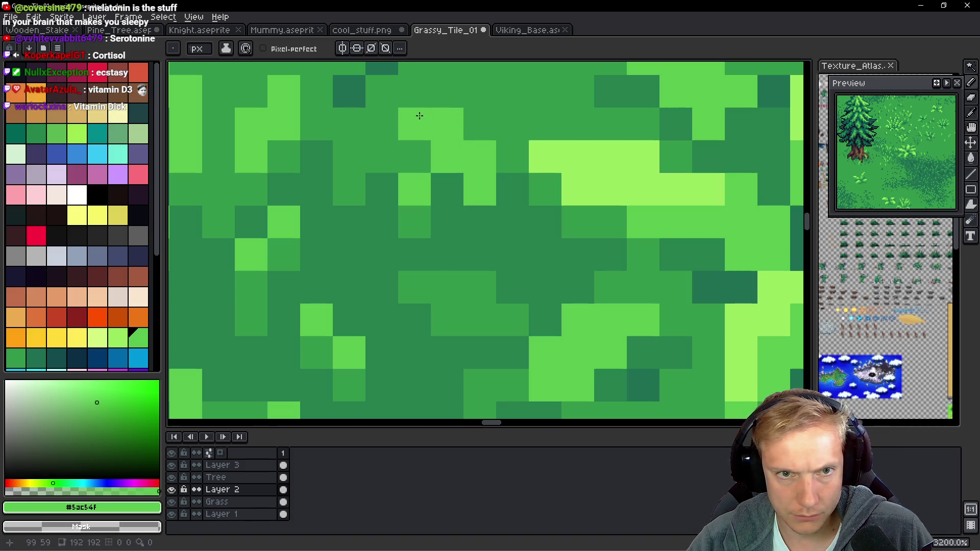
{"action": "left_click", "coordinate": [548, 186]}
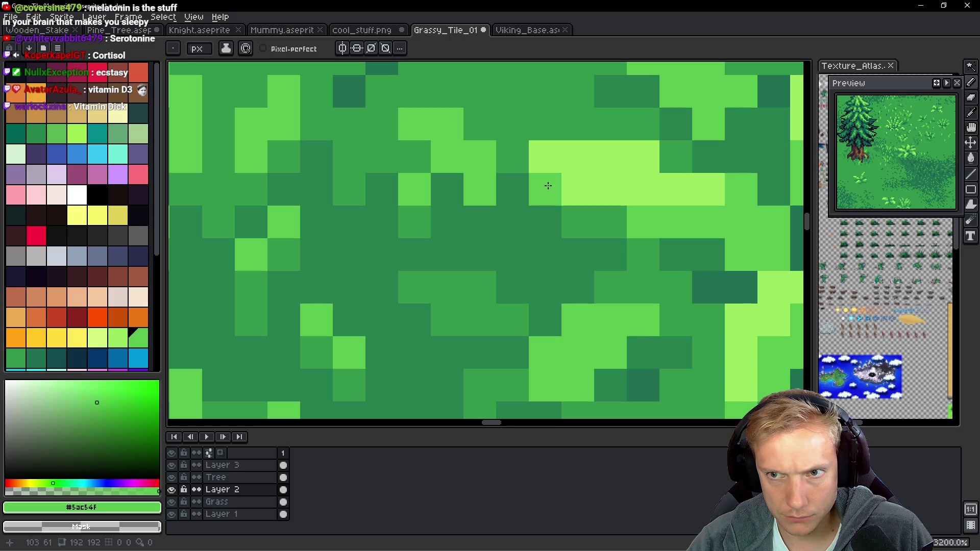
{"action": "scroll", "coordinate": [531, 204], "scroll_direction": "up", "scroll_amount": 3}
{"action": "left_click_drag", "start_coordinate": [525, 178], "coordinate": [488, 137]}
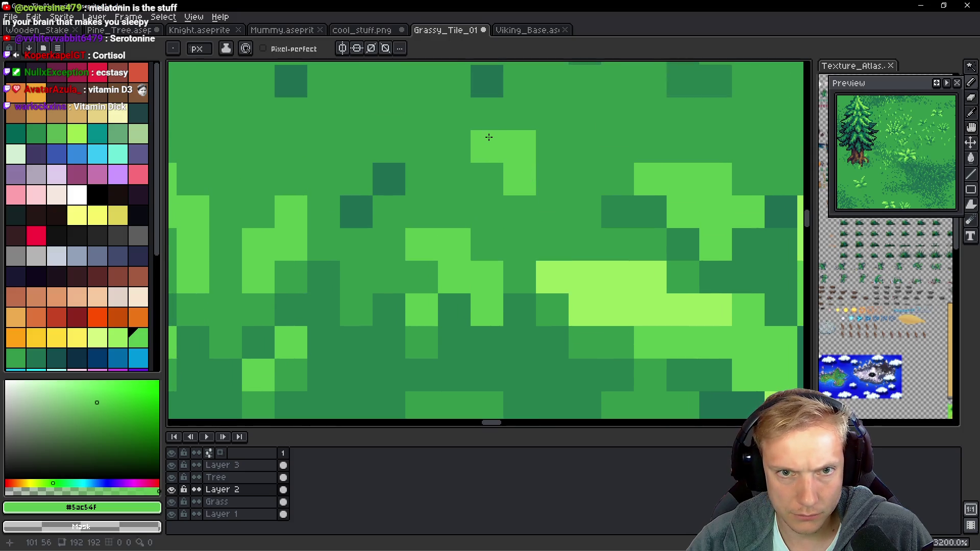
{"action": "left_click", "coordinate": [556, 181]}
{"action": "left_click", "coordinate": [558, 237]}
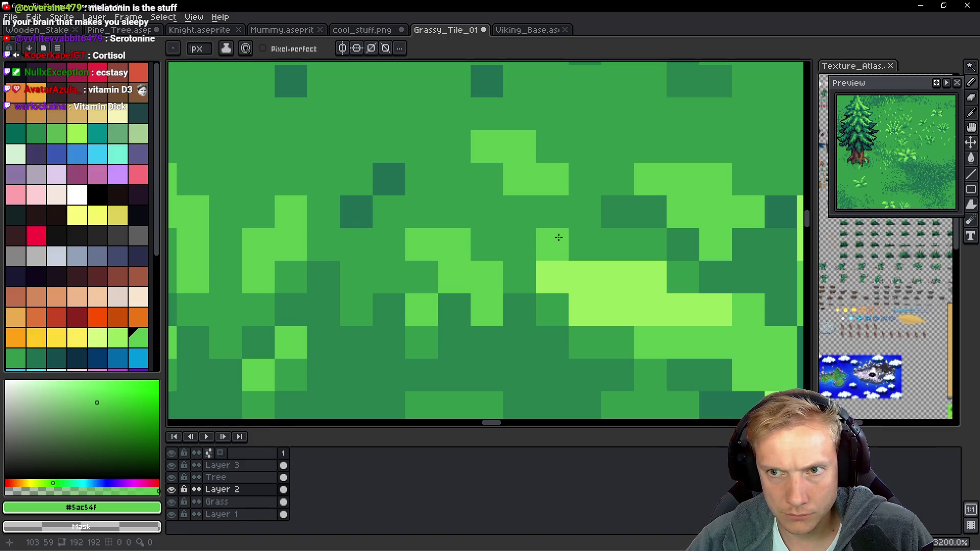
{"action": "key", "text": "ctrl+z"}
Add bright #99e65f highlight pixels to the tuft tips.
{"action": "left_click", "coordinate": [531, 175], "text": "alt"}
{"action": "left_click", "coordinate": [489, 143]}
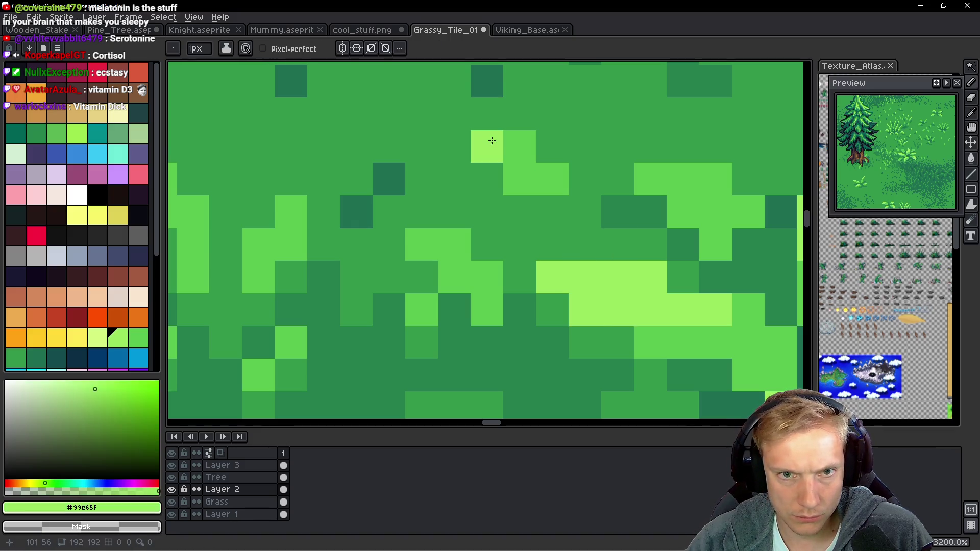
{"action": "left_click", "coordinate": [663, 175]}
{"action": "left_click", "coordinate": [682, 176]}
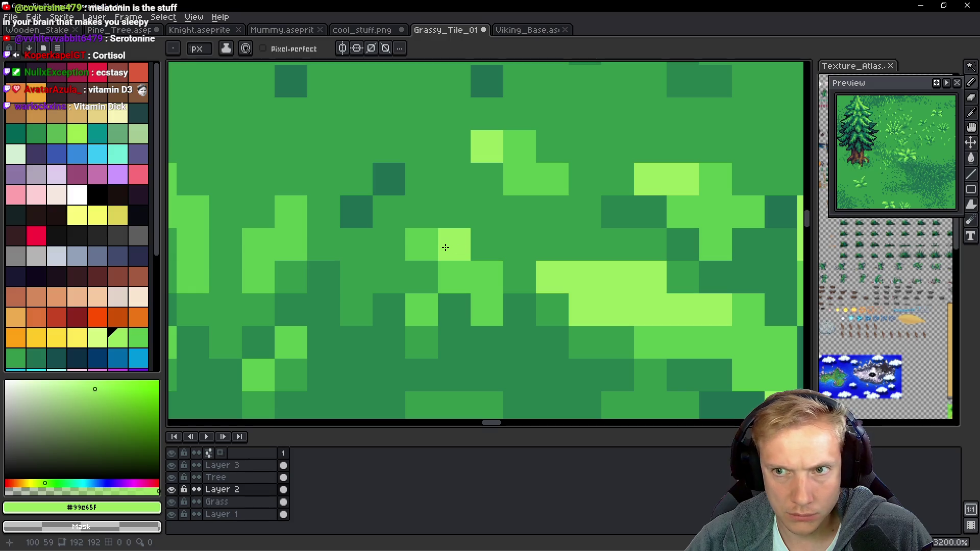
{"action": "scroll", "coordinate": [512, 236], "scroll_direction": "down", "scroll_amount": 4}
{"action": "scroll", "coordinate": [509, 225], "scroll_direction": "up", "scroll_amount": 3}
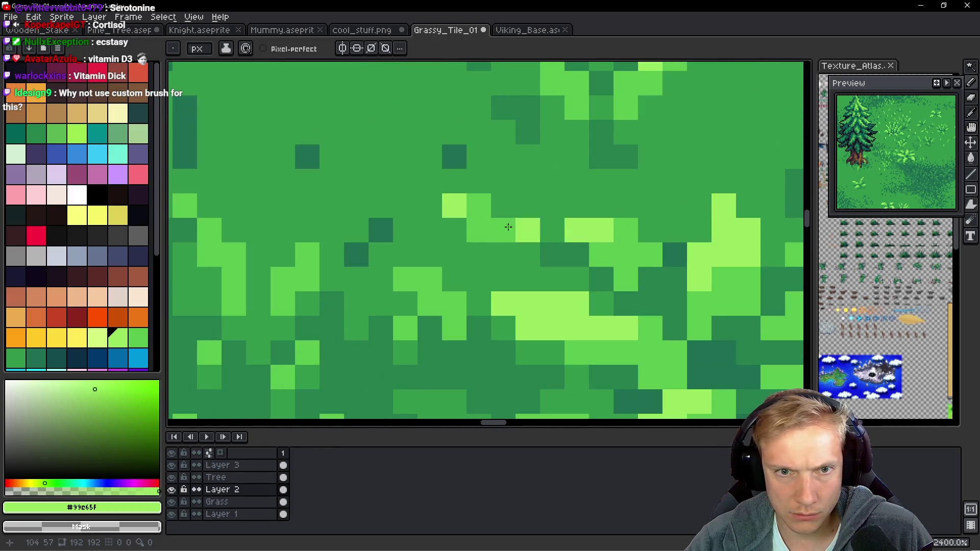
Eyedrop #267f4c and dab dark green pixels into two patches of ground.
{"action": "key", "text": "alt"}
{"action": "left_click", "coordinate": [566, 247], "text": "alt"}
{"action": "left_click", "coordinate": [470, 255]}
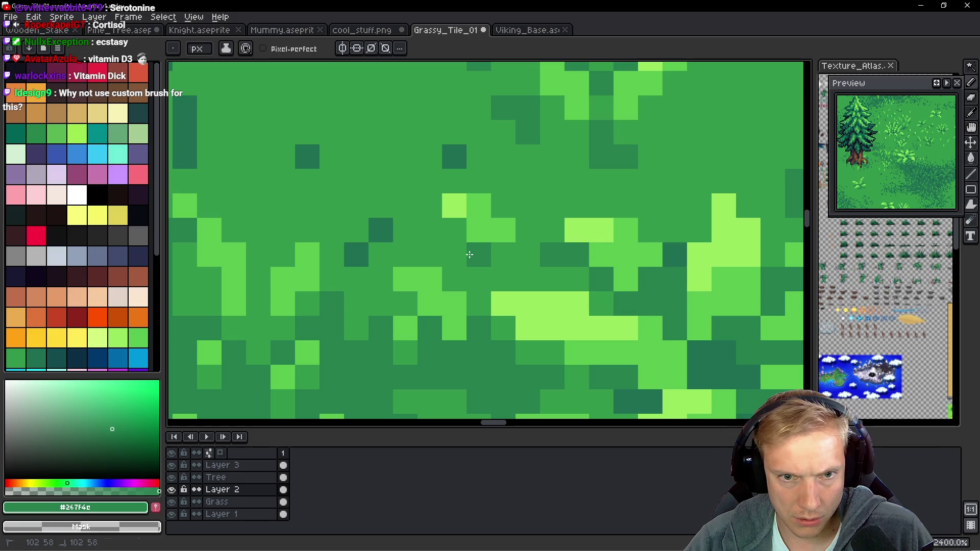
{"action": "left_click", "coordinate": [468, 271]}
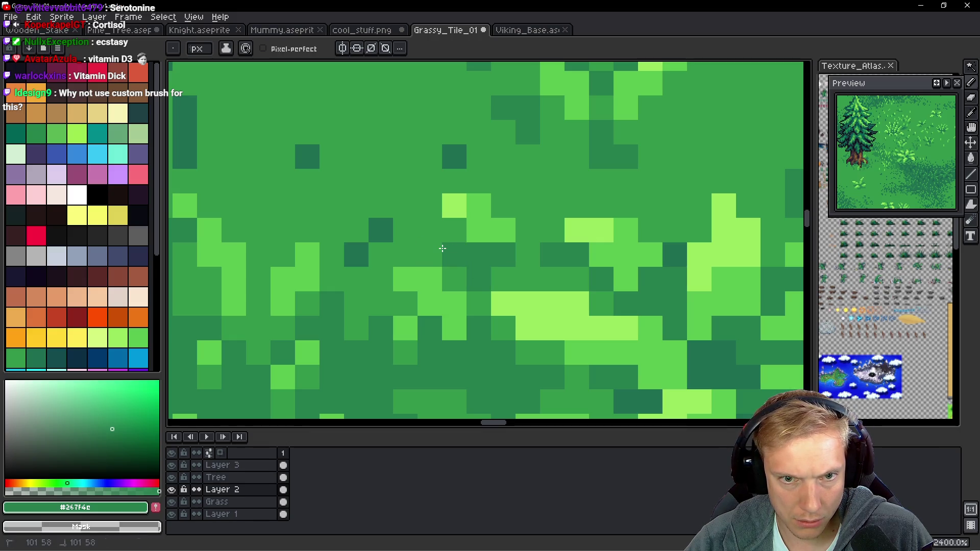
{"action": "left_click_drag", "start_coordinate": [376, 303], "coordinate": [449, 313]}
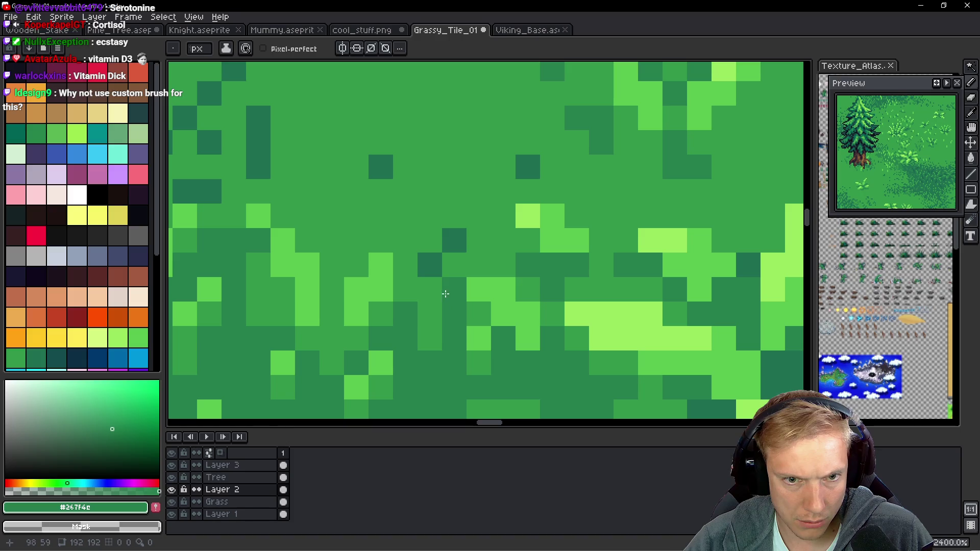
{"action": "mouse_move", "coordinate": [429, 261]}
{"action": "left_mouse_down"}
{"action": "mouse_move", "coordinate": [448, 175]}
{"action": "mouse_move", "coordinate": [477, 144]}
{"action": "left_mouse_up"}
{"action": "left_click_drag", "start_coordinate": [386, 201], "coordinate": [355, 139]}
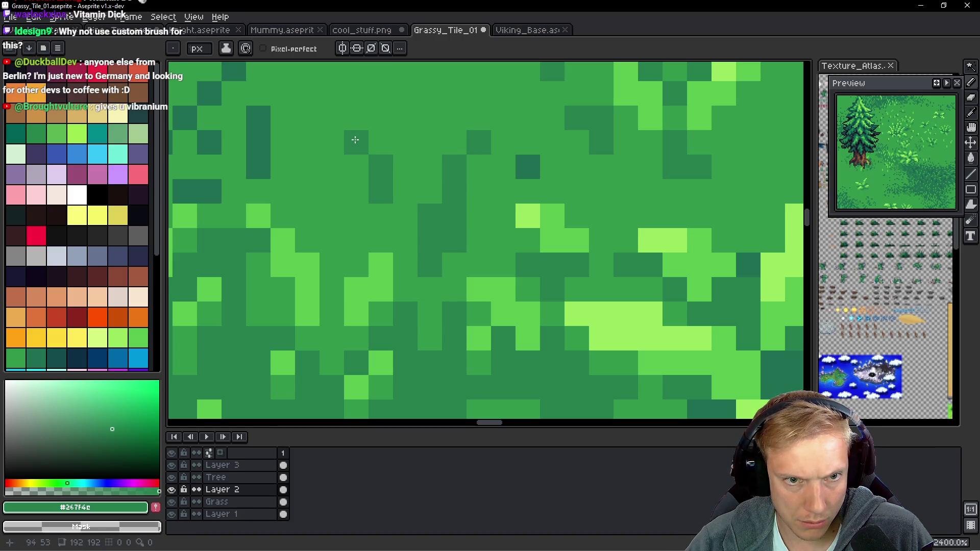
Zoom out to check the whole tile, then eyedrop #33984b followed by #5ac54f from the ground.
{"action": "key", "text": "1"}
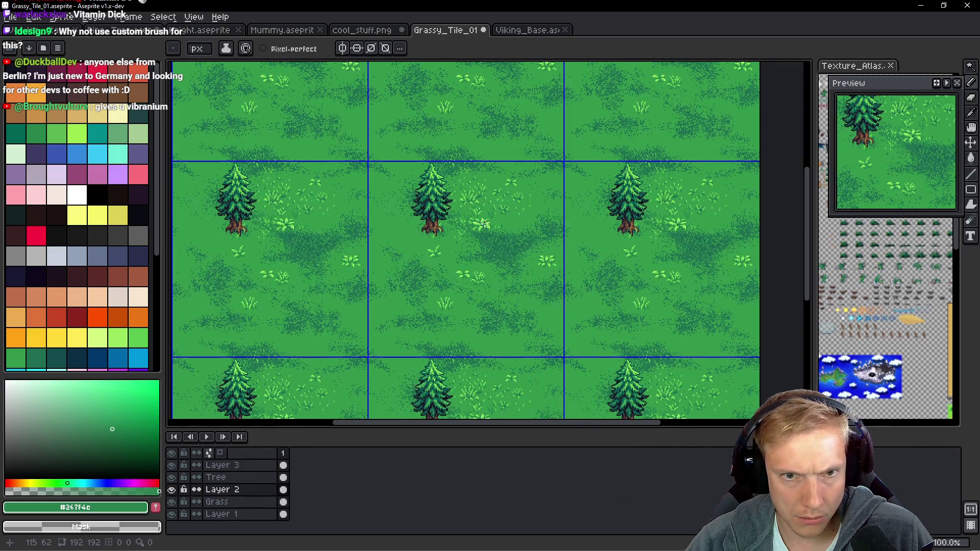
{"action": "scroll", "coordinate": [487, 235], "scroll_direction": "up", "scroll_amount": 6}
{"action": "key", "text": "alt"}
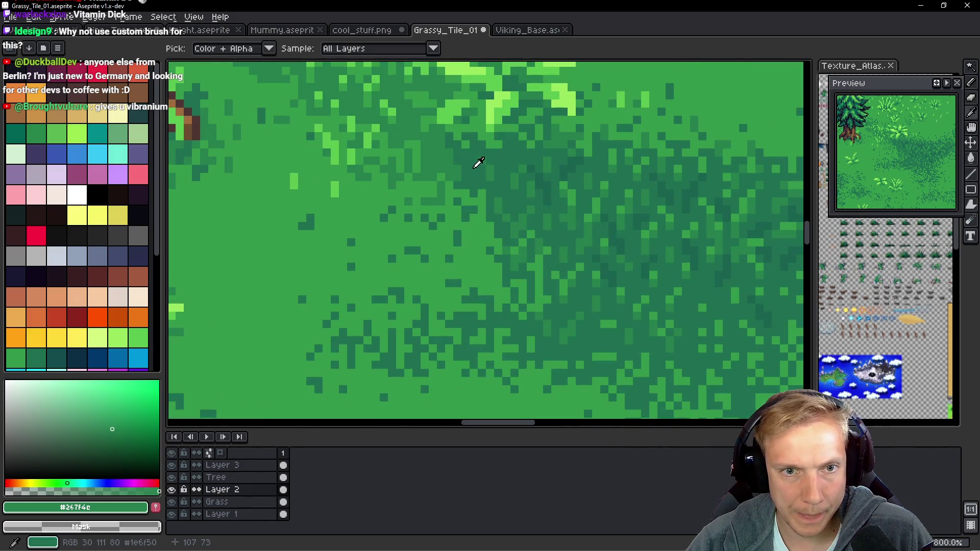
{"action": "scroll", "coordinate": [438, 155], "scroll_direction": "down", "scroll_amount": 1}
{"action": "scroll", "coordinate": [455, 133], "scroll_direction": "up", "scroll_amount": 2}
{"action": "key", "text": "alt"}
{"action": "scroll", "coordinate": [503, 261], "scroll_direction": "up", "scroll_amount": 2}
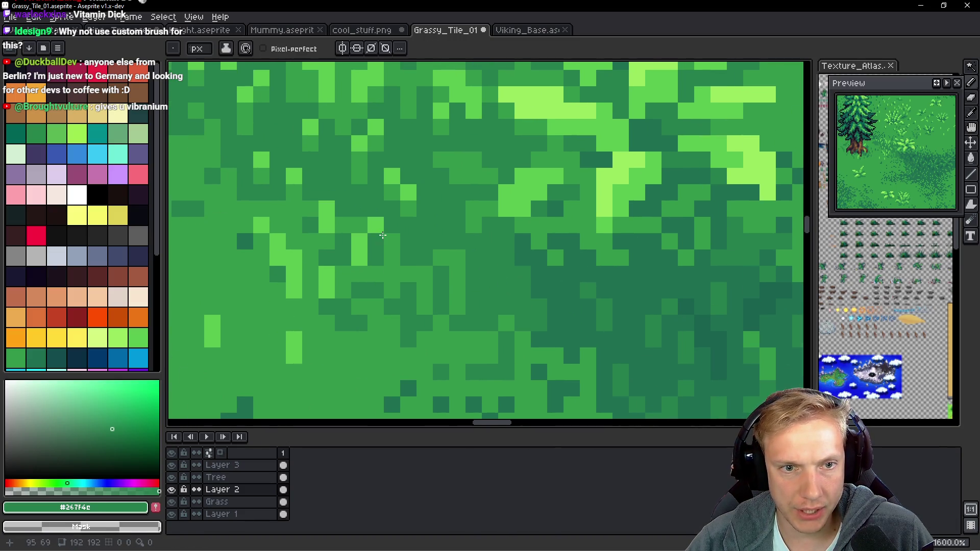
{"action": "left_click", "coordinate": [411, 199], "text": "alt"}
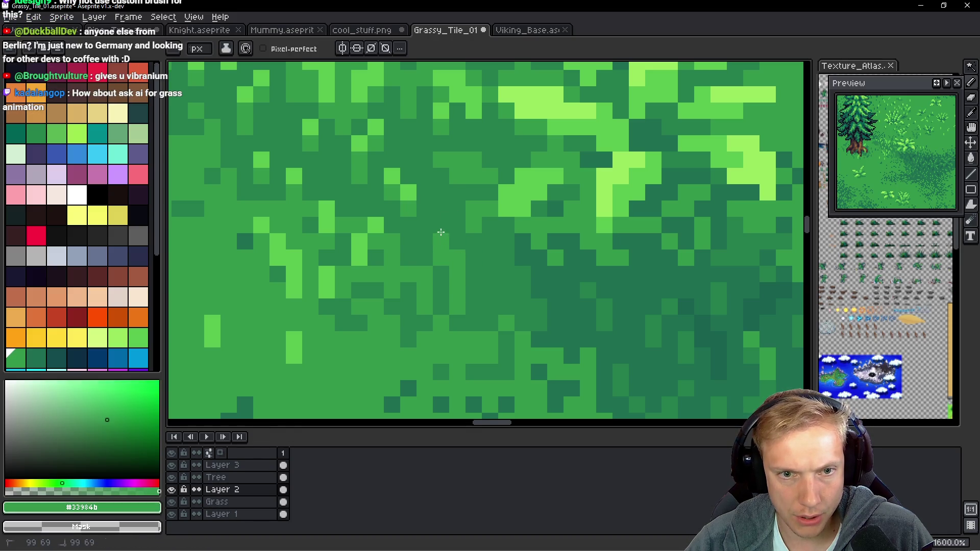
{"action": "left_click", "coordinate": [439, 225], "text": "alt"}
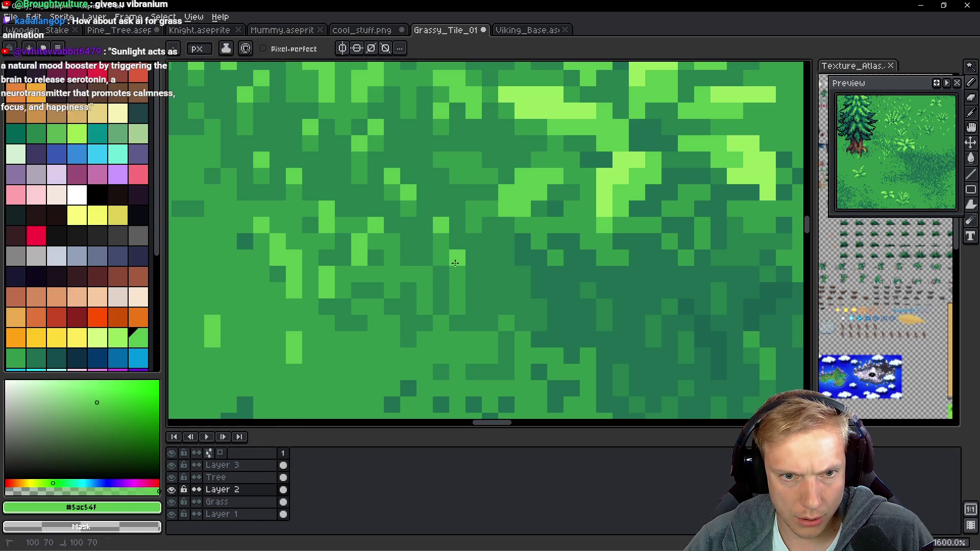
{"action": "scroll", "coordinate": [455, 263], "scroll_direction": "down", "scroll_amount": 6}
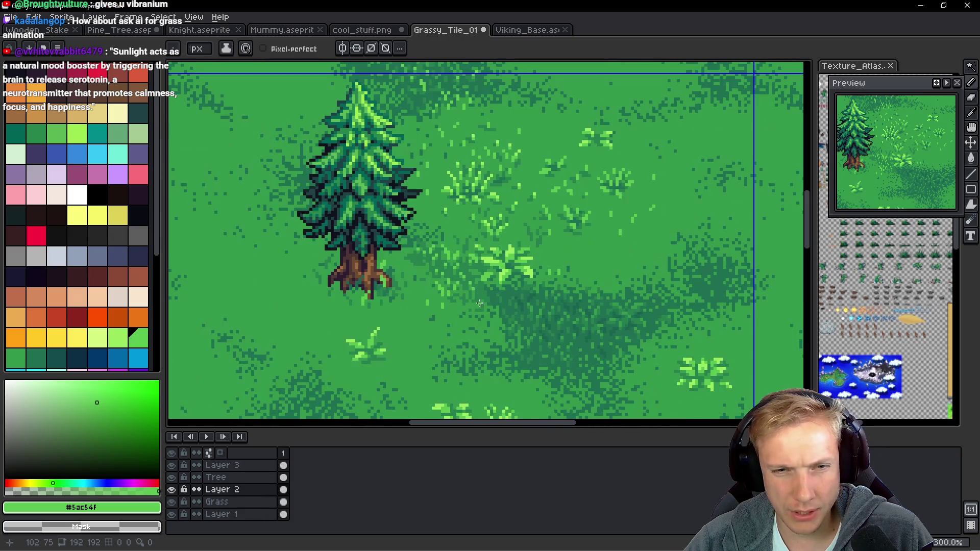
Paint light and dark green pixels into the ground, sampling #267f4c and #33984b between them.
{"action": "scroll", "coordinate": [475, 297], "scroll_direction": "up", "scroll_amount": 9}
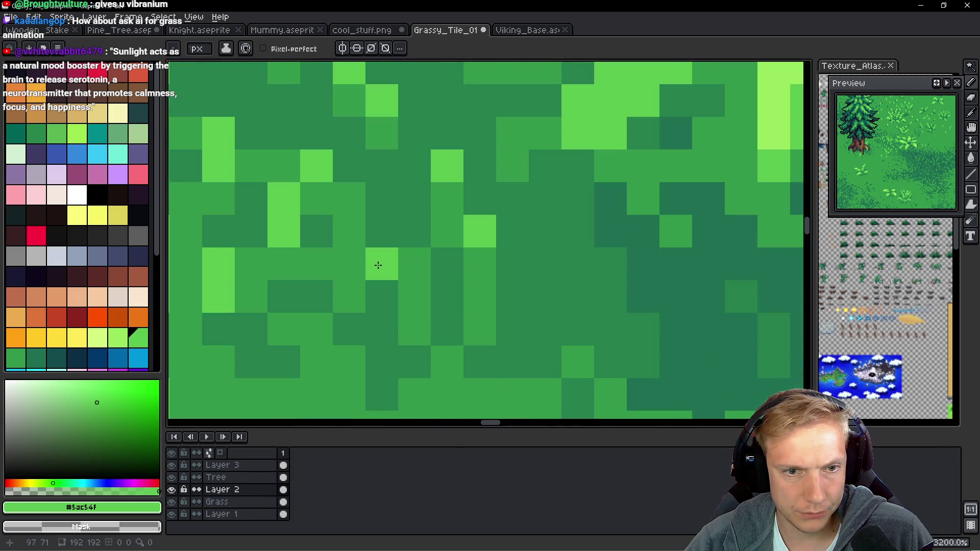
{"action": "left_click", "coordinate": [414, 298]}
{"action": "left_click", "coordinate": [417, 227], "text": "alt"}
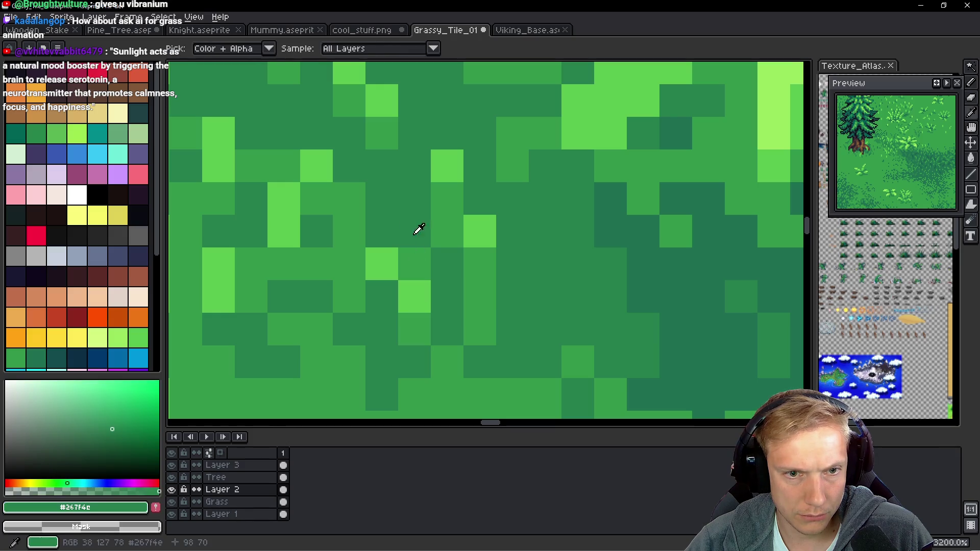
{"action": "left_click", "coordinate": [414, 330]}
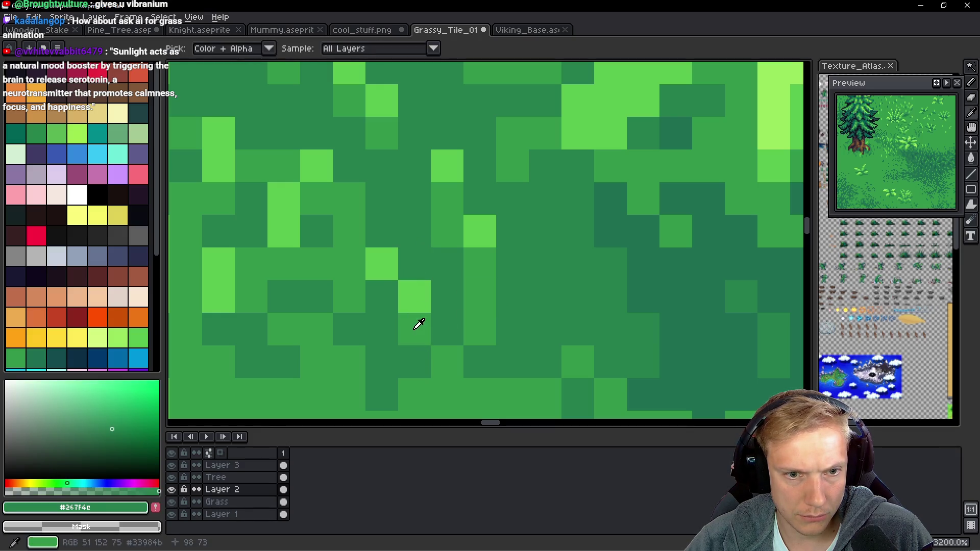
{"action": "left_click", "coordinate": [377, 292], "text": "alt"}
{"action": "left_click", "coordinate": [382, 263]}
{"action": "left_click", "coordinate": [391, 204], "text": "alt"}
Eyedrop mid green #33984b and paint a mid-green pixel in another ground area.
{"action": "scroll", "coordinate": [391, 204], "scroll_direction": "down", "scroll_amount": 10}
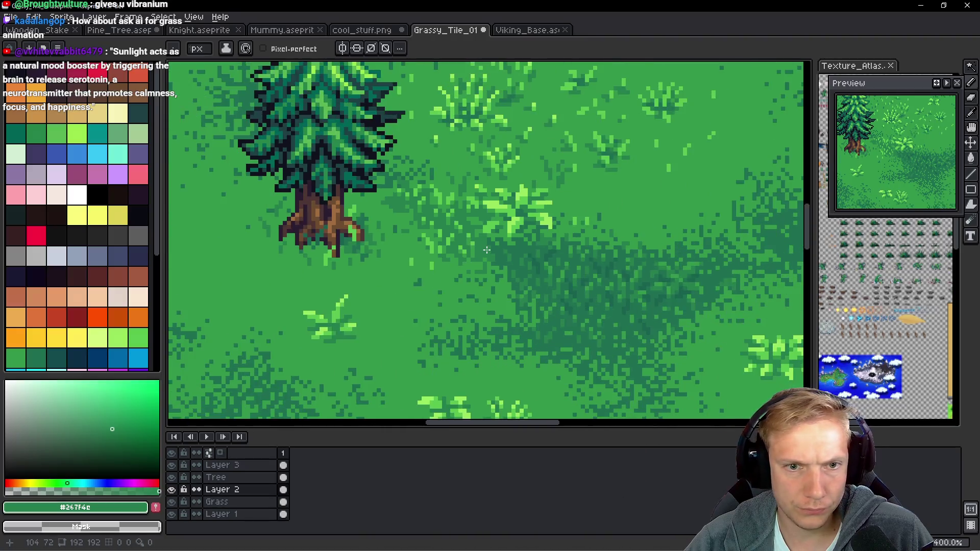
{"action": "scroll", "coordinate": [479, 263], "scroll_direction": "up", "scroll_amount": 9}
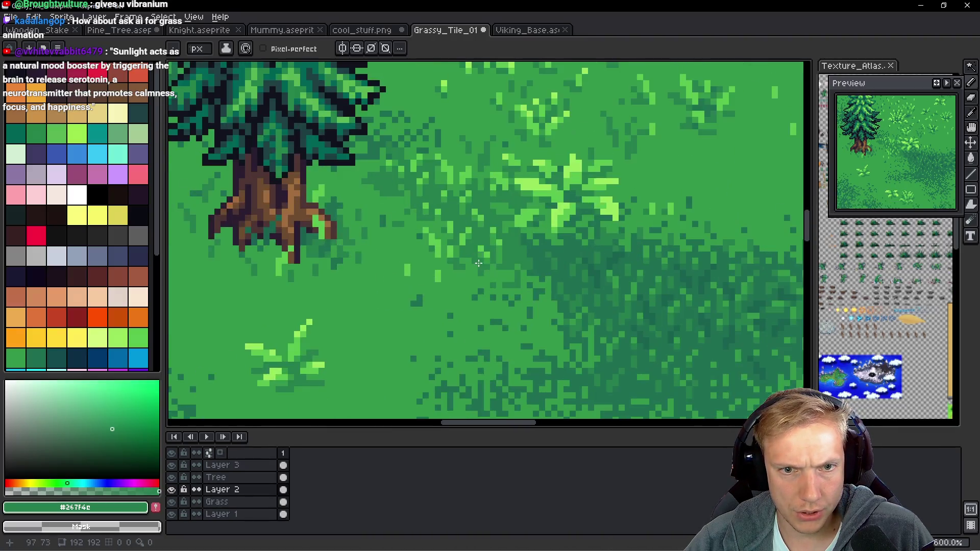
{"action": "left_click", "coordinate": [423, 211], "text": "alt"}
{"action": "mouse_move", "coordinate": [384, 169]}
{"action": "left_mouse_down"}
{"action": "mouse_move", "coordinate": [418, 276]}
{"action": "mouse_move", "coordinate": [395, 223]}
{"action": "left_mouse_up"}
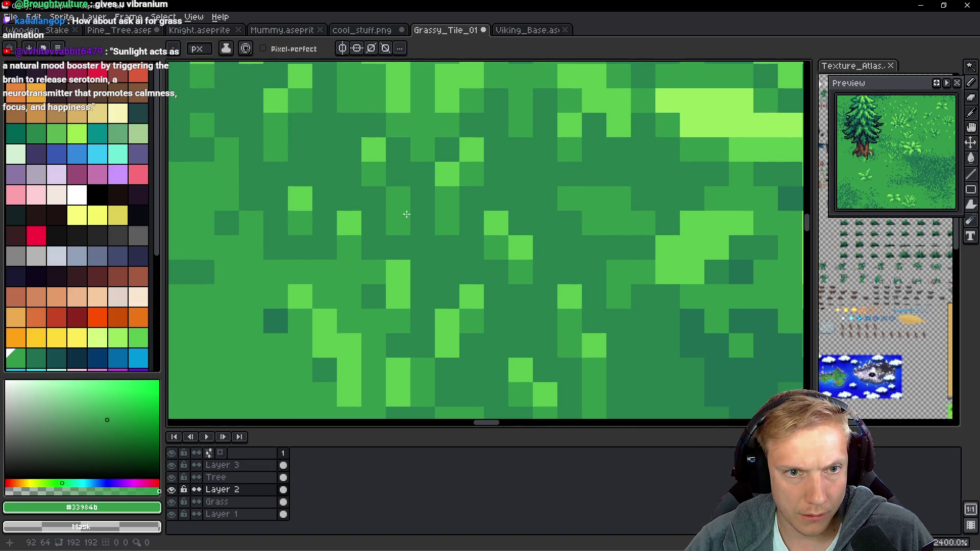
{"action": "scroll", "coordinate": [461, 259], "scroll_direction": "down", "scroll_amount": 5}
{"action": "scroll", "coordinate": [462, 260], "scroll_direction": "up", "scroll_amount": 4}
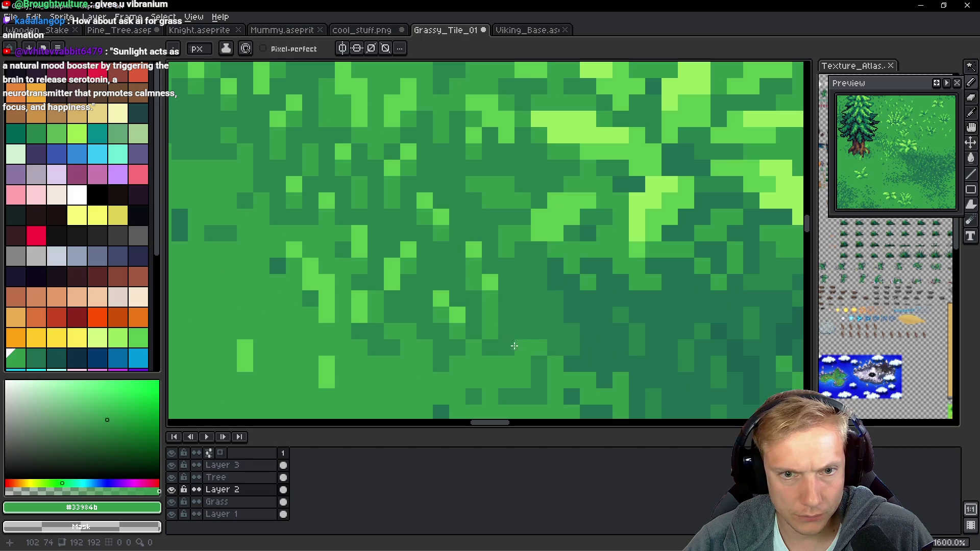
{"action": "left_click", "coordinate": [533, 288]}
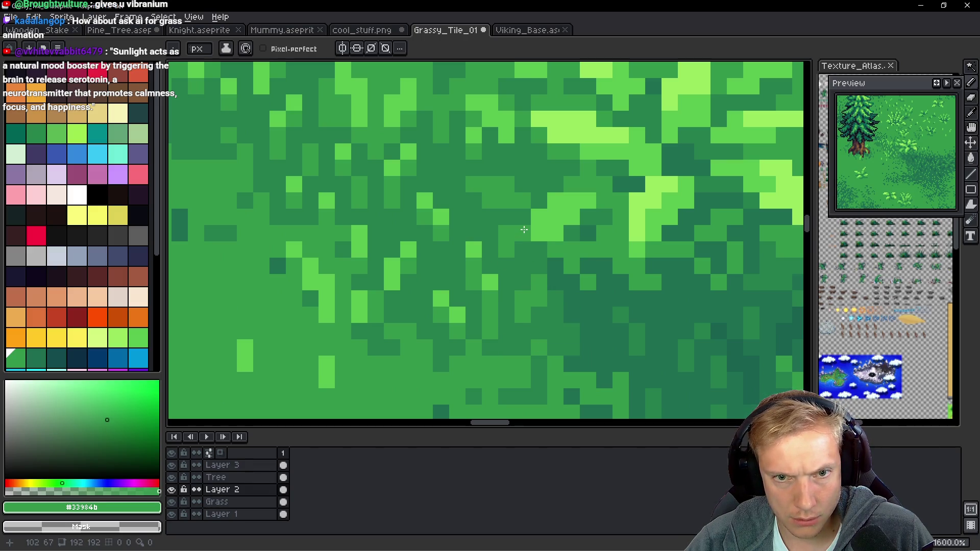
{"action": "scroll", "coordinate": [534, 281], "scroll_direction": "down", "scroll_amount": 5}
{"action": "scroll", "coordinate": [538, 268], "scroll_direction": "up", "scroll_amount": 5}
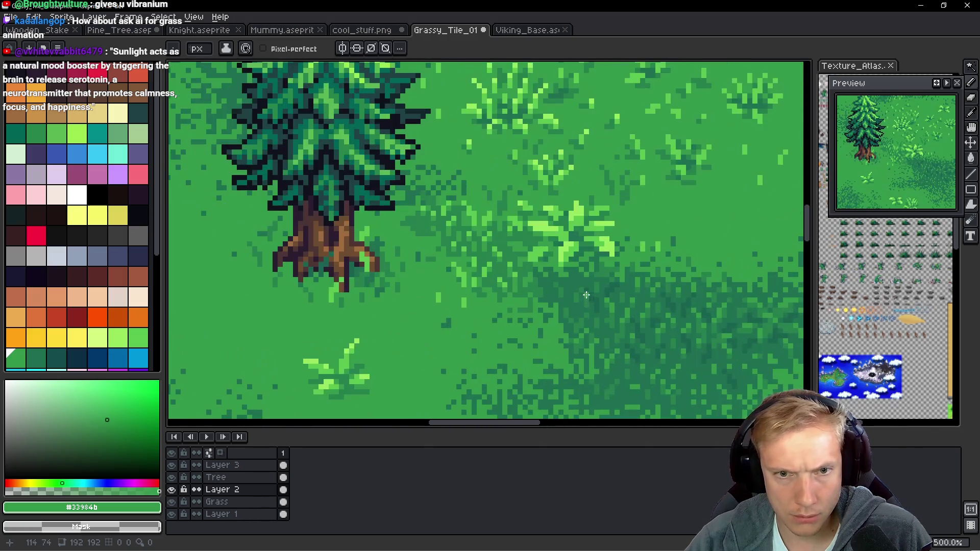
Eyedrop #1c6f50 and paint a small cluster of dark shadow pixels plus a diagonal pair.
{"action": "scroll", "coordinate": [538, 268], "scroll_direction": "up", "scroll_amount": 1}
{"action": "left_click", "coordinate": [589, 307], "text": "alt"}
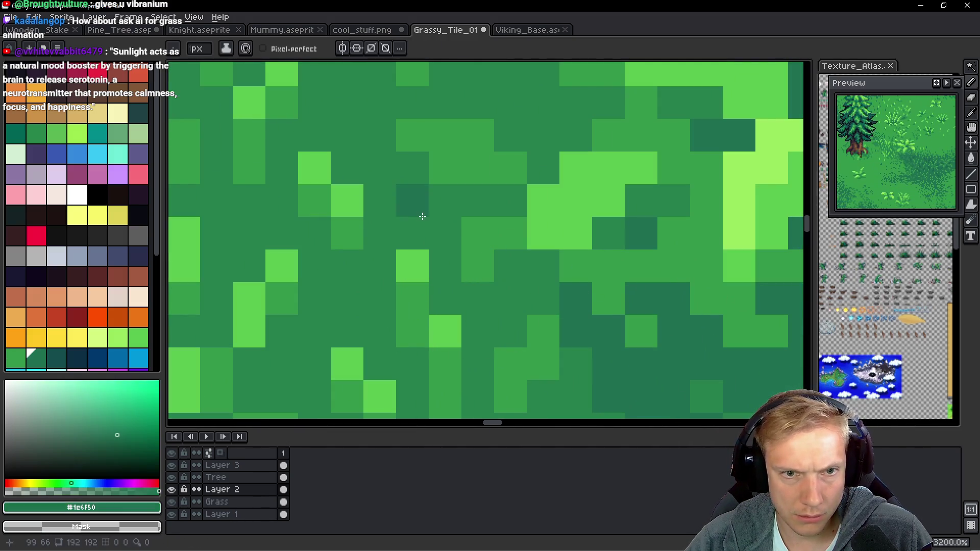
{"action": "left_click", "coordinate": [435, 223]}
{"action": "left_click", "coordinate": [413, 232]}
{"action": "left_click", "coordinate": [404, 195]}
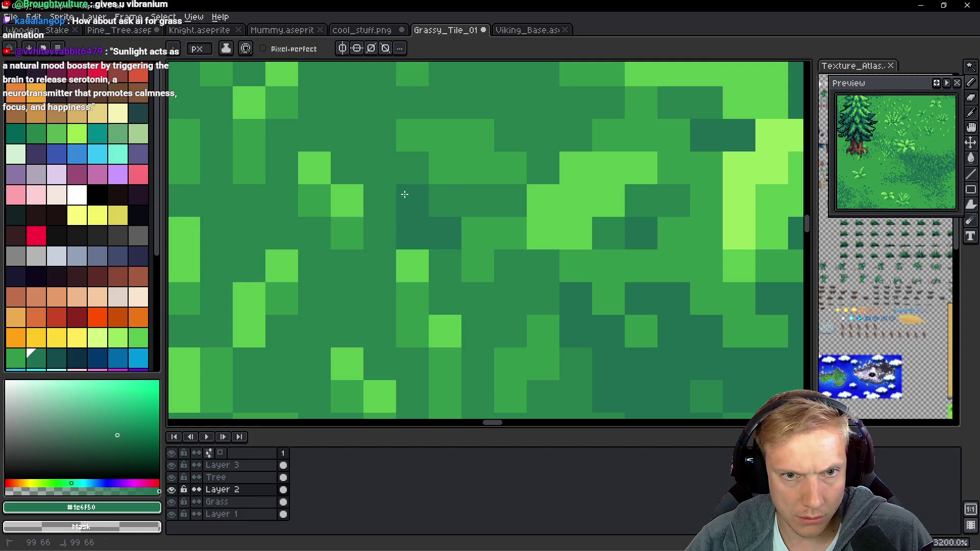
{"action": "left_click", "coordinate": [380, 196]}
{"action": "scroll", "coordinate": [387, 192], "scroll_direction": "down", "scroll_amount": 6}
{"action": "scroll", "coordinate": [459, 186], "scroll_direction": "up", "scroll_amount": 5}
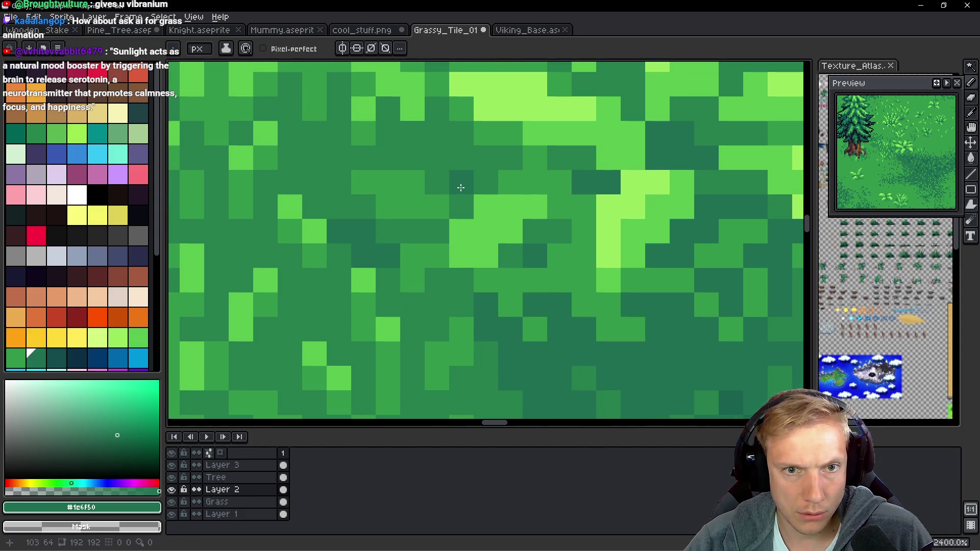
{"action": "left_click_drag", "start_coordinate": [465, 198], "coordinate": [439, 157]}
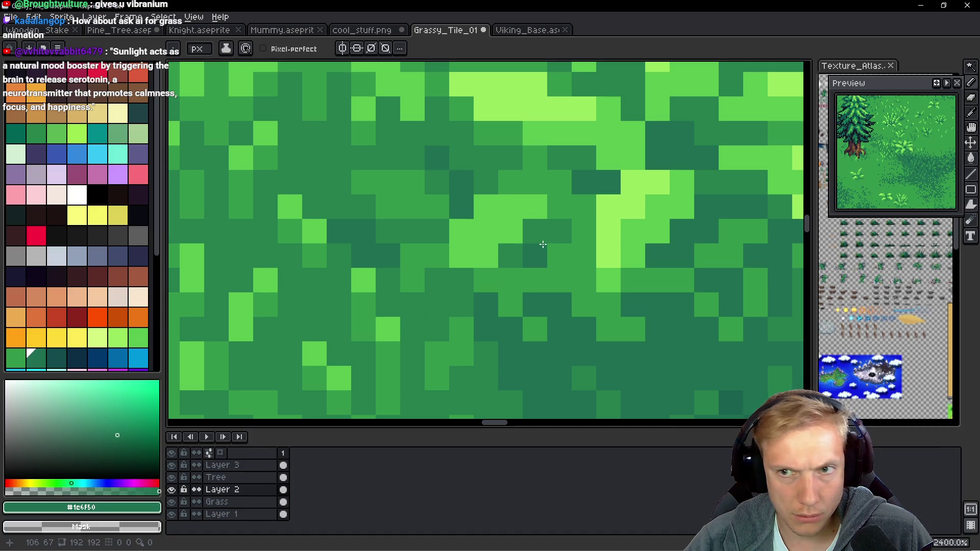
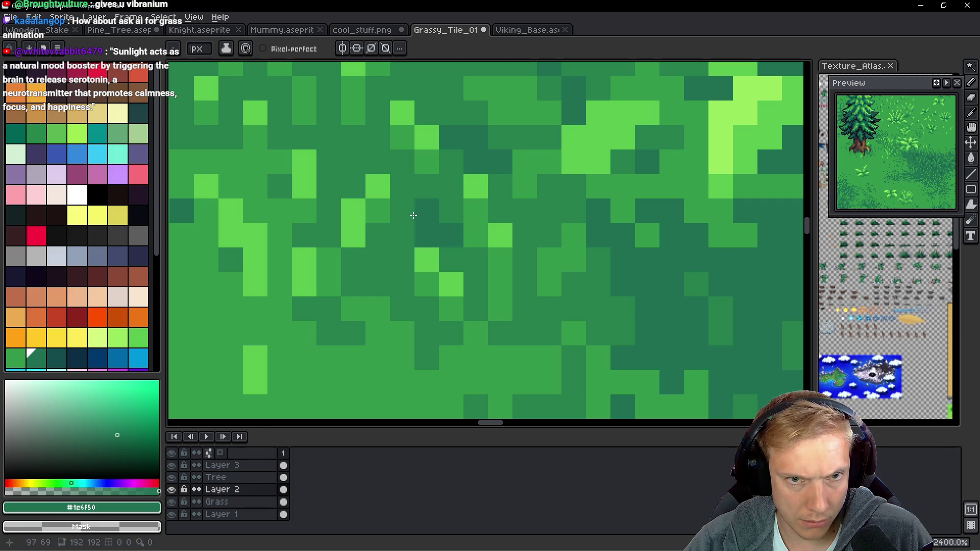
Zoom out and back in to check how the grass tile repeats.
{"action": "scroll", "coordinate": [450, 308], "scroll_direction": "down", "scroll_amount": 2}
{"action": "scroll", "coordinate": [519, 349], "scroll_direction": "up", "scroll_amount": 2}
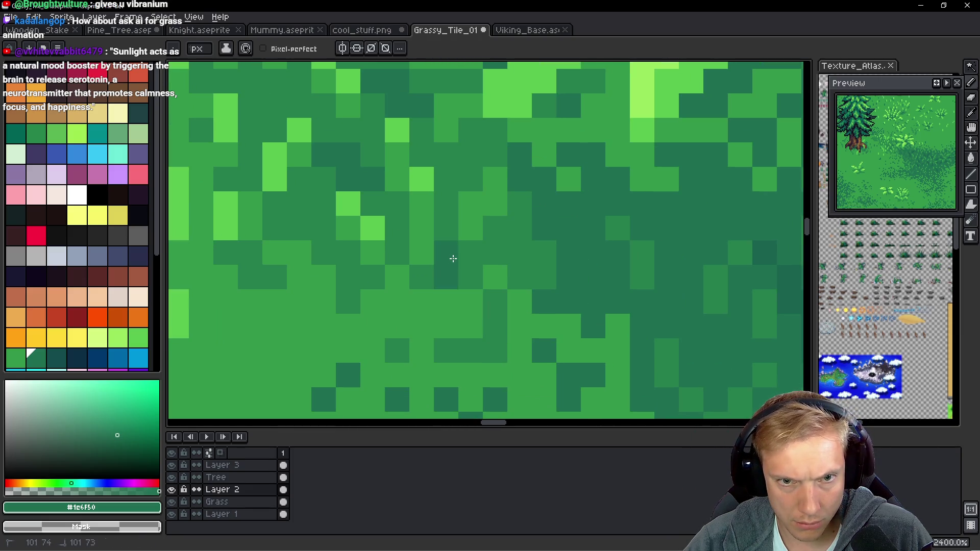
{"action": "scroll", "coordinate": [566, 288], "scroll_direction": "down", "scroll_amount": 10}
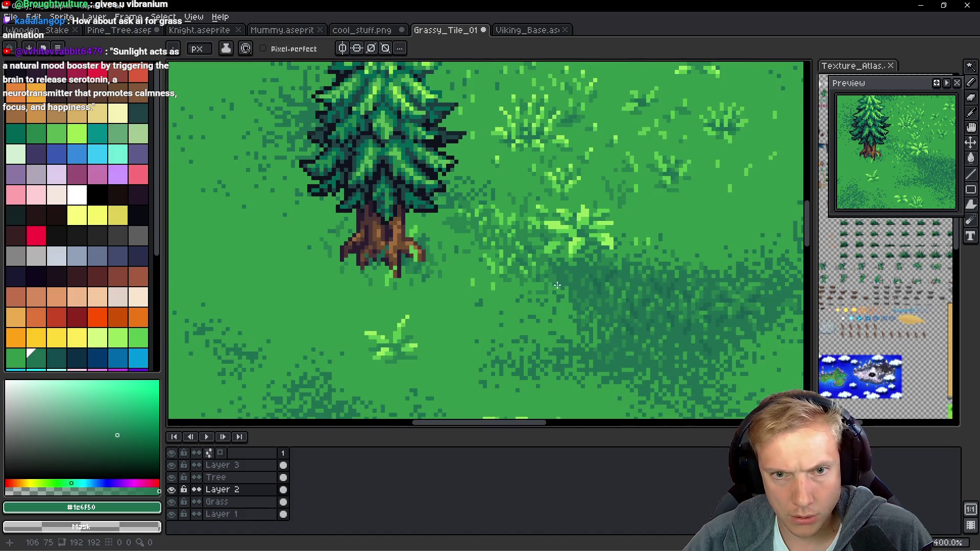
{"action": "scroll", "coordinate": [574, 286], "scroll_direction": "up", "scroll_amount": 1}
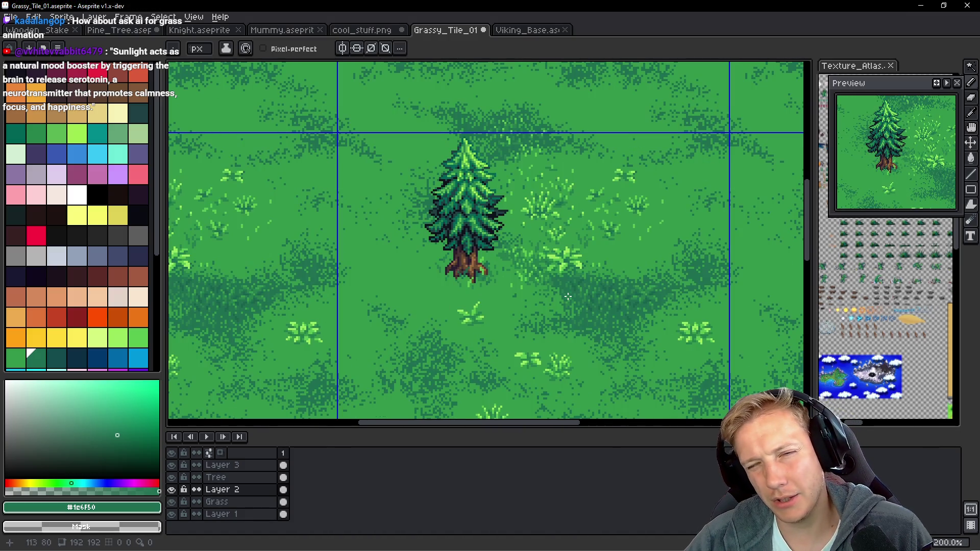
{"action": "scroll", "coordinate": [560, 297], "scroll_direction": "down", "scroll_amount": 1}
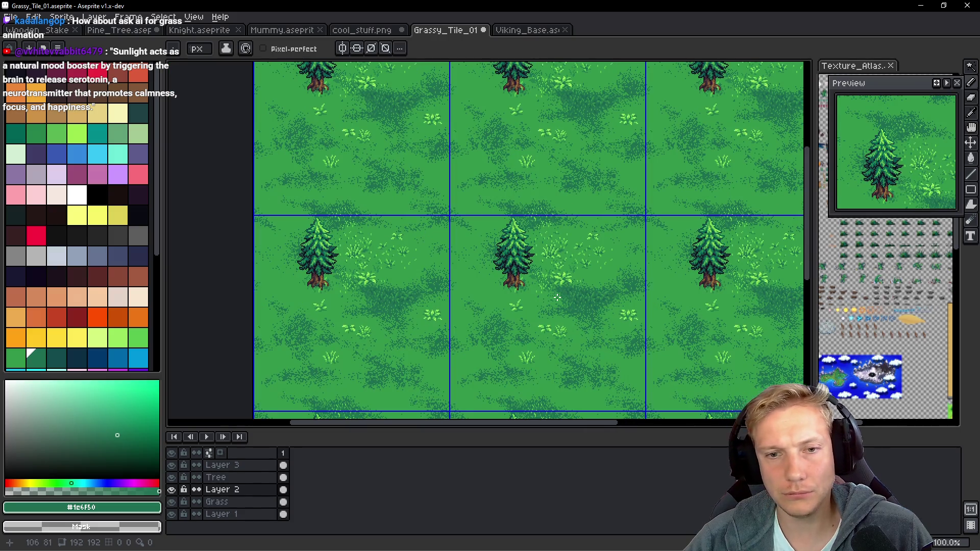
{"action": "scroll", "coordinate": [577, 286], "scroll_direction": "up", "scroll_amount": 2}
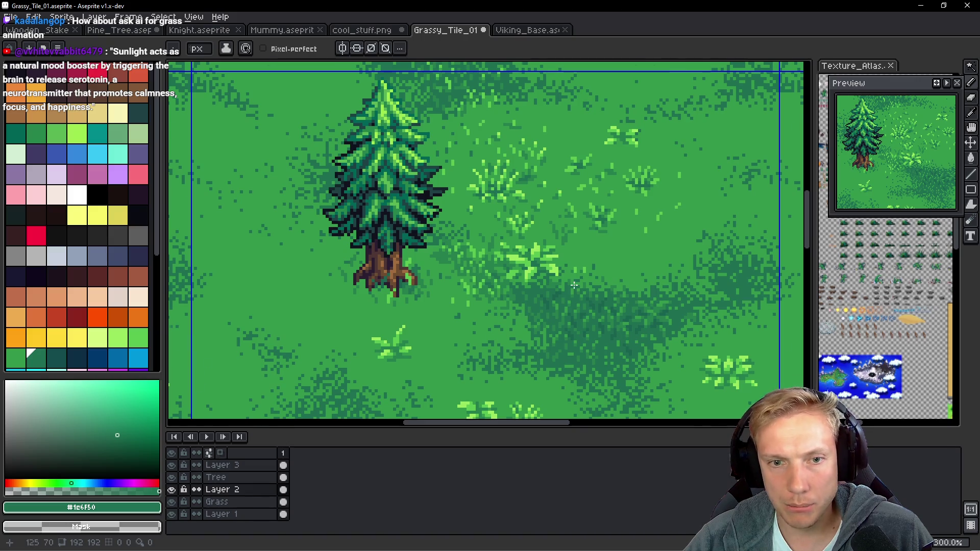
Zoom back in to 2400%, paint dark green pixels into the grass, and pick #267f4c.
{"action": "scroll", "coordinate": [574, 286], "scroll_direction": "up", "scroll_amount": 3}
{"action": "scroll", "coordinate": [536, 283], "scroll_direction": "up", "scroll_amount": 3}
{"action": "scroll", "coordinate": [378, 280], "scroll_direction": "up", "scroll_amount": 1}
{"action": "scroll", "coordinate": [468, 279], "scroll_direction": "up", "scroll_amount": 2}
{"action": "mouse_move", "coordinate": [510, 278]}
{"action": "left_mouse_down"}
{"action": "mouse_move", "coordinate": [542, 279]}
{"action": "mouse_move", "coordinate": [483, 220]}
{"action": "left_mouse_up"}
{"action": "left_click", "coordinate": [641, 294], "text": "alt"}
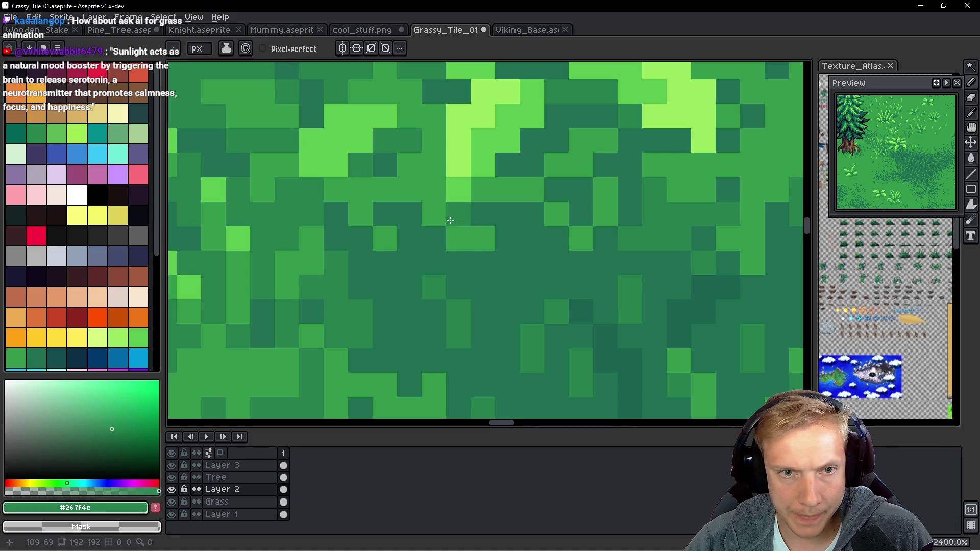
Undo the last stroke and darken the light-green pixels along the shadow edge.
{"action": "key", "text": "ctrl+z"}
{"action": "scroll", "coordinate": [454, 217], "scroll_direction": "down", "scroll_amount": 6}
{"action": "scroll", "coordinate": [475, 207], "scroll_direction": "up", "scroll_amount": 4}
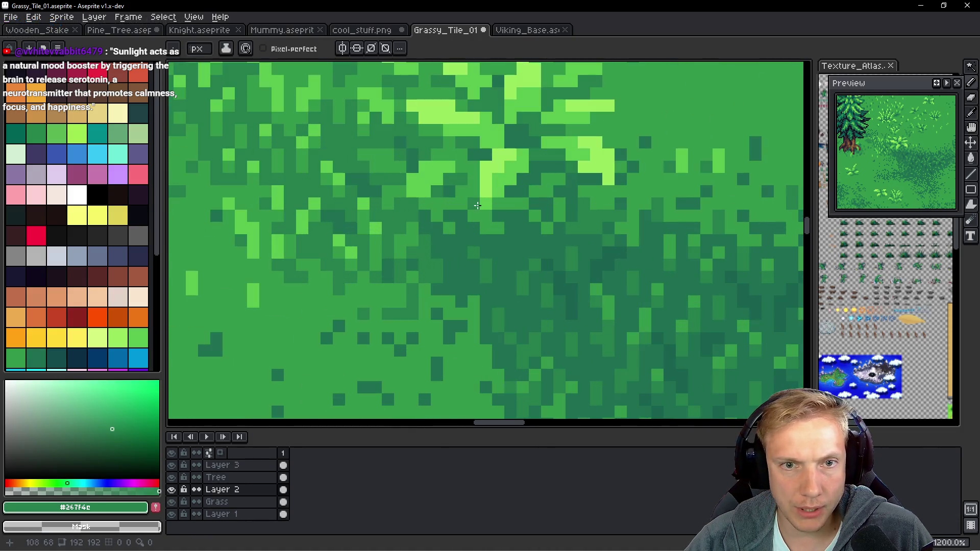
{"action": "scroll", "coordinate": [477, 205], "scroll_direction": "up", "scroll_amount": 1}
{"action": "left_click_drag", "start_coordinate": [509, 204], "coordinate": [494, 233]}
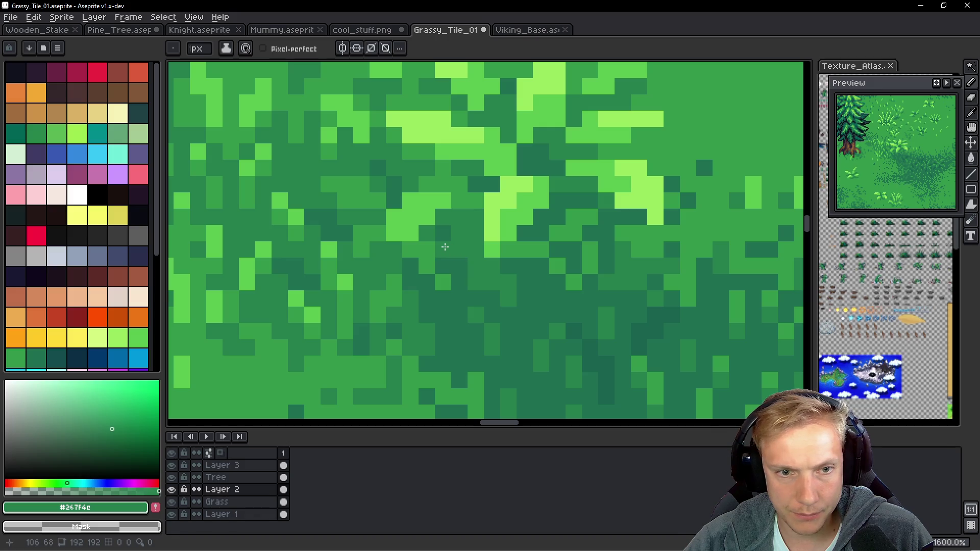
{"action": "left_click_drag", "start_coordinate": [445, 246], "coordinate": [437, 265]}
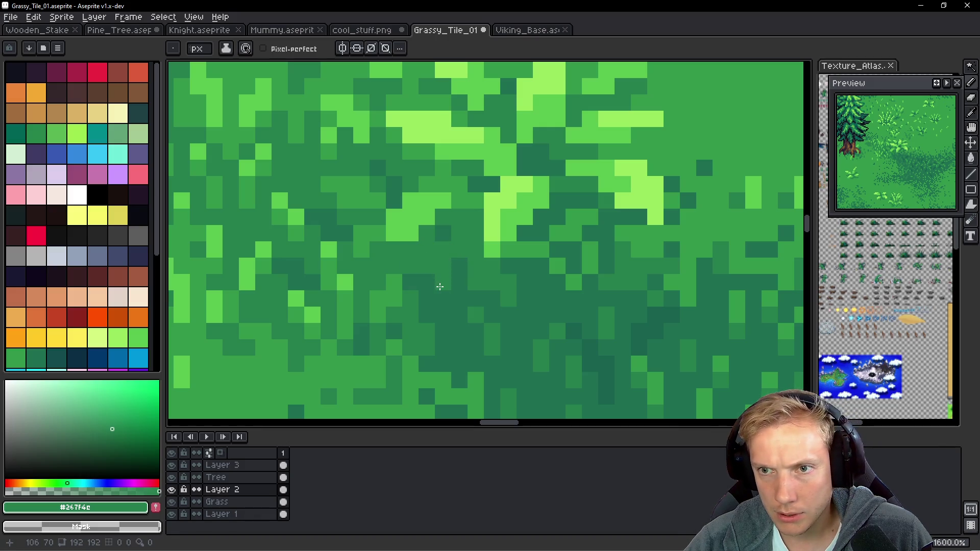
Paint a #1c6f50 dark green stroke through the grass.
{"action": "left_click", "coordinate": [446, 304], "text": "alt"}
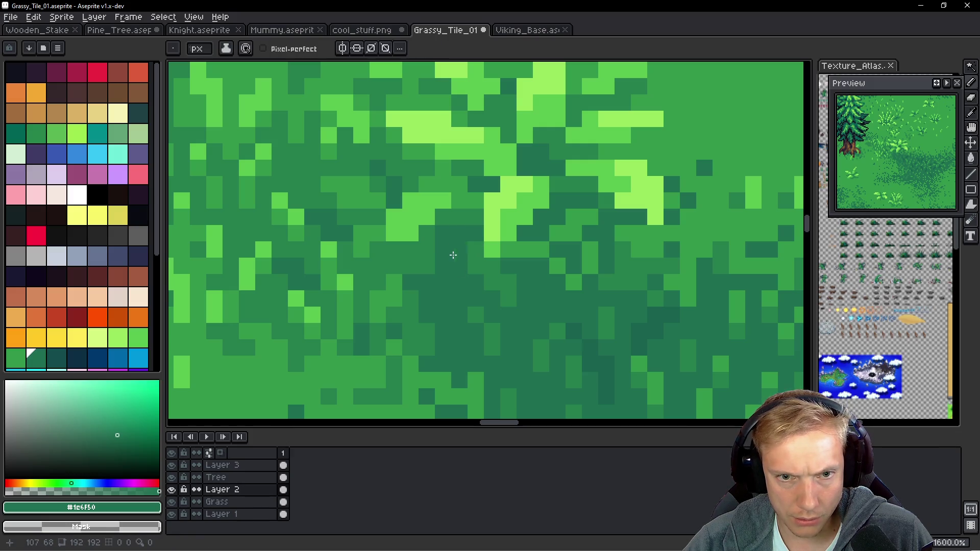
{"action": "left_click", "coordinate": [494, 297], "text": "alt"}
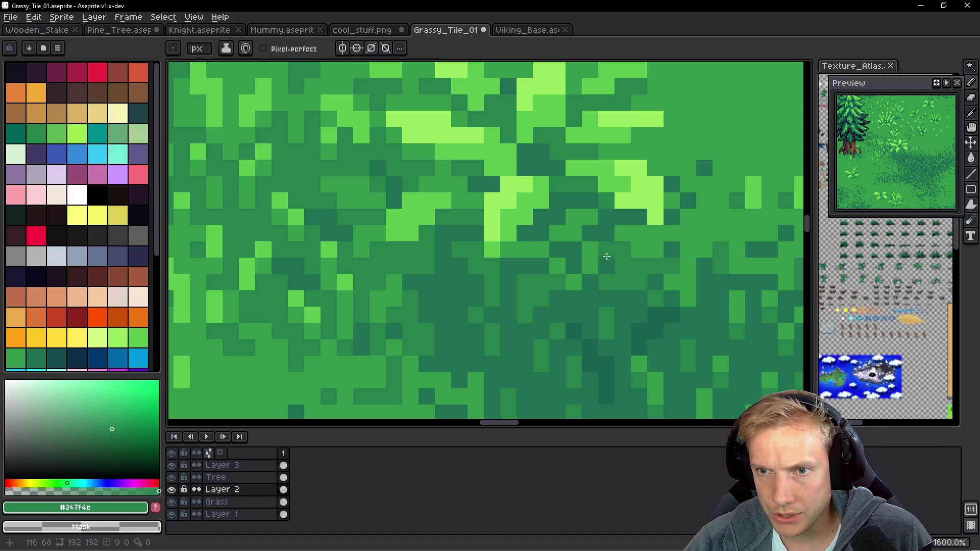
{"action": "left_click_drag", "start_coordinate": [606, 256], "coordinate": [544, 237]}
{"action": "left_click", "coordinate": [533, 283], "text": "alt"}
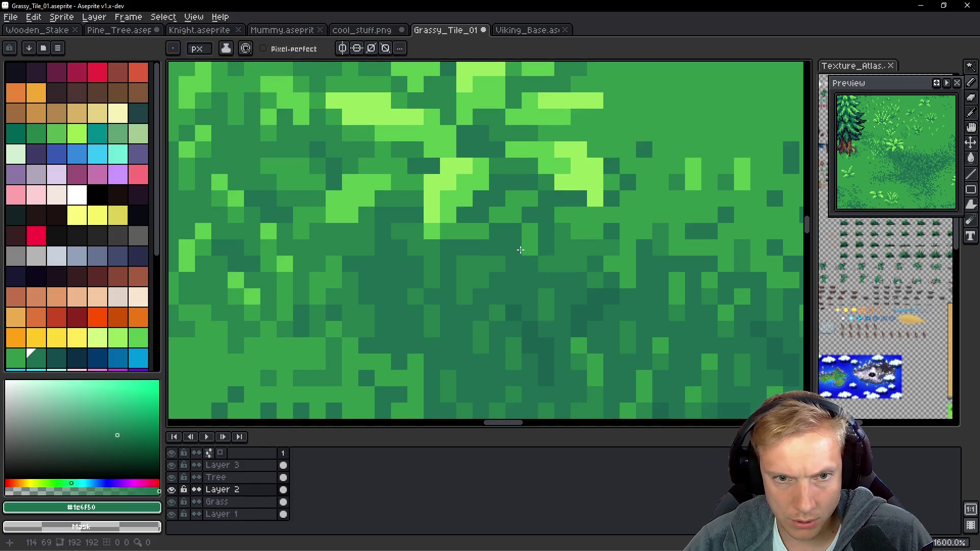
{"action": "left_click_drag", "start_coordinate": [447, 233], "coordinate": [524, 218]}
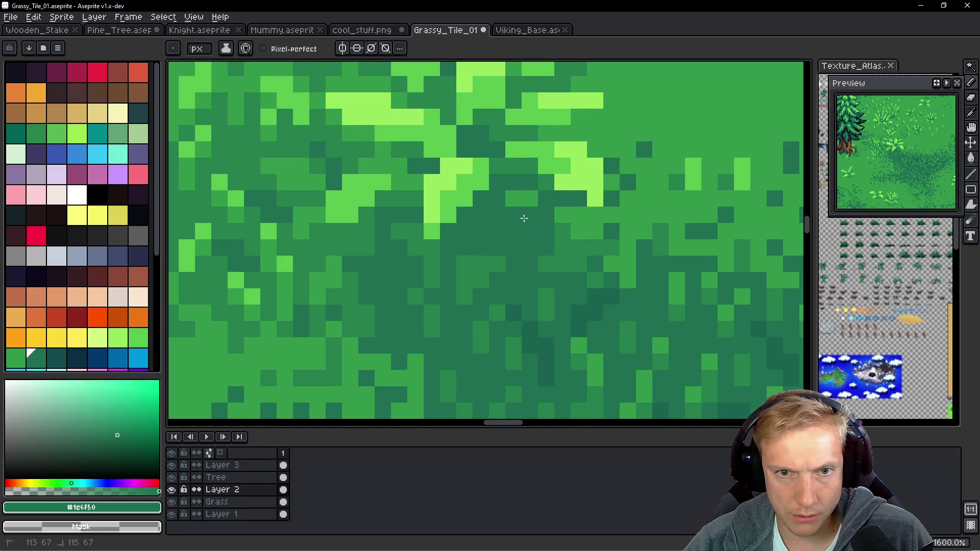
Add lighter #33984b grass pixels above the dark spot, undoing one.
{"action": "scroll", "coordinate": [519, 210], "scroll_direction": "down", "scroll_amount": 3}
{"action": "scroll", "coordinate": [520, 240], "scroll_direction": "up", "scroll_amount": 5}
{"action": "left_click", "coordinate": [490, 205], "text": "alt"}
{"action": "left_click", "coordinate": [660, 175], "text": "alt"}
{"action": "mouse_move", "coordinate": [485, 201]}
{"action": "left_mouse_down"}
{"action": "mouse_move", "coordinate": [525, 188]}
{"action": "mouse_move", "coordinate": [515, 204]}
{"action": "mouse_move", "coordinate": [550, 216]}
{"action": "left_mouse_up"}
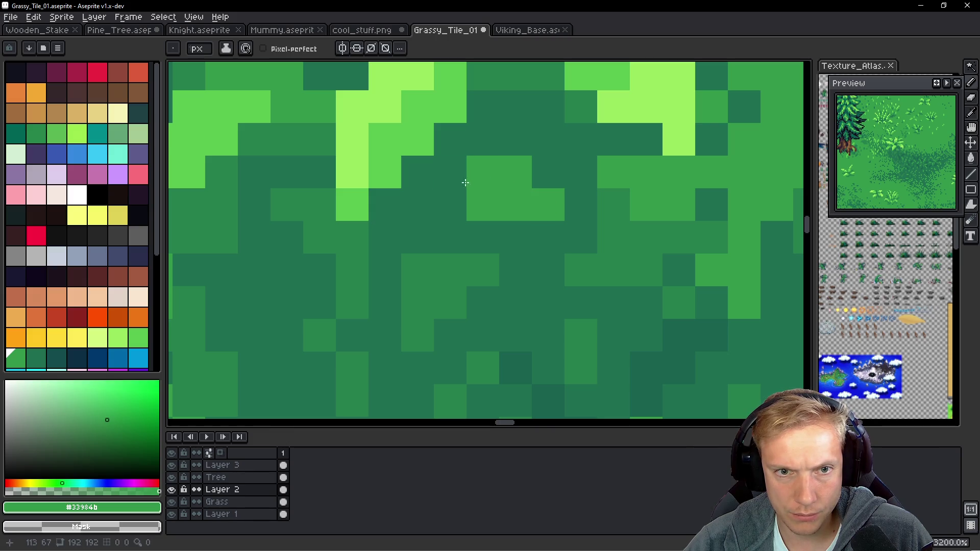
{"action": "left_click", "coordinate": [450, 172]}
{"action": "left_click", "coordinate": [542, 270]}
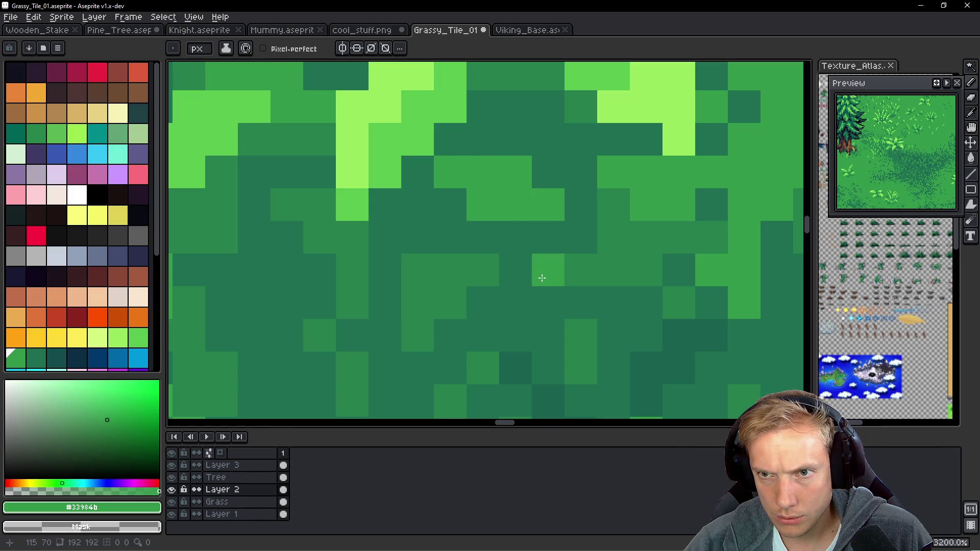
{"action": "key", "text": "ctrl+z"}
Alternate dark #1c6f50 and light #33984b pixels to balance the grass texture.
{"action": "left_click", "coordinate": [433, 204], "text": "alt"}
{"action": "left_click", "coordinate": [485, 209]}
{"action": "left_click", "coordinate": [516, 204]}
{"action": "left_click", "coordinate": [514, 161], "text": "alt"}
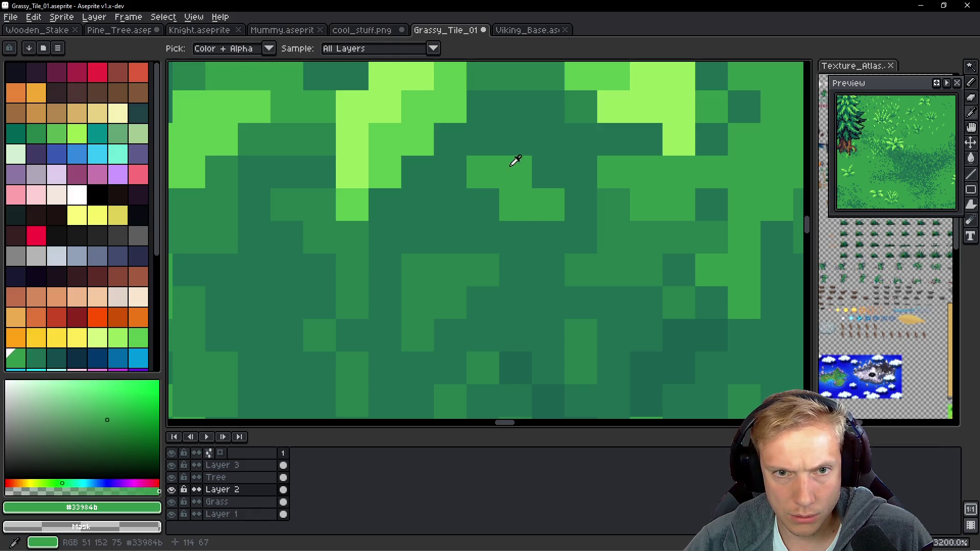
{"action": "left_click_drag", "start_coordinate": [516, 143], "coordinate": [489, 145]}
{"action": "left_click", "coordinate": [560, 164], "text": "alt"}
{"action": "left_click", "coordinate": [548, 205]}
{"action": "left_click", "coordinate": [490, 168]}
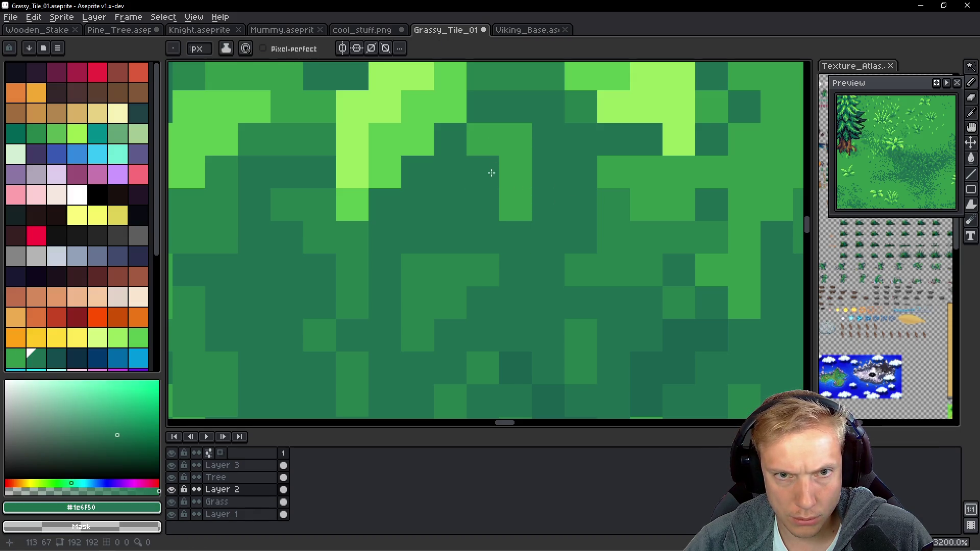
{"action": "left_click", "coordinate": [518, 162], "text": "alt"}
{"action": "left_click", "coordinate": [513, 120]}
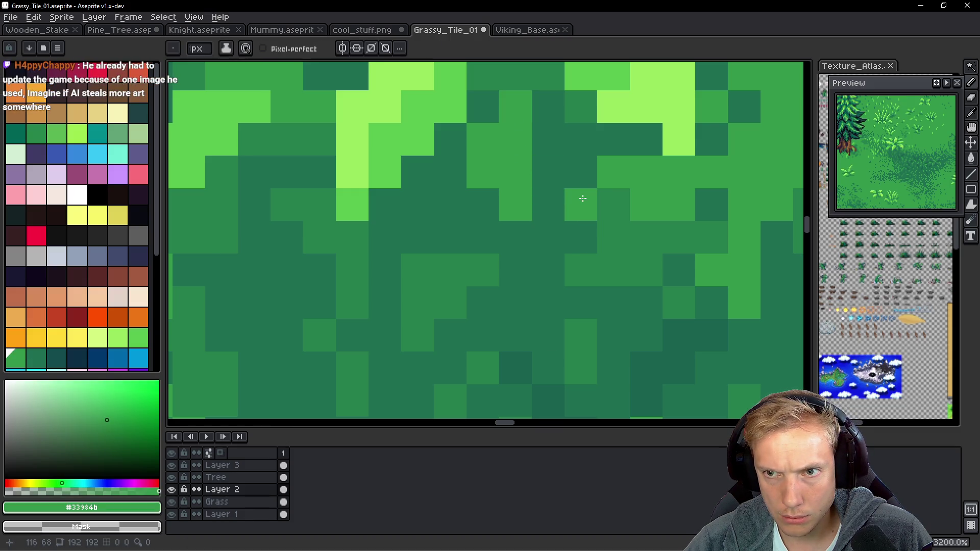
Darken a couple of light grass pixels with #267f4c in the neighbouring area.
{"action": "left_click_drag", "start_coordinate": [534, 193], "coordinate": [571, 257]}
{"action": "left_click", "coordinate": [537, 156], "text": "alt"}
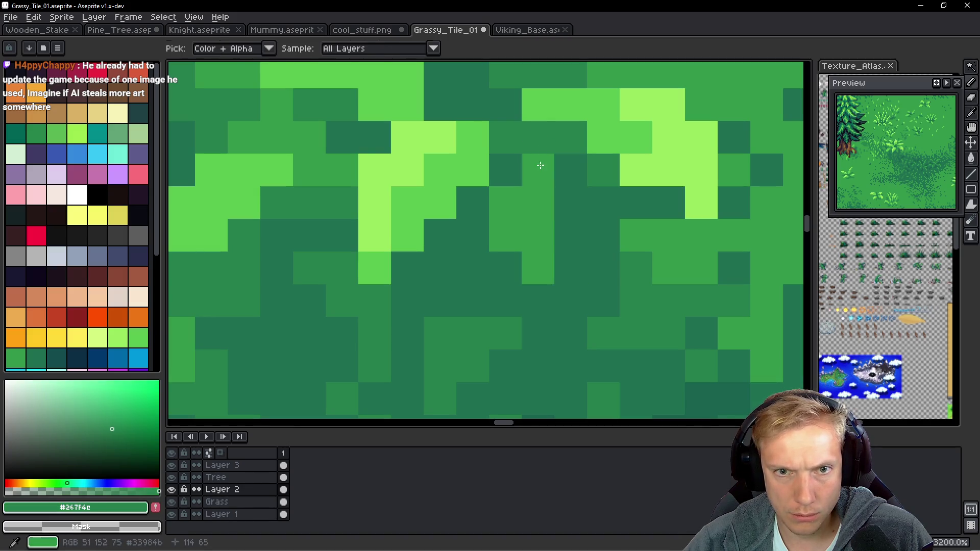
{"action": "left_click", "coordinate": [538, 192]}
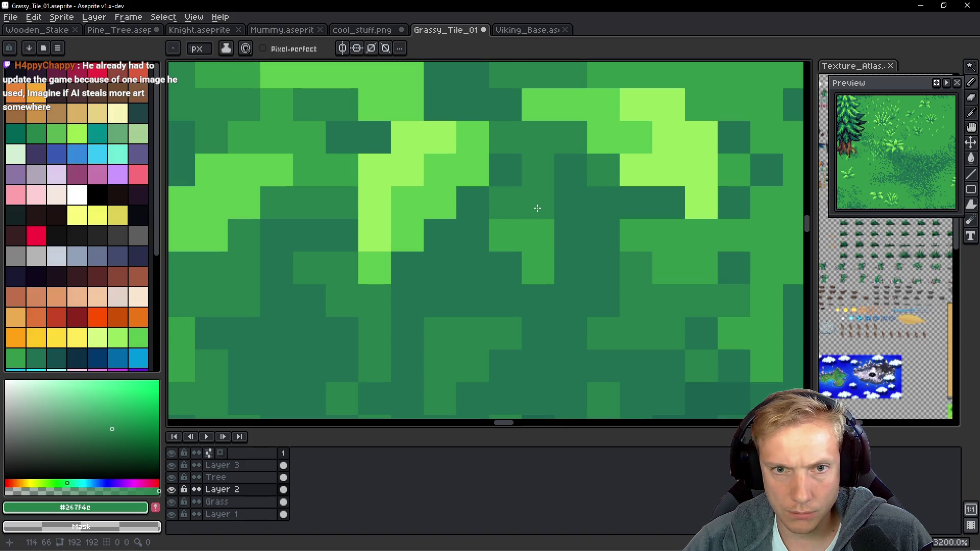
{"action": "left_click", "coordinate": [544, 225]}
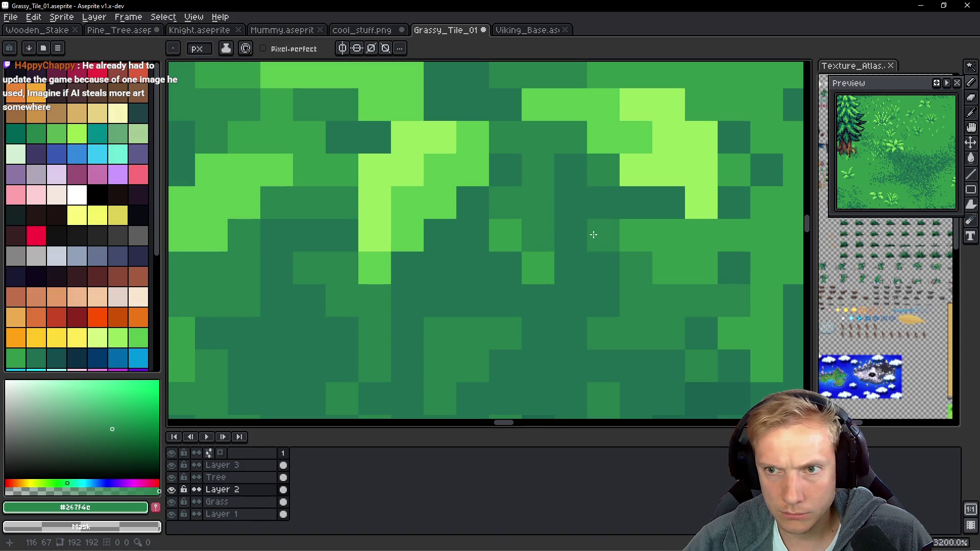
{"action": "left_click", "coordinate": [541, 255], "text": "alt"}
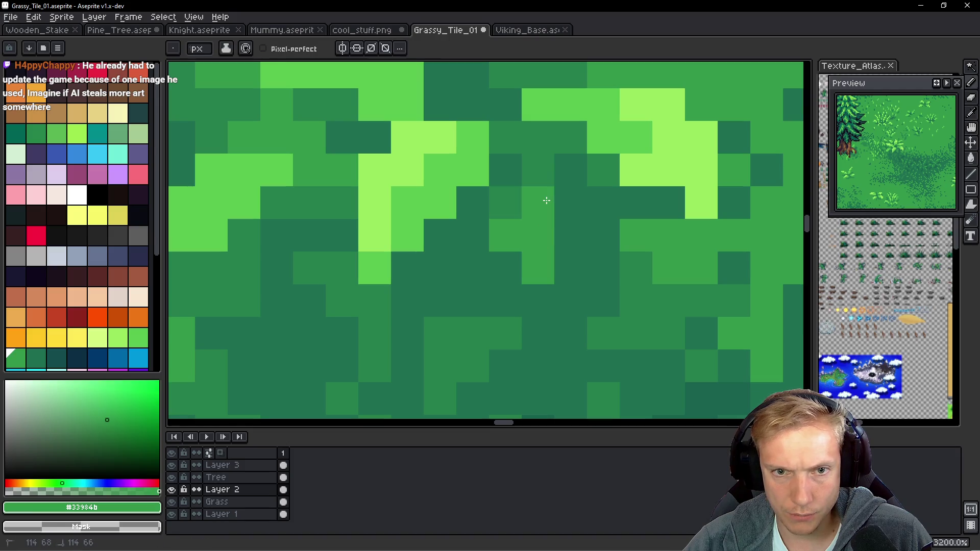
{"action": "scroll", "coordinate": [562, 235], "scroll_direction": "down", "scroll_amount": 1}
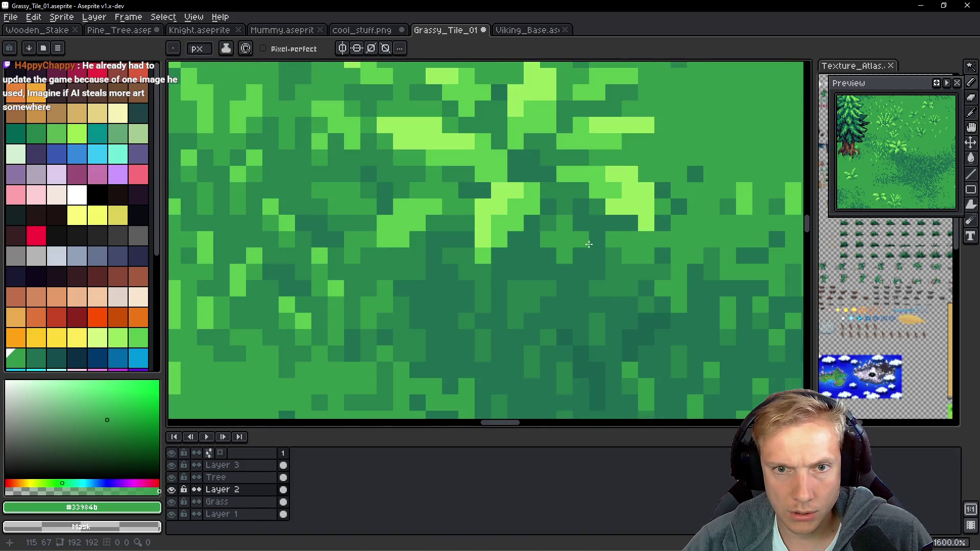
{"action": "left_click", "coordinate": [547, 212], "text": "alt"}
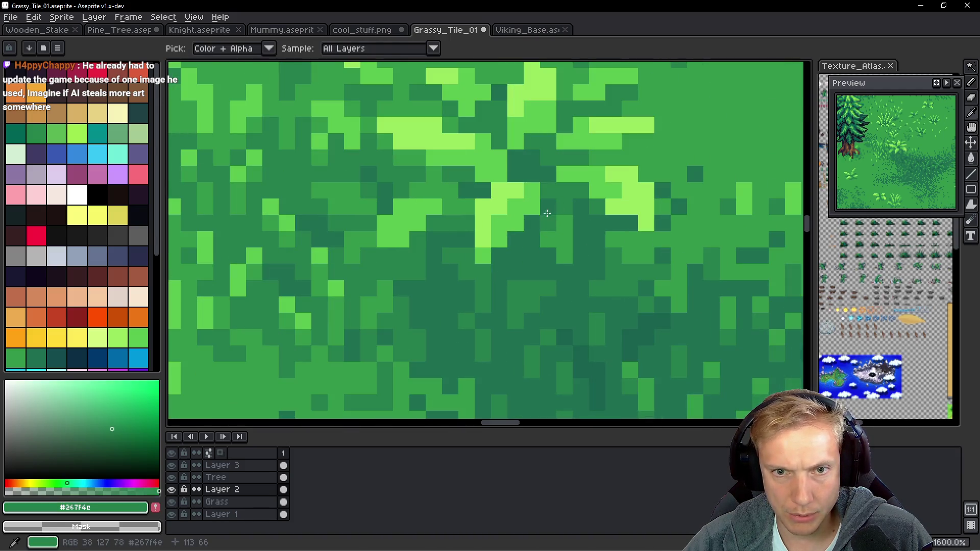
{"action": "left_click", "coordinate": [587, 222], "text": "alt"}
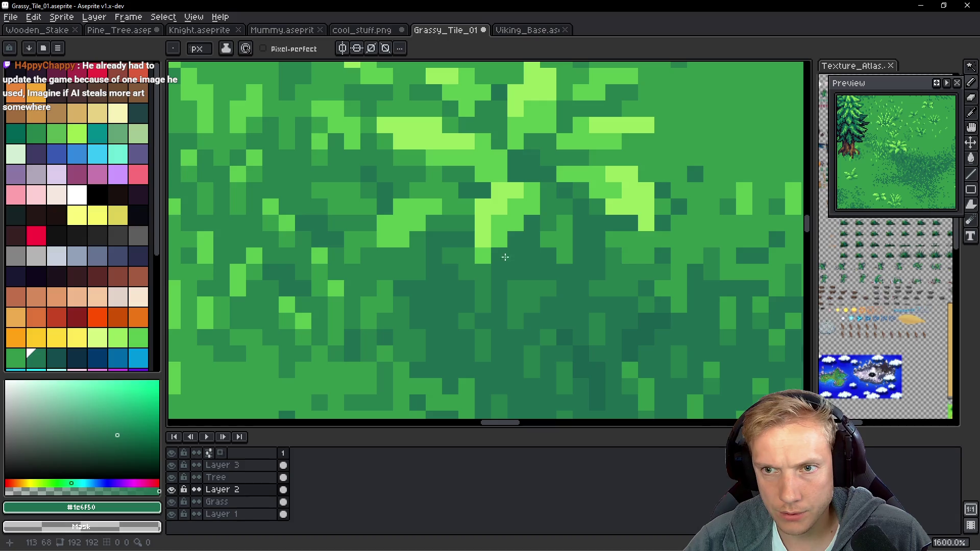
{"action": "left_click", "coordinate": [443, 217], "text": "alt"}
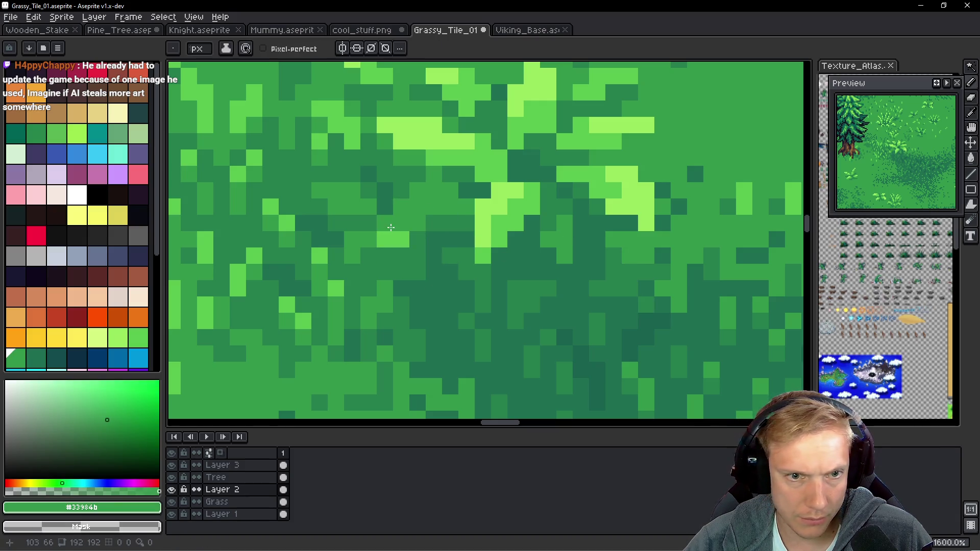
{"action": "left_click", "coordinate": [373, 220], "text": "alt"}
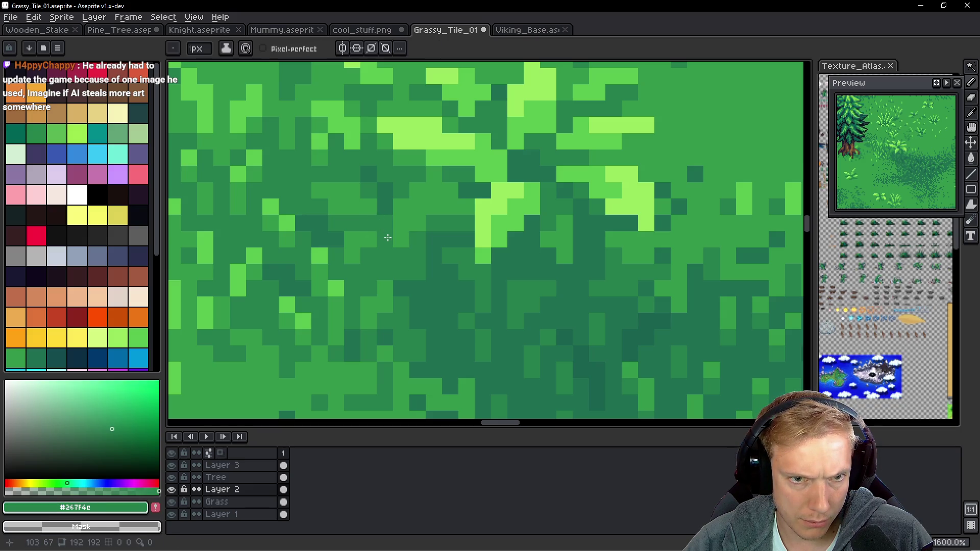
Paint #5ac54f light-green blade pixels into the grass and brighten one pixel with #33984b.
{"action": "key", "text": "alt"}
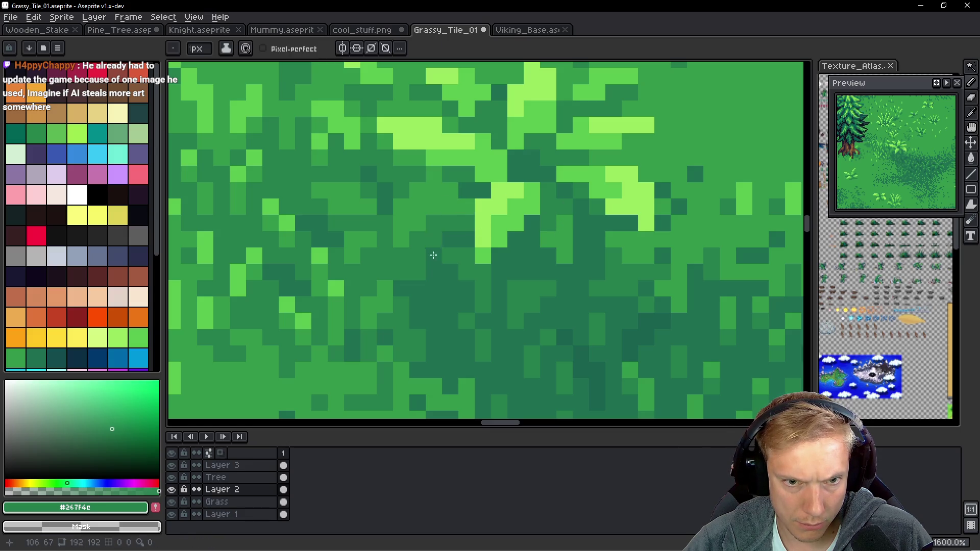
{"action": "left_click", "coordinate": [464, 227], "text": "alt"}
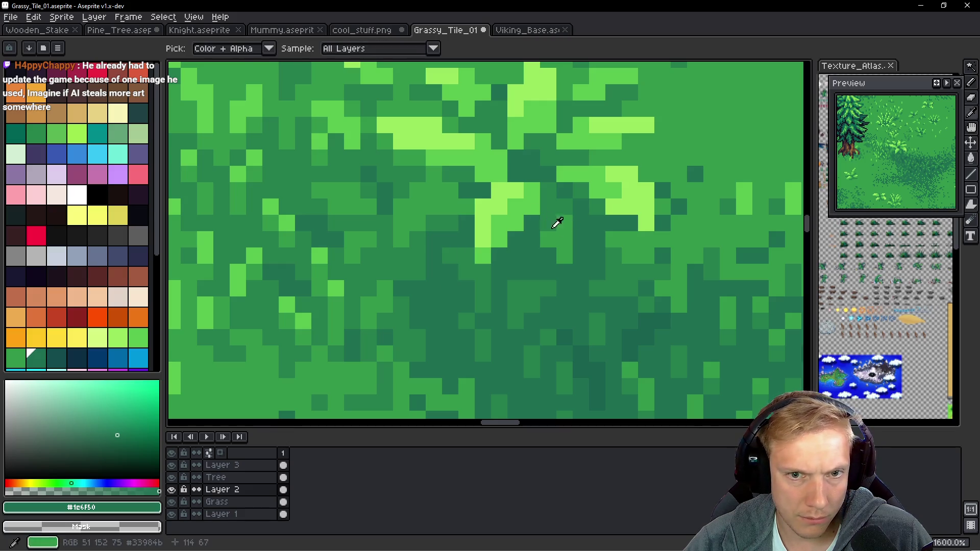
{"action": "left_click", "coordinate": [512, 203], "text": "alt"}
{"action": "mouse_move", "coordinate": [416, 218]}
{"action": "left_mouse_down"}
{"action": "mouse_move", "coordinate": [417, 194]}
{"action": "mouse_move", "coordinate": [428, 207]}
{"action": "left_mouse_up"}
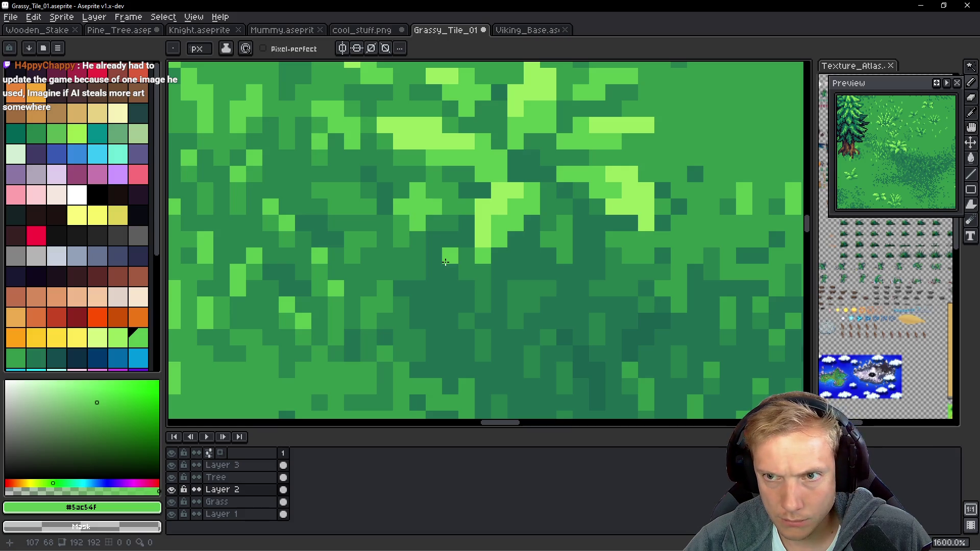
{"action": "left_click", "coordinate": [411, 222], "text": "alt"}
{"action": "left_click", "coordinate": [455, 265]}
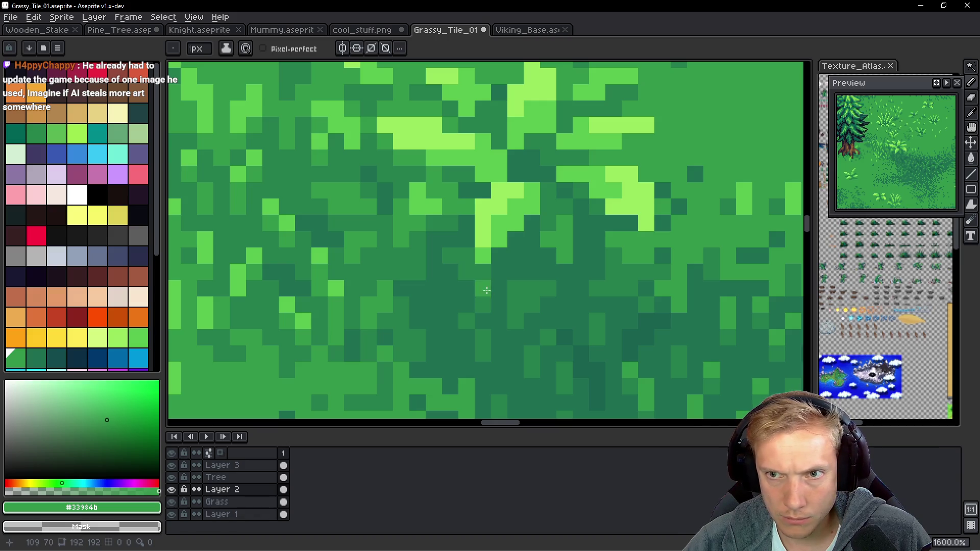
{"action": "scroll", "coordinate": [475, 258], "scroll_direction": "down", "scroll_amount": 5}
{"action": "scroll", "coordinate": [480, 253], "scroll_direction": "up", "scroll_amount": 4}
{"action": "scroll", "coordinate": [480, 253], "scroll_direction": "up", "scroll_amount": 1}
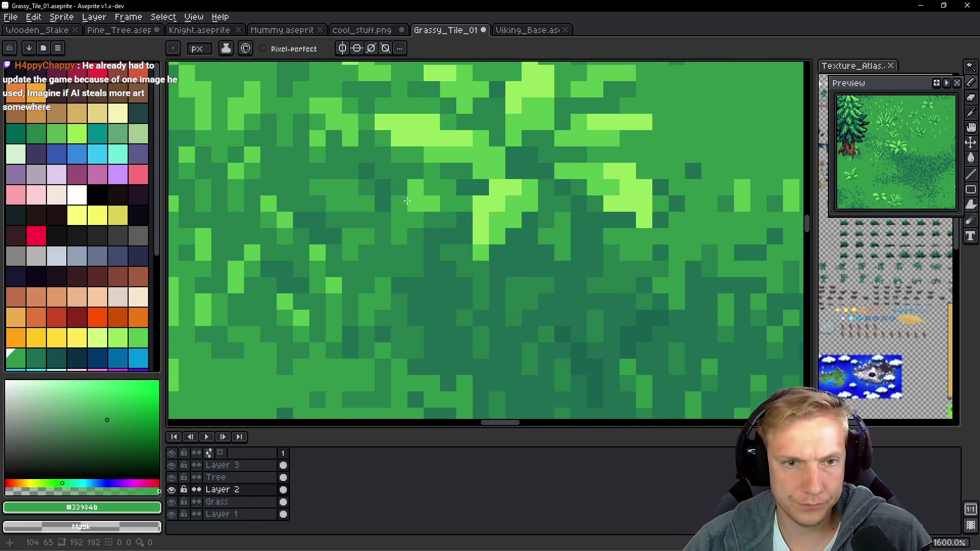
{"action": "scroll", "coordinate": [462, 203], "scroll_direction": "down", "scroll_amount": 6}
{"action": "scroll", "coordinate": [462, 203], "scroll_direction": "down", "scroll_amount": 2}
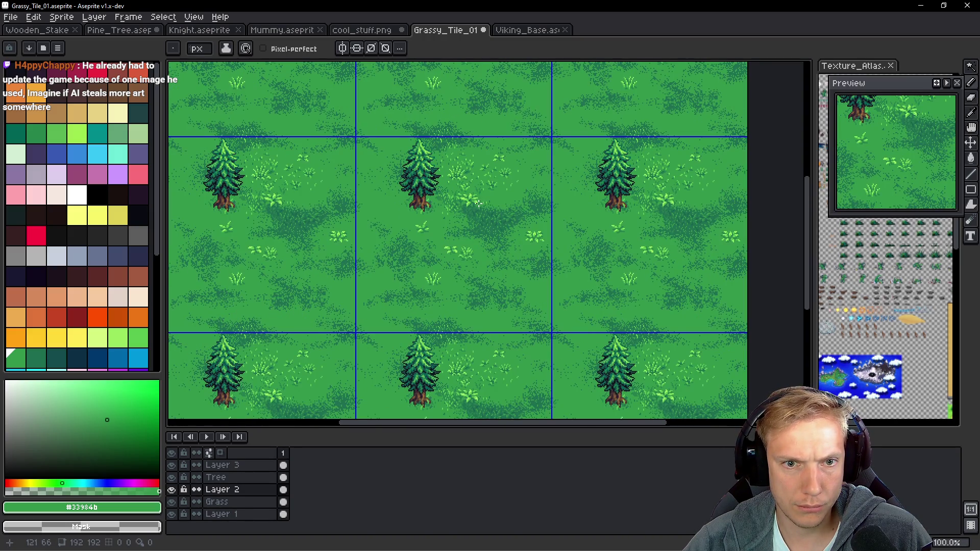
{"action": "scroll", "coordinate": [478, 203], "scroll_direction": "up", "scroll_amount": 3}
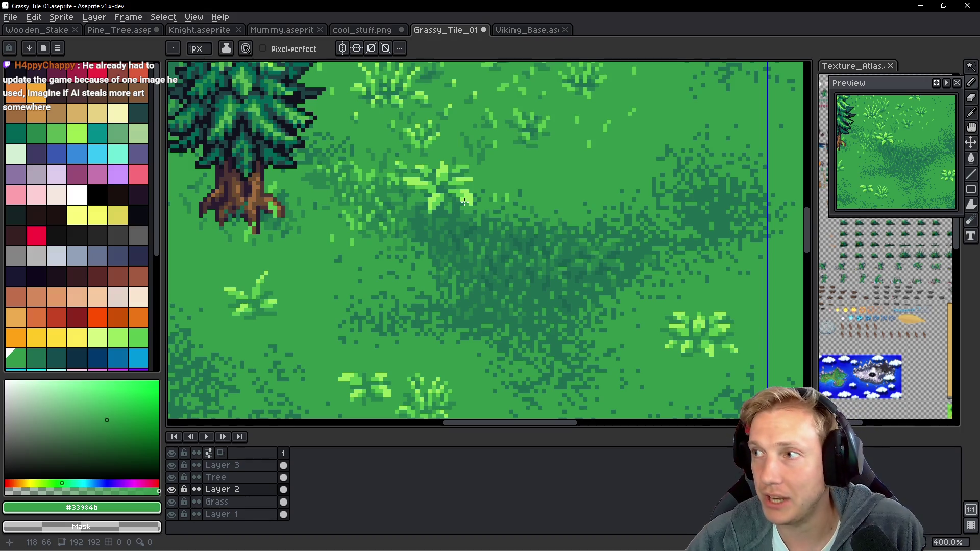
{"action": "scroll", "coordinate": [459, 204], "scroll_direction": "up", "scroll_amount": 8}
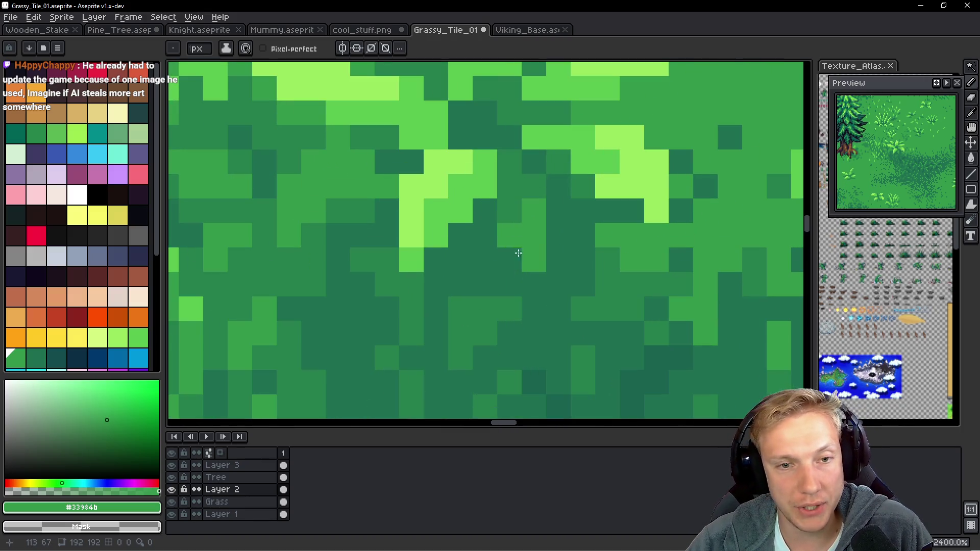
Move the view to nearby grass and sample #267f4c with the Pencil ready.
{"action": "key", "text": "i"}
{"action": "key", "text": "b"}
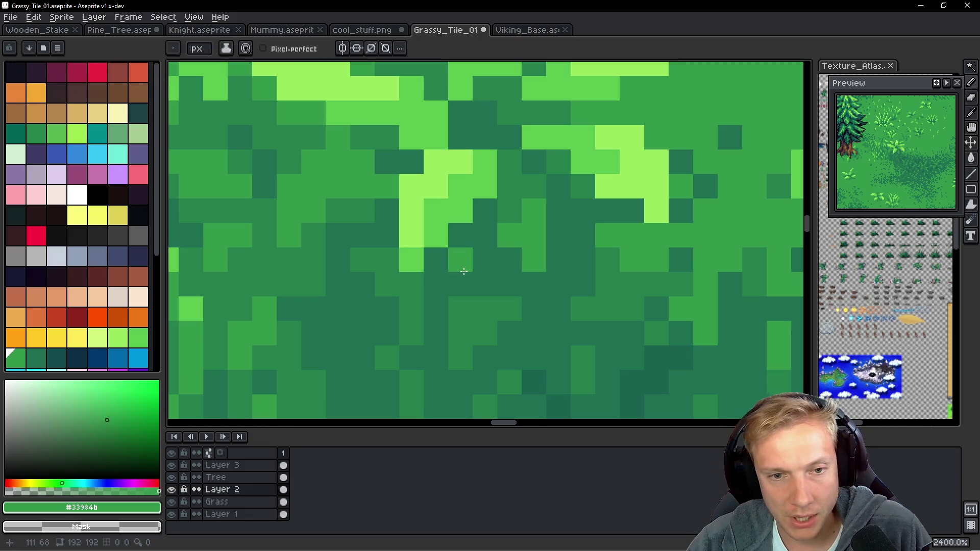
{"action": "left_click_drag", "start_coordinate": [529, 309], "coordinate": [464, 239]}
{"action": "scroll", "coordinate": [463, 240], "scroll_direction": "down", "scroll_amount": 3}
{"action": "scroll", "coordinate": [411, 247], "scroll_direction": "up", "scroll_amount": 3}
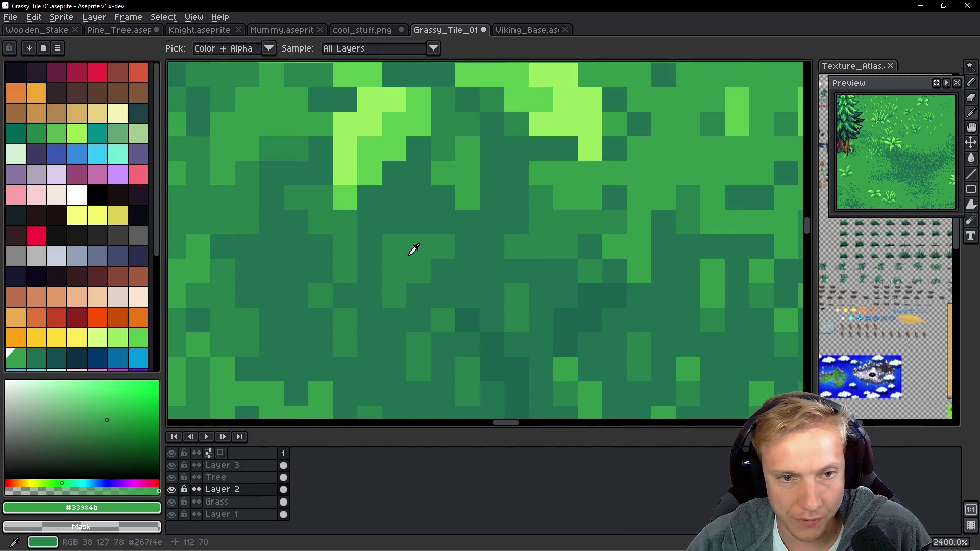
{"action": "left_click", "coordinate": [401, 219], "text": "alt"}
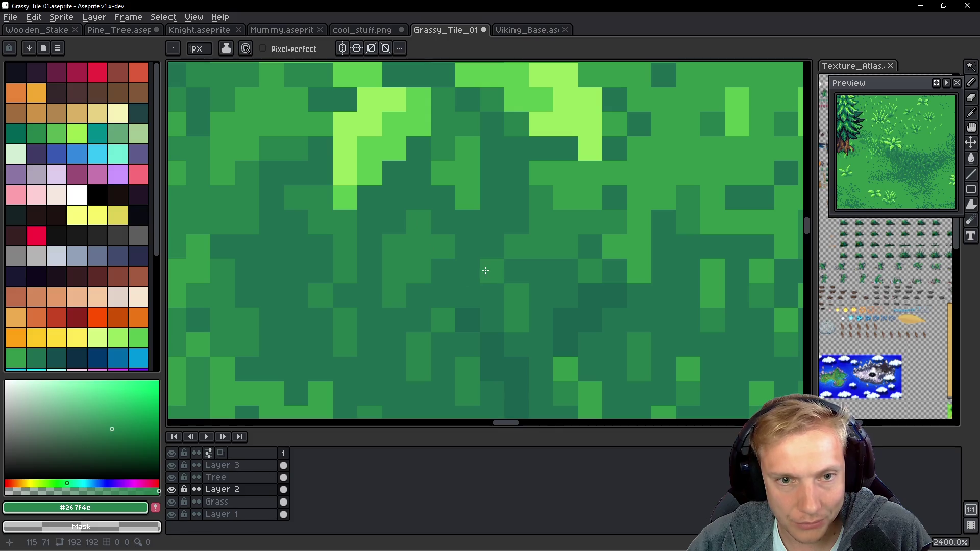
Sample dark green #1a624f from the shadow and dot two pixels into the grass.
{"action": "scroll", "coordinate": [505, 263], "scroll_direction": "down", "scroll_amount": 5}
{"action": "scroll", "coordinate": [530, 259], "scroll_direction": "up", "scroll_amount": 3}
{"action": "left_click", "coordinate": [498, 255], "text": "alt"}
{"action": "scroll", "coordinate": [516, 275], "scroll_direction": "down", "scroll_amount": 4}
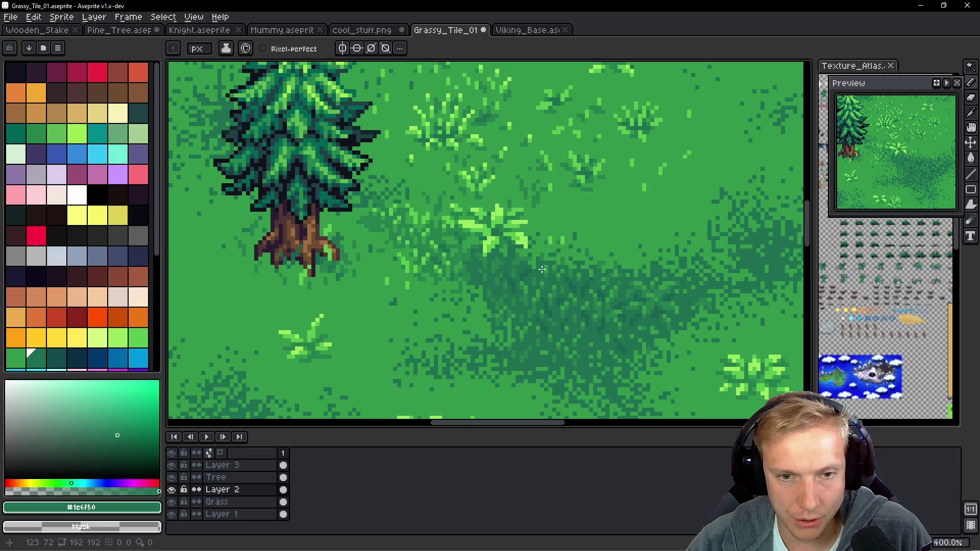
{"action": "scroll", "coordinate": [594, 207], "scroll_direction": "up", "scroll_amount": 4}
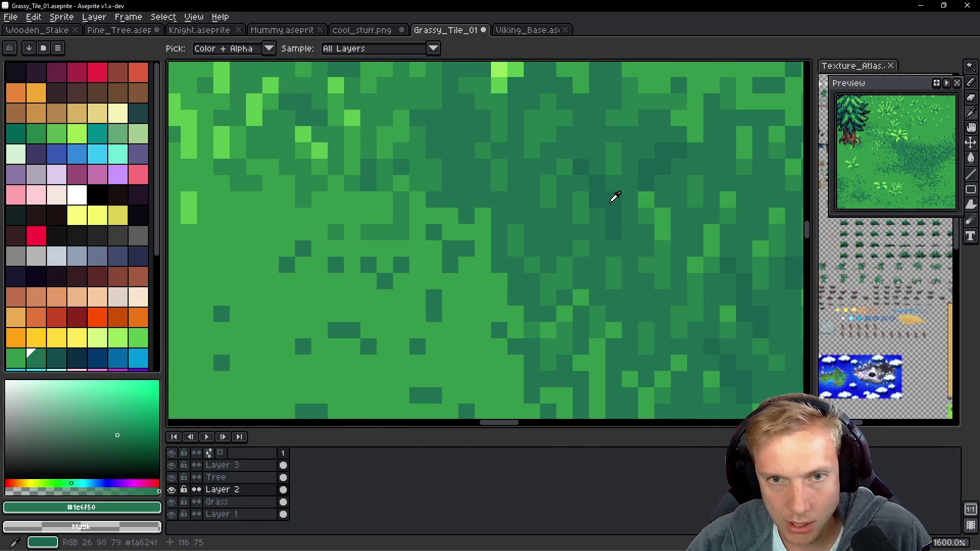
{"action": "left_click", "coordinate": [612, 197], "text": "alt"}
{"action": "scroll", "coordinate": [525, 225], "scroll_direction": "up", "scroll_amount": 3}
{"action": "left_click", "coordinate": [508, 219]}
{"action": "left_click", "coordinate": [532, 261]}
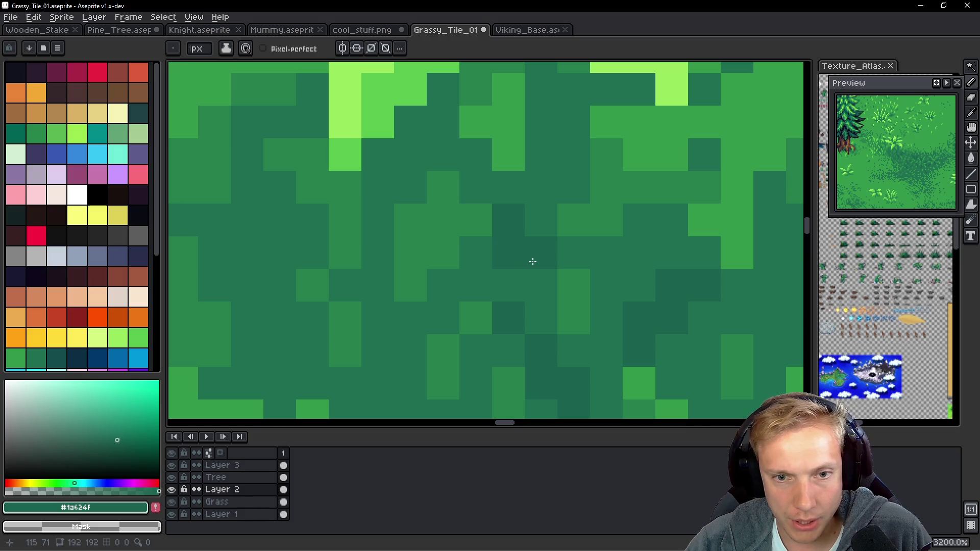
Add more #1a624f dark pixels in the neighbouring grass area.
{"action": "left_click", "coordinate": [501, 260], "text": "alt"}
{"action": "left_click", "coordinate": [543, 250], "text": "alt"}
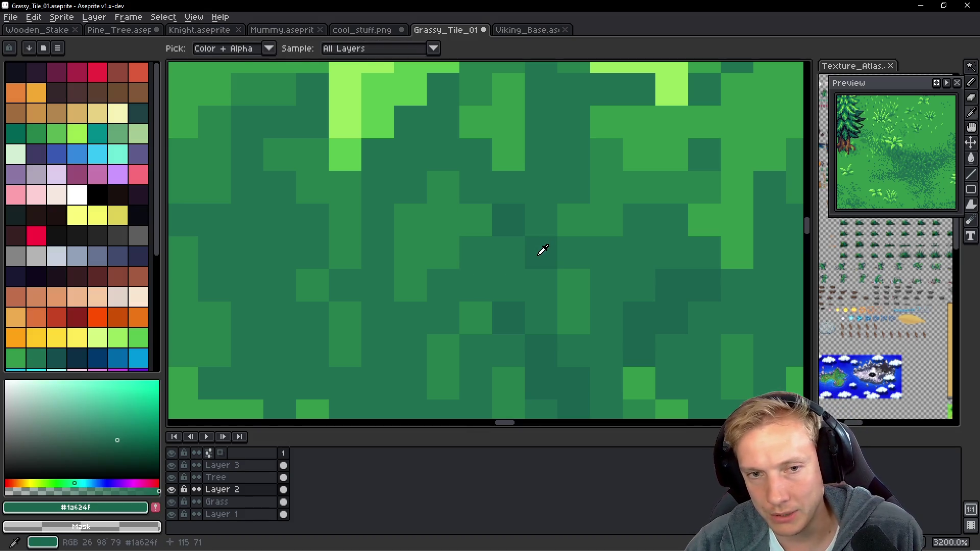
{"action": "left_click", "coordinate": [508, 187]}
{"action": "left_click", "coordinate": [552, 136]}
{"action": "left_click_drag", "start_coordinate": [553, 136], "coordinate": [549, 166]}
{"action": "left_click_drag", "start_coordinate": [428, 171], "coordinate": [469, 189]}
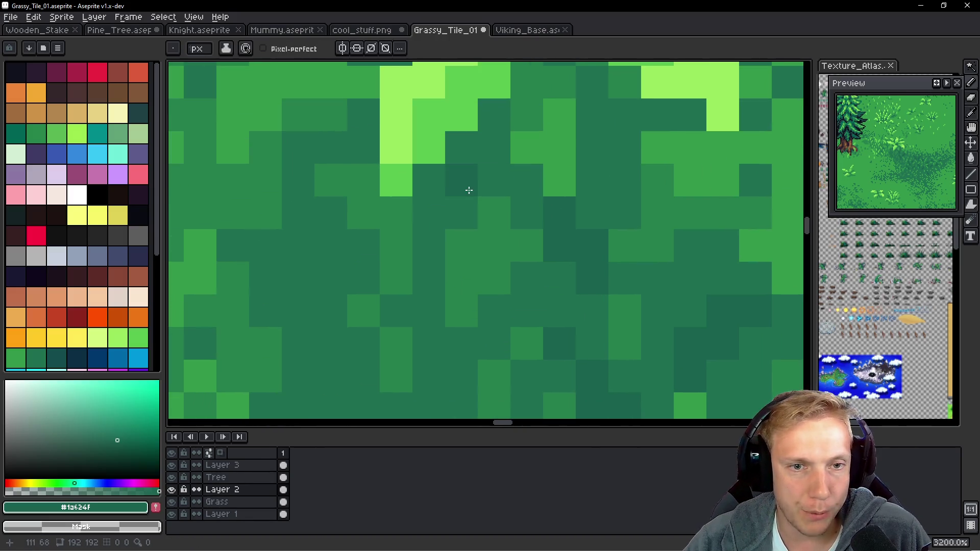
{"action": "left_click_drag", "start_coordinate": [492, 149], "coordinate": [461, 151]}
{"action": "left_click", "coordinate": [458, 177]}
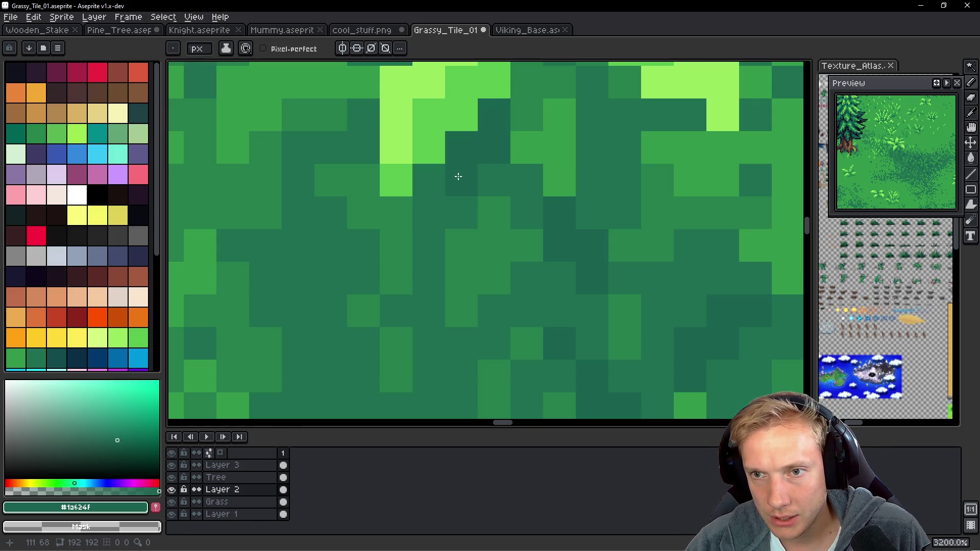
Scatter five dark green pixels through the grass and add a short vertical run.
{"action": "scroll", "coordinate": [458, 177], "scroll_direction": "down", "scroll_amount": 8}
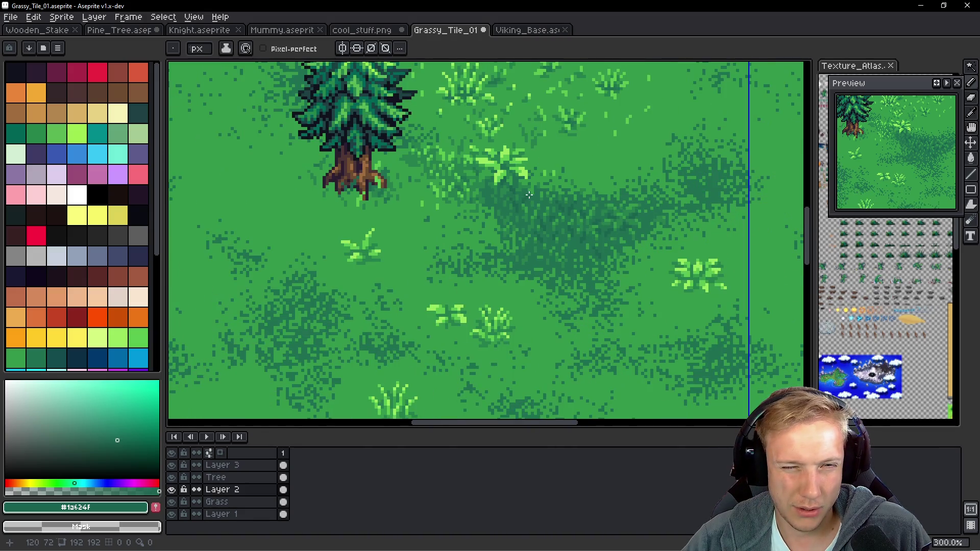
{"action": "scroll", "coordinate": [528, 221], "scroll_direction": "up", "scroll_amount": 7}
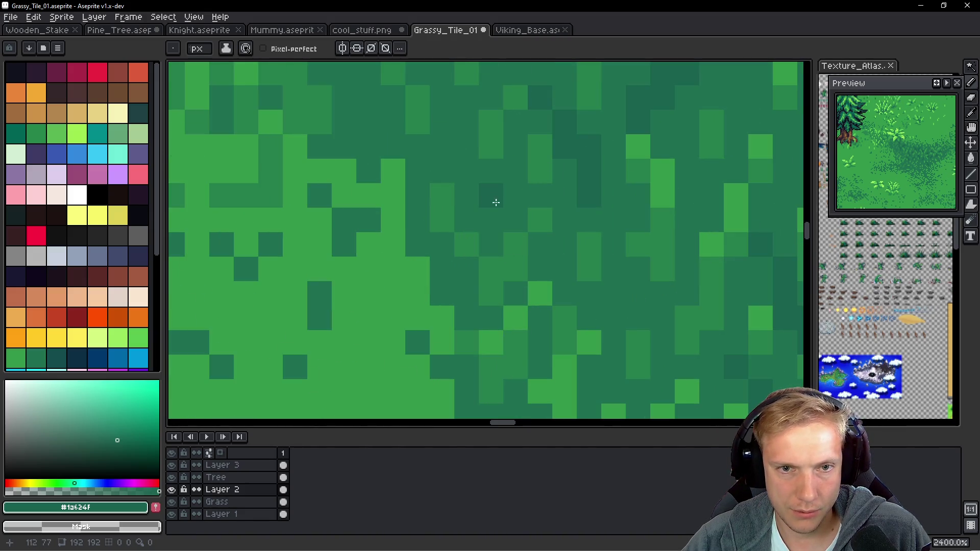
{"action": "left_click", "coordinate": [510, 186]}
{"action": "left_click", "coordinate": [453, 148]}
{"action": "left_click", "coordinate": [439, 148]}
{"action": "left_click", "coordinate": [441, 171]}
{"action": "left_click", "coordinate": [463, 140]}
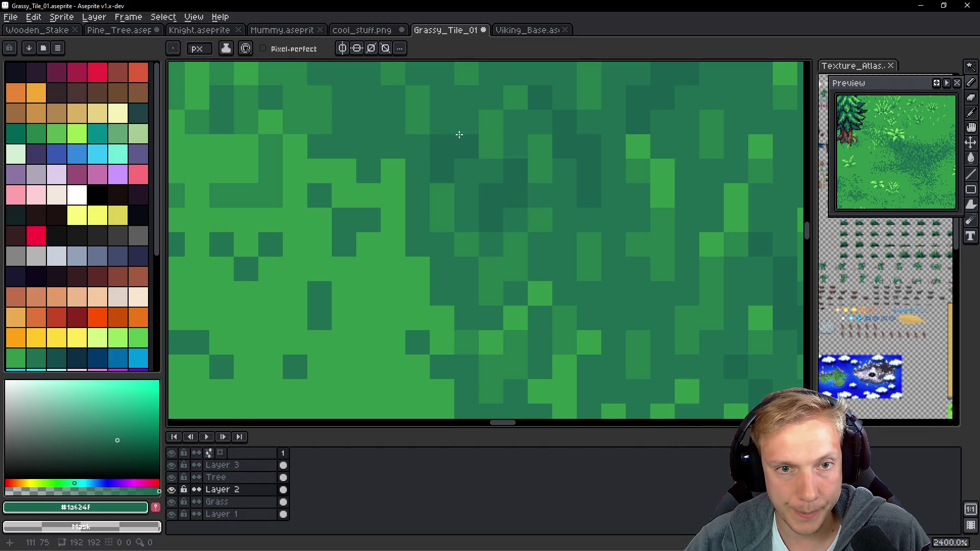
{"action": "scroll", "coordinate": [462, 126], "scroll_direction": "down", "scroll_amount": 8}
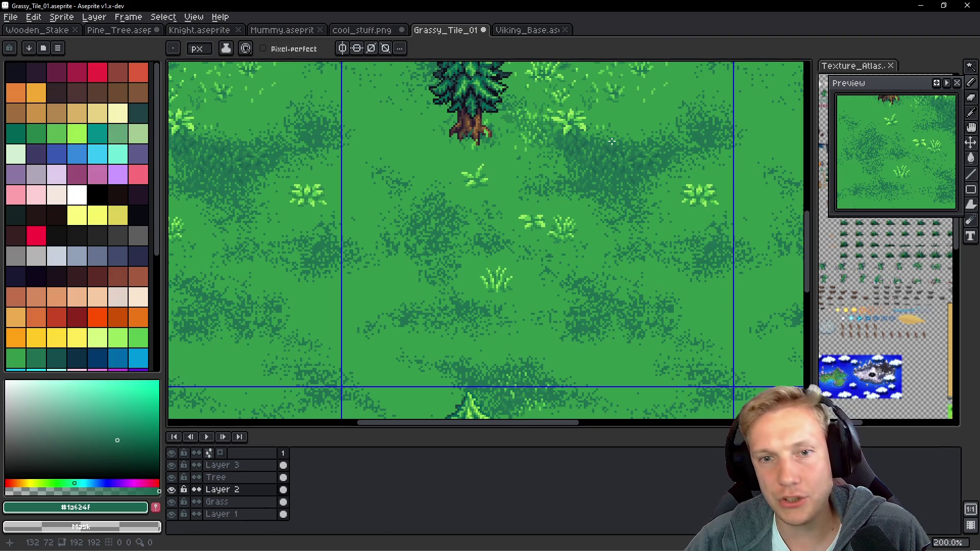
{"action": "scroll", "coordinate": [622, 148], "scroll_direction": "up", "scroll_amount": 2}
{"action": "scroll", "coordinate": [606, 138], "scroll_direction": "down", "scroll_amount": 1}
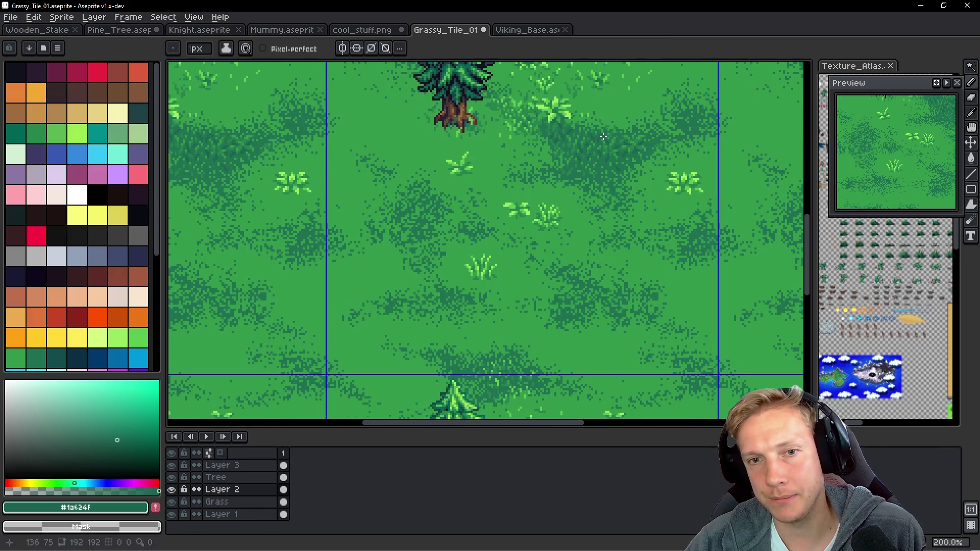
{"action": "scroll", "coordinate": [600, 129], "scroll_direction": "up", "scroll_amount": 11}
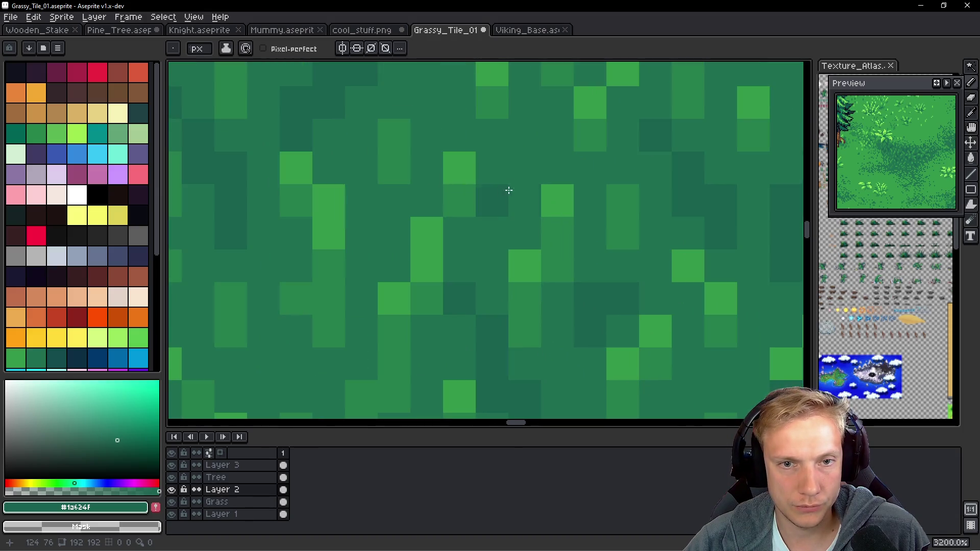
{"action": "scroll", "coordinate": [457, 113], "scroll_direction": "up", "scroll_amount": 1}
{"action": "mouse_move", "coordinate": [483, 201]}
{"action": "left_mouse_down"}
{"action": "mouse_move", "coordinate": [492, 126]}
{"action": "mouse_move", "coordinate": [514, 136]}
{"action": "mouse_move", "coordinate": [508, 148]}
{"action": "left_mouse_up"}
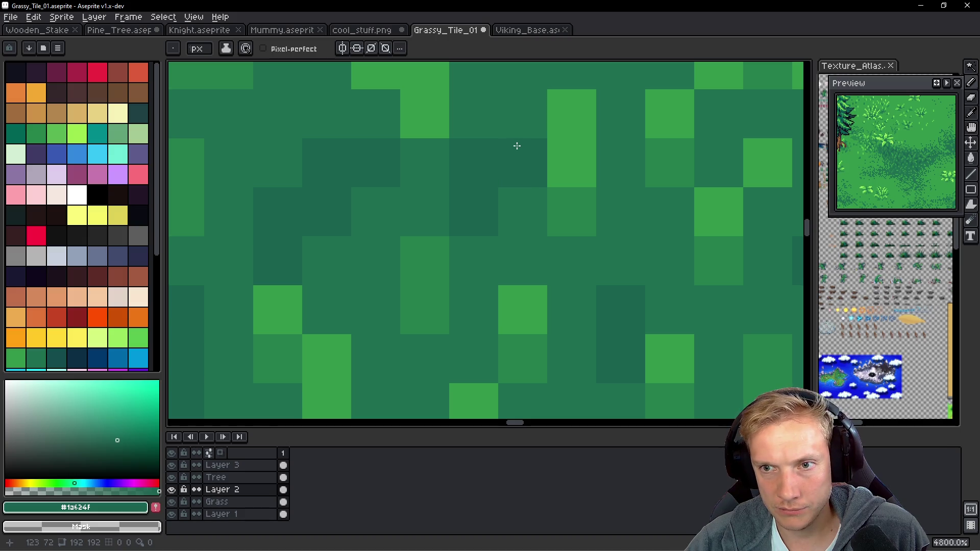
Draw a thin vertical #267f4c stroke and dot dark green pixels around it.
{"action": "scroll", "coordinate": [517, 146], "scroll_direction": "down", "scroll_amount": 8}
{"action": "scroll", "coordinate": [433, 178], "scroll_direction": "down", "scroll_amount": 1}
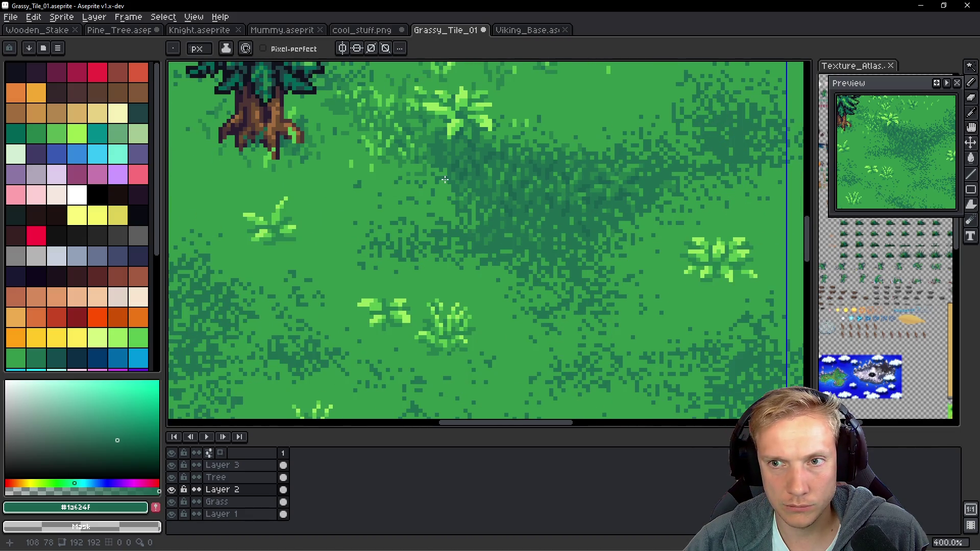
{"action": "scroll", "coordinate": [455, 179], "scroll_direction": "up", "scroll_amount": 5}
{"action": "scroll", "coordinate": [528, 225], "scroll_direction": "up", "scroll_amount": 1}
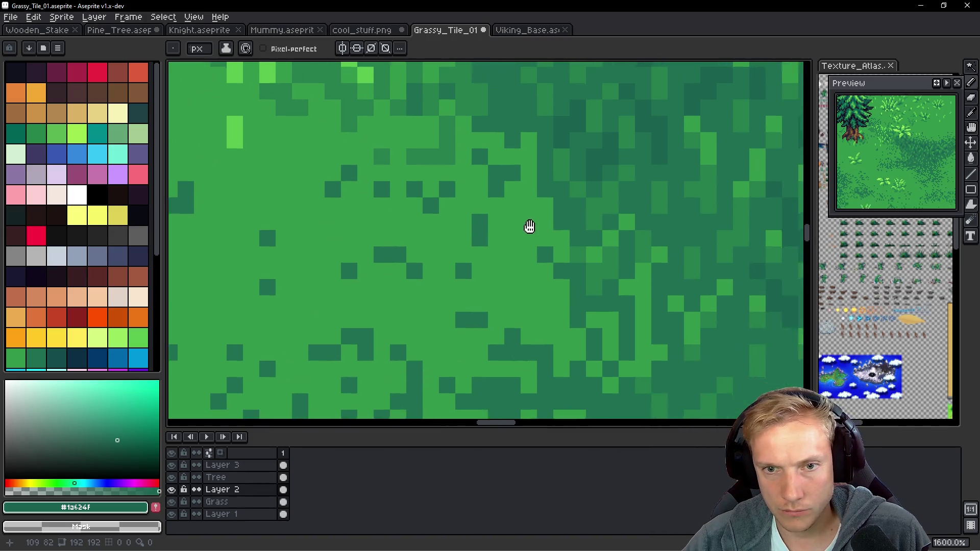
{"action": "left_click", "coordinate": [528, 207], "text": "alt"}
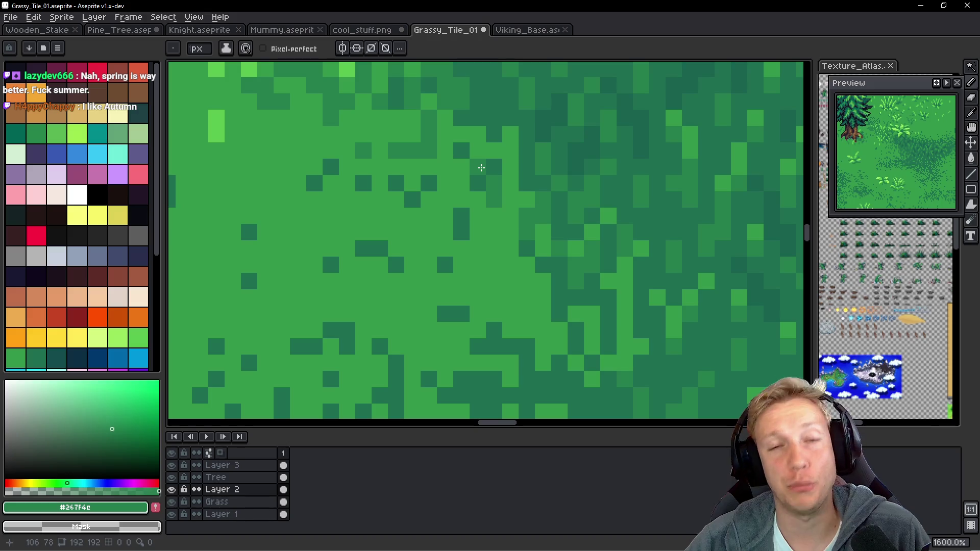
{"action": "scroll", "coordinate": [477, 173], "scroll_direction": "up", "scroll_amount": 1}
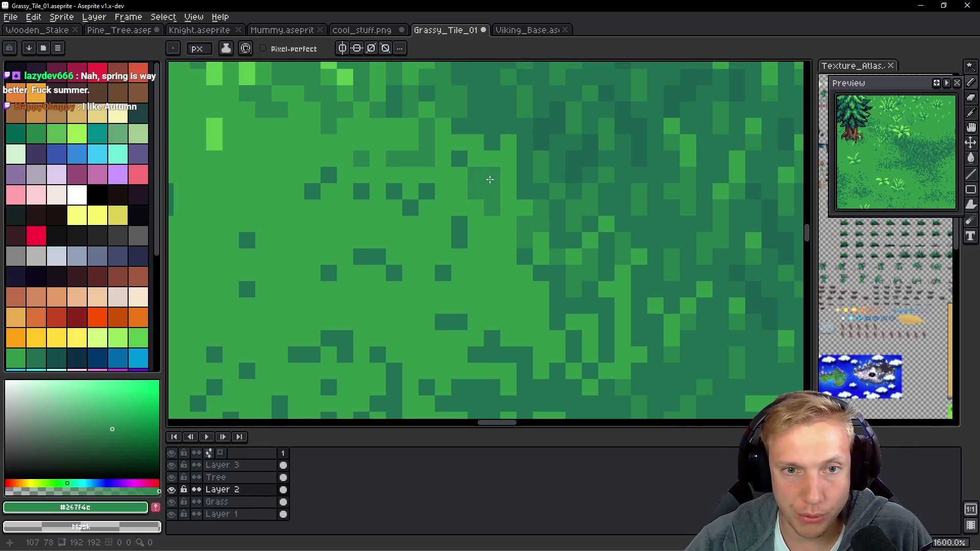
{"action": "left_click", "coordinate": [507, 159], "text": "alt"}
{"action": "left_click", "coordinate": [486, 179], "text": "alt"}
{"action": "left_click_drag", "start_coordinate": [508, 154], "coordinate": [511, 186]}
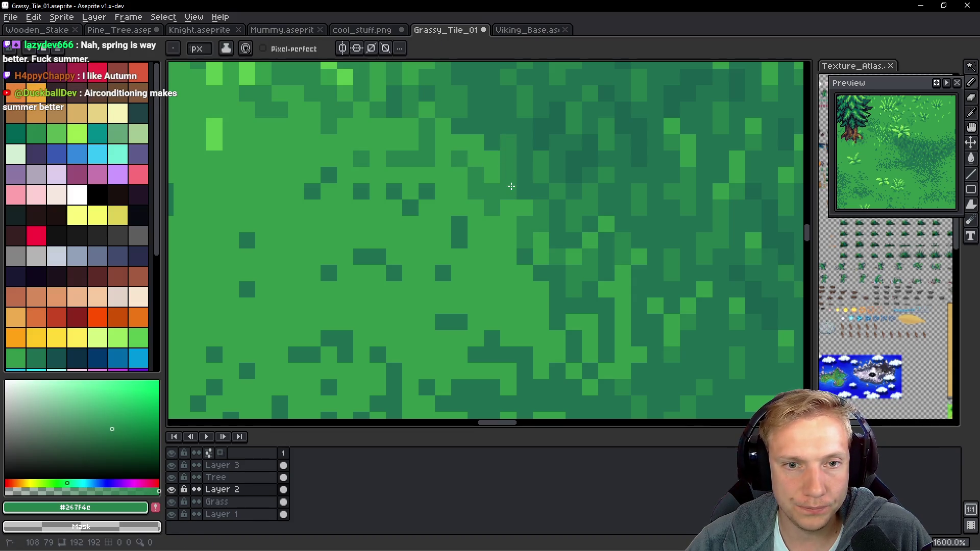
{"action": "left_click", "coordinate": [507, 273]}
{"action": "left_click", "coordinate": [491, 239]}
{"action": "left_click", "coordinate": [505, 206]}
{"action": "left_click_drag", "start_coordinate": [500, 247], "coordinate": [511, 272]}
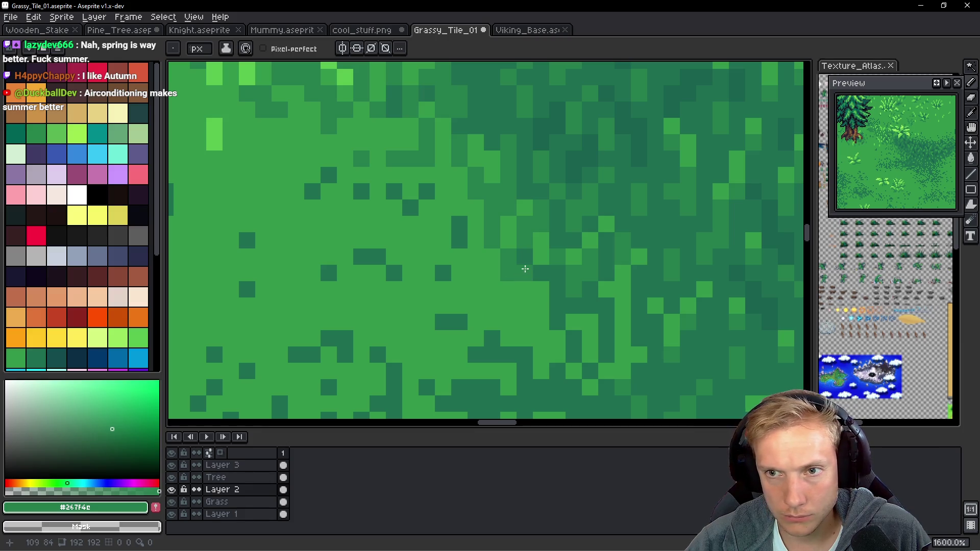
{"action": "scroll", "coordinate": [495, 213], "scroll_direction": "down", "scroll_amount": 9}
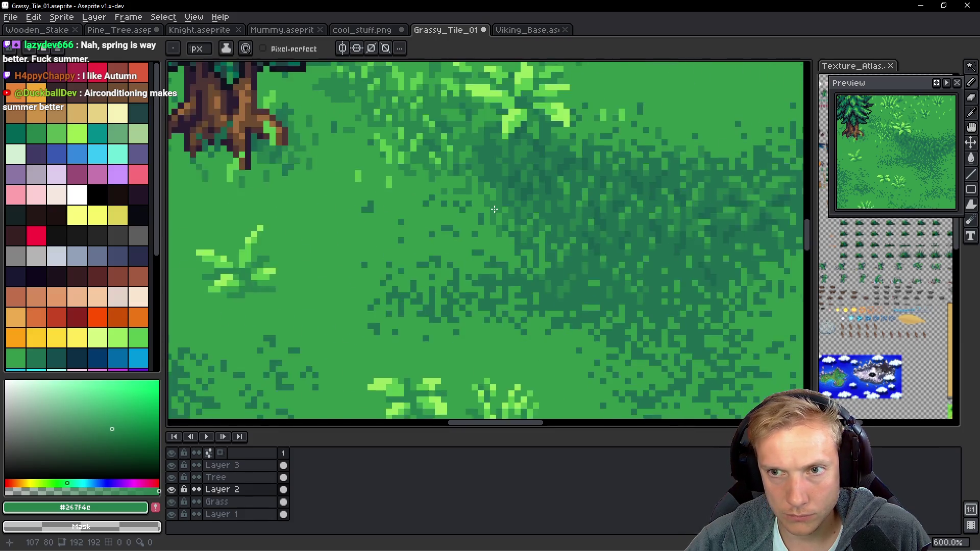
{"action": "scroll", "coordinate": [497, 231], "scroll_direction": "up", "scroll_amount": 1}
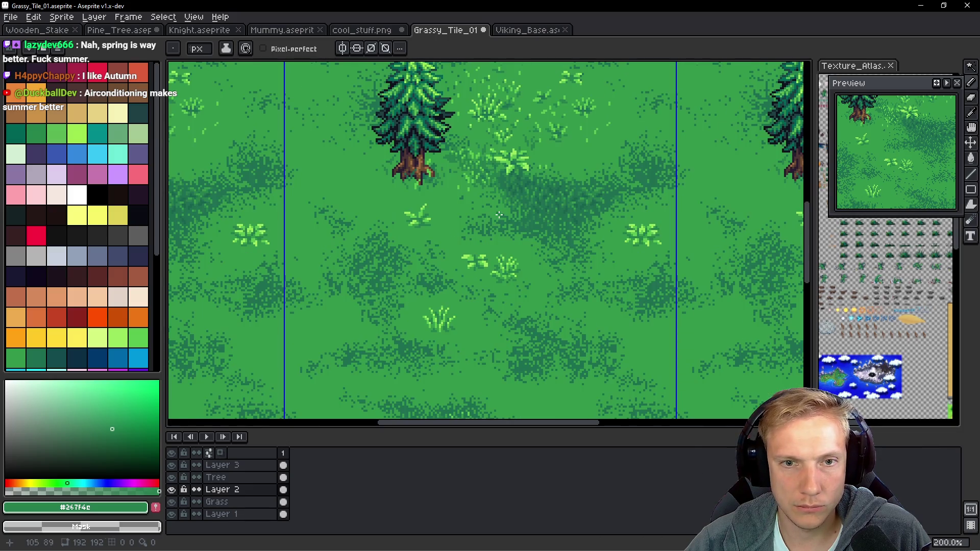
{"action": "scroll", "coordinate": [499, 215], "scroll_direction": "down", "scroll_amount": 1}
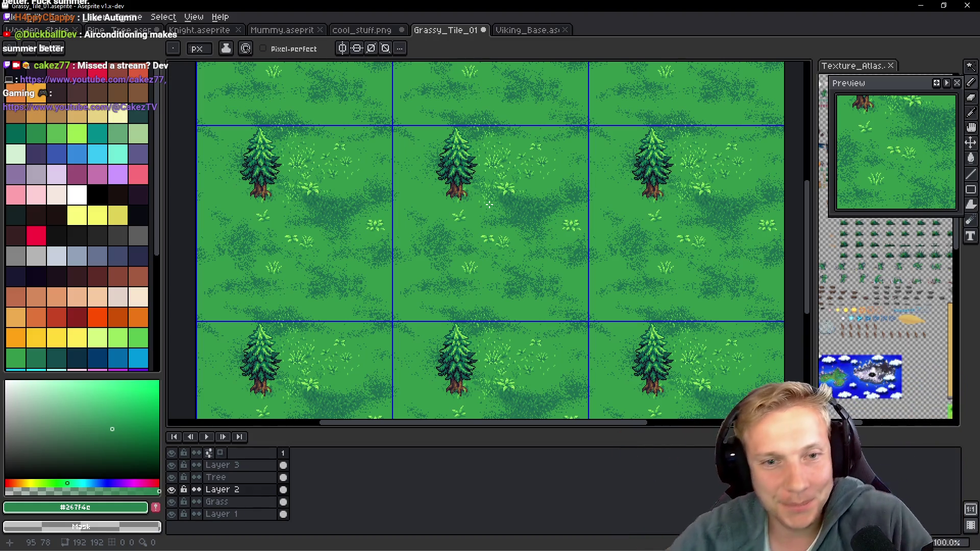
{"action": "scroll", "coordinate": [514, 223], "scroll_direction": "up", "scroll_amount": 8}
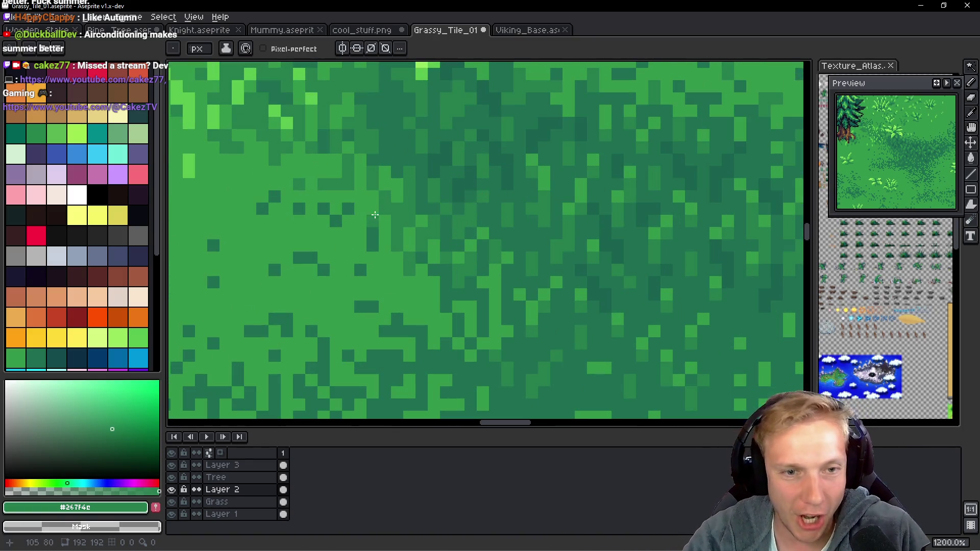
Pick #1c6f50 and paint four dark green pixels into the grass.
{"action": "scroll", "coordinate": [375, 215], "scroll_direction": "up", "scroll_amount": 3}
{"action": "left_click", "coordinate": [486, 164], "text": "alt"}
{"action": "left_click", "coordinate": [421, 232]}
{"action": "left_click", "coordinate": [439, 201]}
{"action": "left_click", "coordinate": [439, 183]}
{"action": "left_click", "coordinate": [455, 256]}
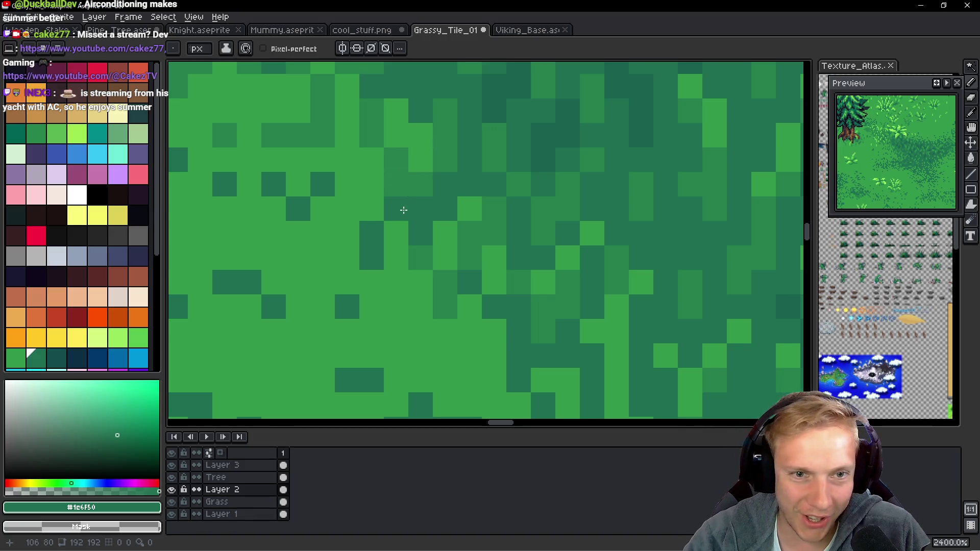
Paint a connected dark-green shadow patch with a vertical run and extra edge pixels.
{"action": "left_click", "coordinate": [382, 238], "text": "alt"}
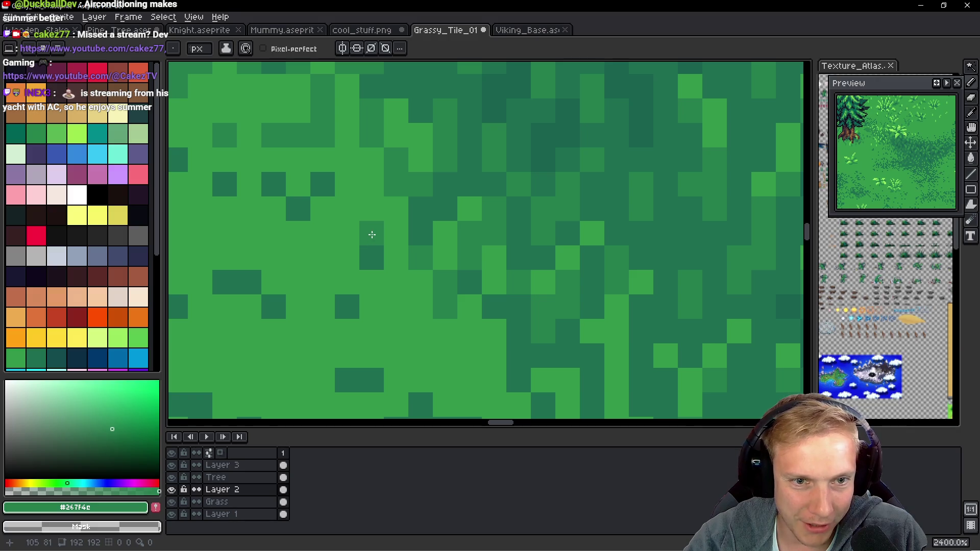
{"action": "scroll", "coordinate": [322, 219], "scroll_direction": "down", "scroll_amount": 1}
{"action": "mouse_move", "coordinate": [322, 219]}
{"action": "left_mouse_down"}
{"action": "mouse_move", "coordinate": [316, 203]}
{"action": "mouse_move", "coordinate": [361, 186]}
{"action": "mouse_move", "coordinate": [362, 150]}
{"action": "mouse_move", "coordinate": [378, 162]}
{"action": "left_mouse_up"}
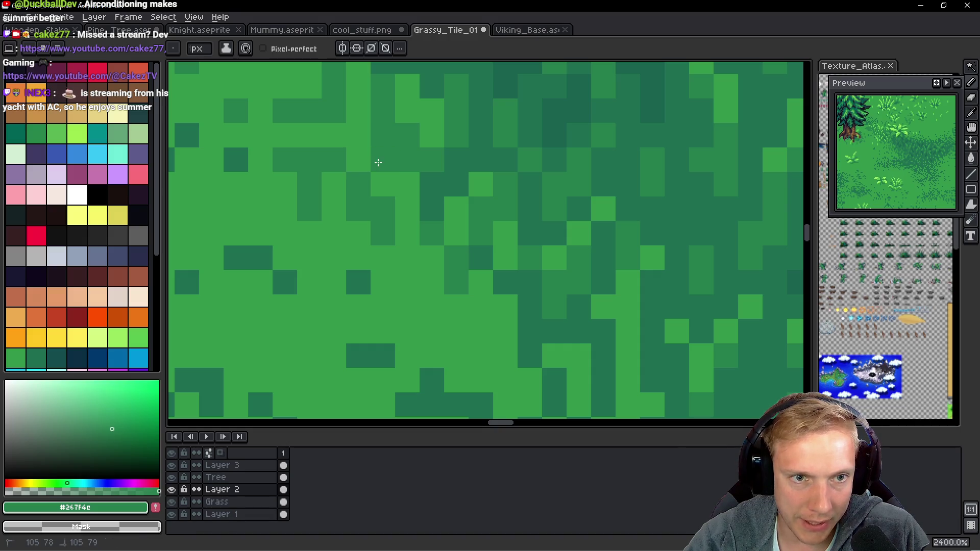
{"action": "left_click", "coordinate": [380, 193]}
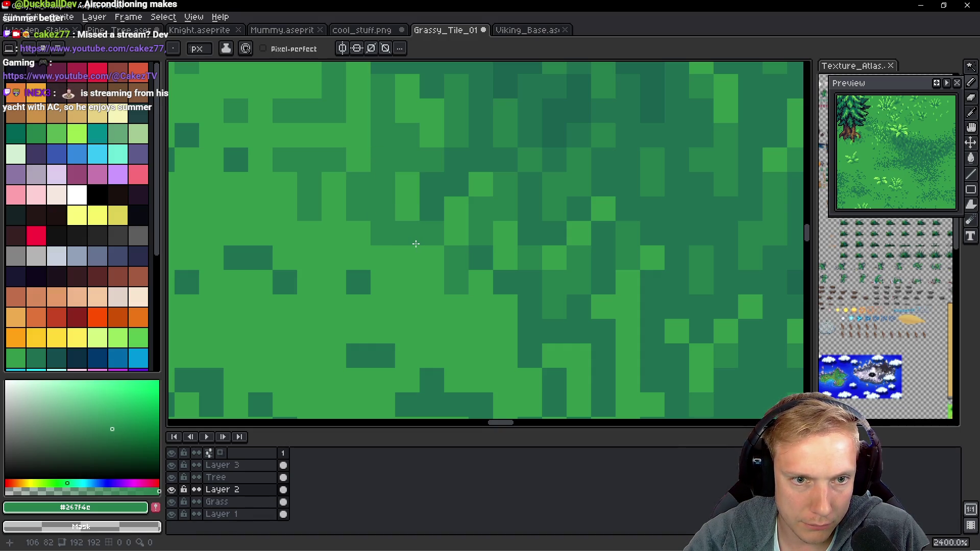
{"action": "scroll", "coordinate": [388, 176], "scroll_direction": "left", "scroll_amount": 4}
{"action": "scroll", "coordinate": [388, 176], "scroll_direction": "up", "scroll_amount": 3}
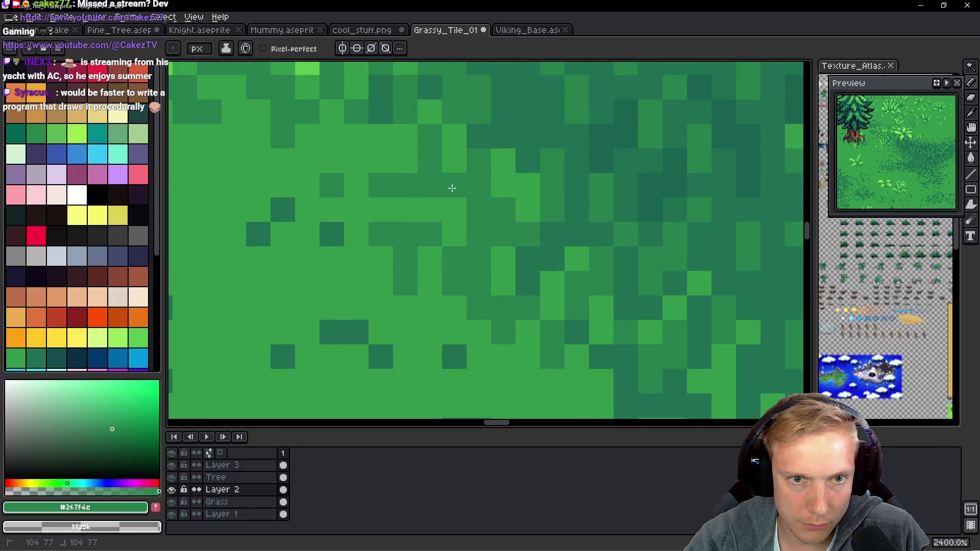
{"action": "left_click", "coordinate": [408, 207]}
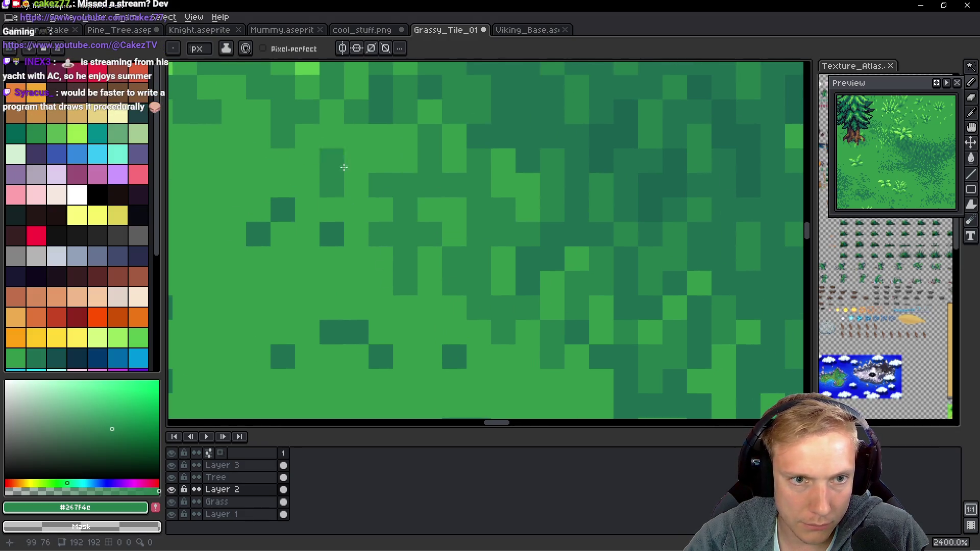
{"action": "left_click_drag", "start_coordinate": [351, 133], "coordinate": [357, 175]}
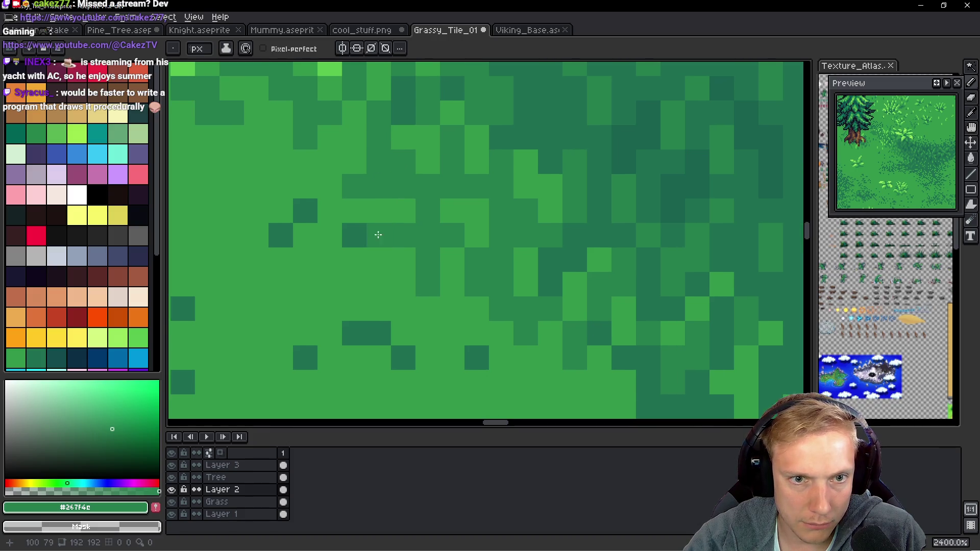
{"action": "scroll", "coordinate": [378, 232], "scroll_direction": "left", "scroll_amount": 1}
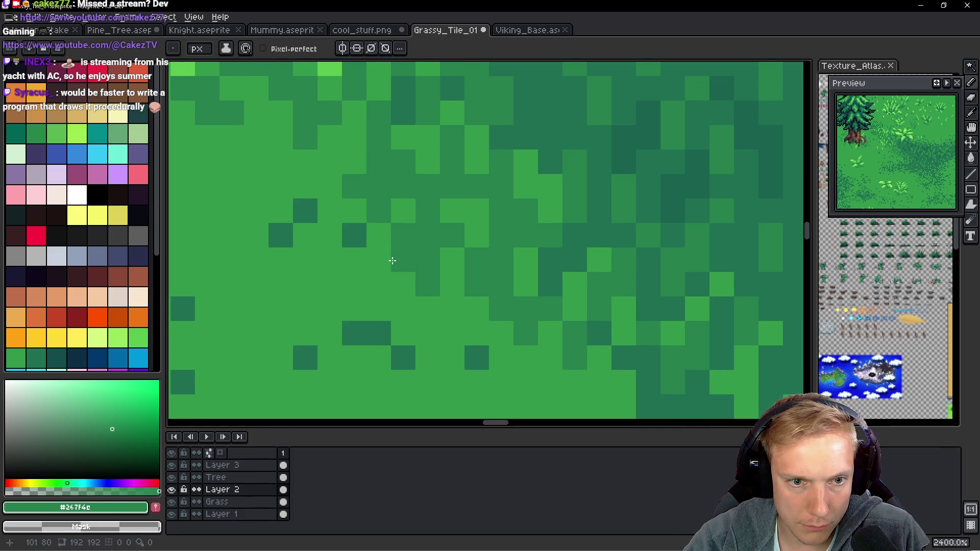
{"action": "mouse_move", "coordinate": [357, 259]}
{"action": "left_mouse_down"}
{"action": "mouse_move", "coordinate": [357, 280]}
{"action": "mouse_move", "coordinate": [380, 289]}
{"action": "left_mouse_up"}
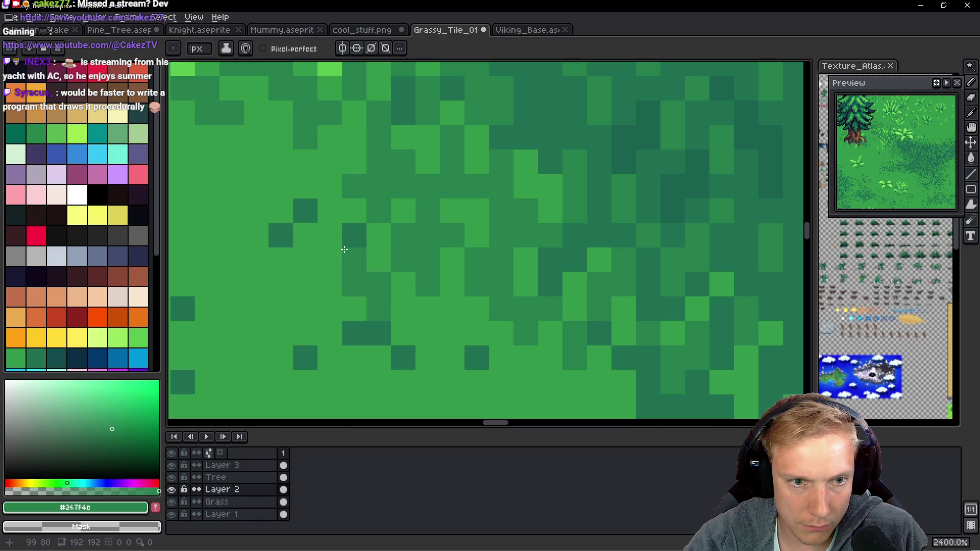
Zoom out and back in to check the tiled view of the grass.
{"action": "scroll", "coordinate": [454, 226], "scroll_direction": "down", "scroll_amount": 9}
{"action": "scroll", "coordinate": [454, 226], "scroll_direction": "down", "scroll_amount": 2}
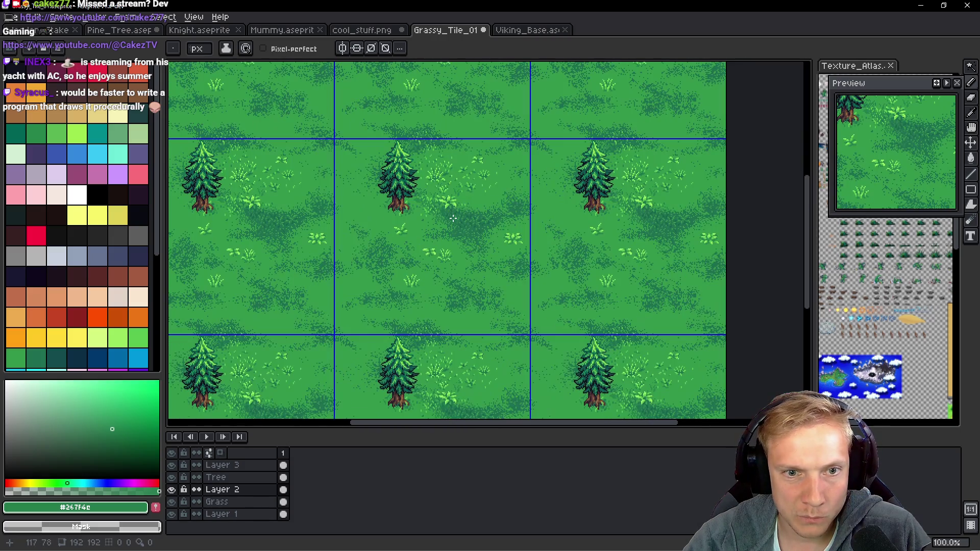
{"action": "scroll", "coordinate": [462, 223], "scroll_direction": "up", "scroll_amount": 9}
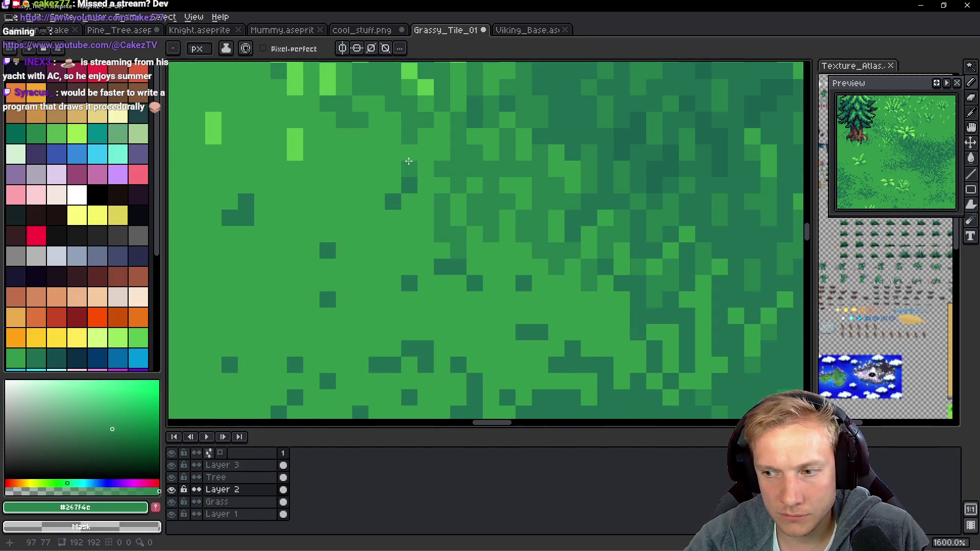
{"action": "scroll", "coordinate": [409, 161], "scroll_direction": "down", "scroll_amount": 6}
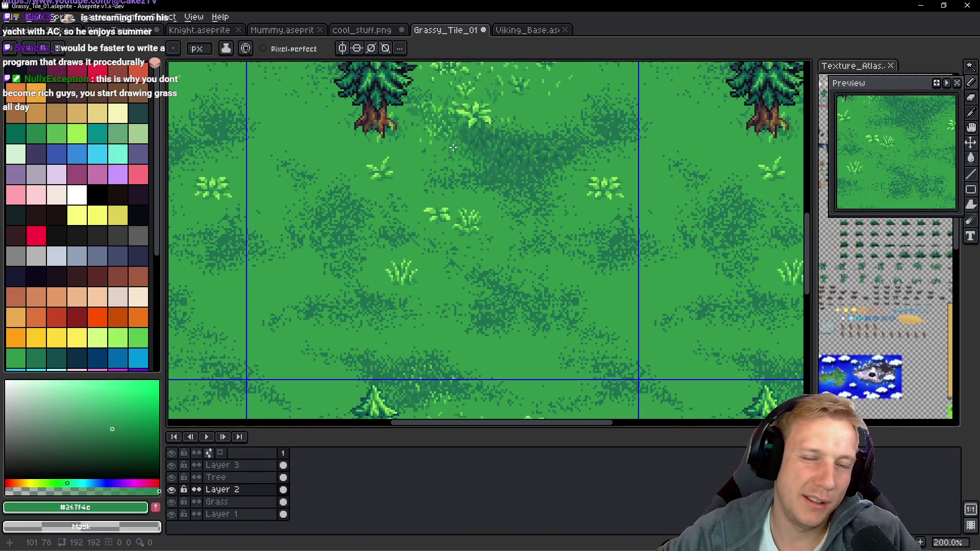
{"action": "scroll", "coordinate": [385, 141], "scroll_direction": "up", "scroll_amount": 1}
{"action": "scroll", "coordinate": [542, 167], "scroll_direction": "up", "scroll_amount": 8}
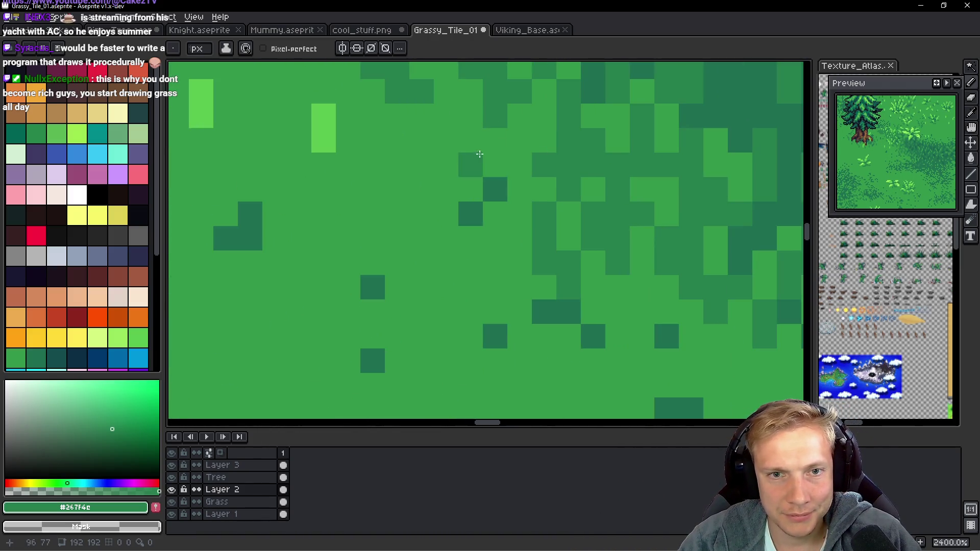
{"action": "scroll", "coordinate": [503, 177], "scroll_direction": "down", "scroll_amount": 8}
{"action": "scroll", "coordinate": [503, 177], "scroll_direction": "down", "scroll_amount": 1}
{"action": "scroll", "coordinate": [505, 176], "scroll_direction": "up", "scroll_amount": 5}
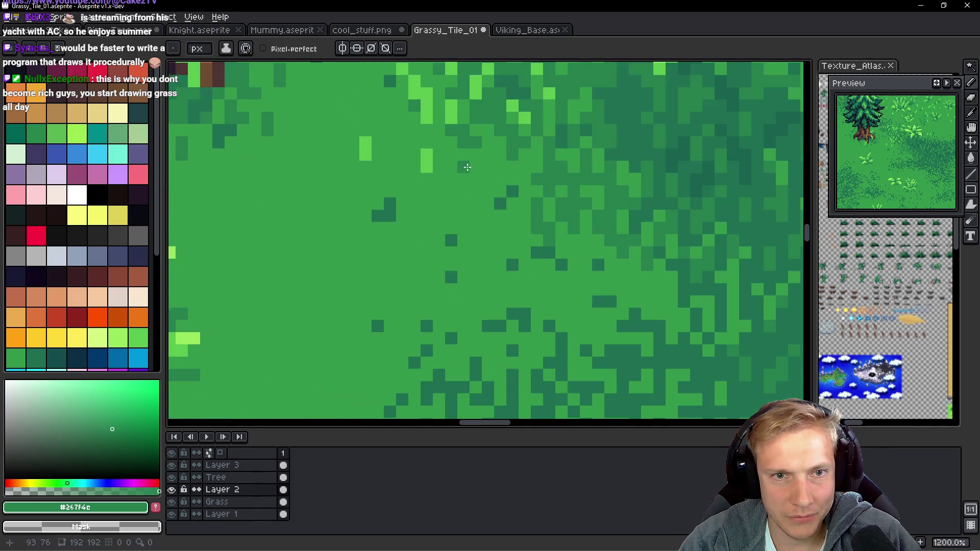
{"action": "key", "text": "alt"}
Paint a block of light-green #5ac54f blade pixels and fix a stray one back to mid-green #33984b.
{"action": "left_click", "coordinate": [427, 100], "text": "alt"}
{"action": "scroll", "coordinate": [509, 188], "scroll_direction": "up", "scroll_amount": 1}
{"action": "mouse_move", "coordinate": [513, 191]}
{"action": "left_mouse_down"}
{"action": "mouse_move", "coordinate": [491, 218]}
{"action": "mouse_move", "coordinate": [486, 181]}
{"action": "mouse_move", "coordinate": [461, 153]}
{"action": "mouse_move", "coordinate": [461, 125]}
{"action": "mouse_move", "coordinate": [478, 193]}
{"action": "mouse_move", "coordinate": [457, 179]}
{"action": "left_mouse_up"}
{"action": "left_click", "coordinate": [438, 212], "text": "alt"}
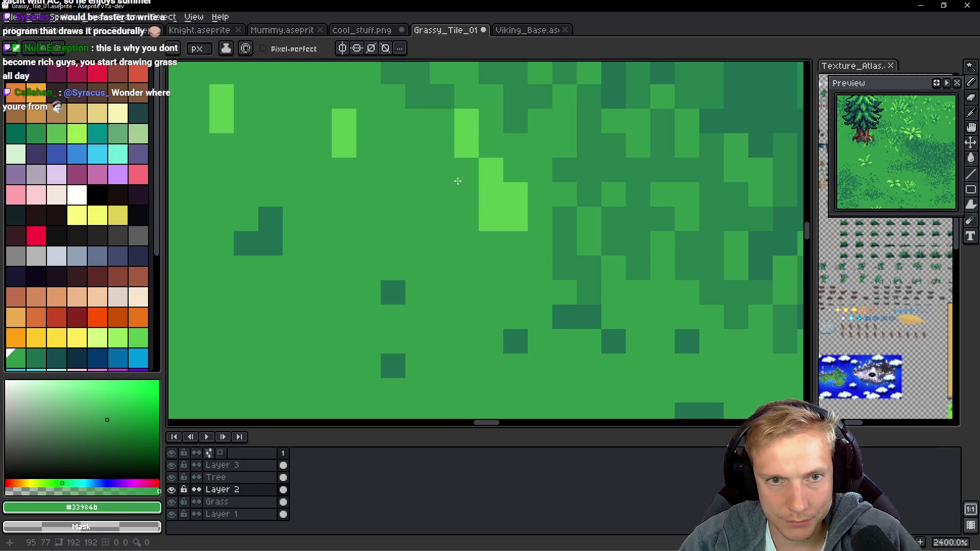
{"action": "left_click", "coordinate": [482, 220]}
Dot single #5ac54f blade pixels across the grass, undoing one misplaced pixel.
{"action": "left_click", "coordinate": [492, 169], "text": "alt"}
{"action": "left_click", "coordinate": [490, 146]}
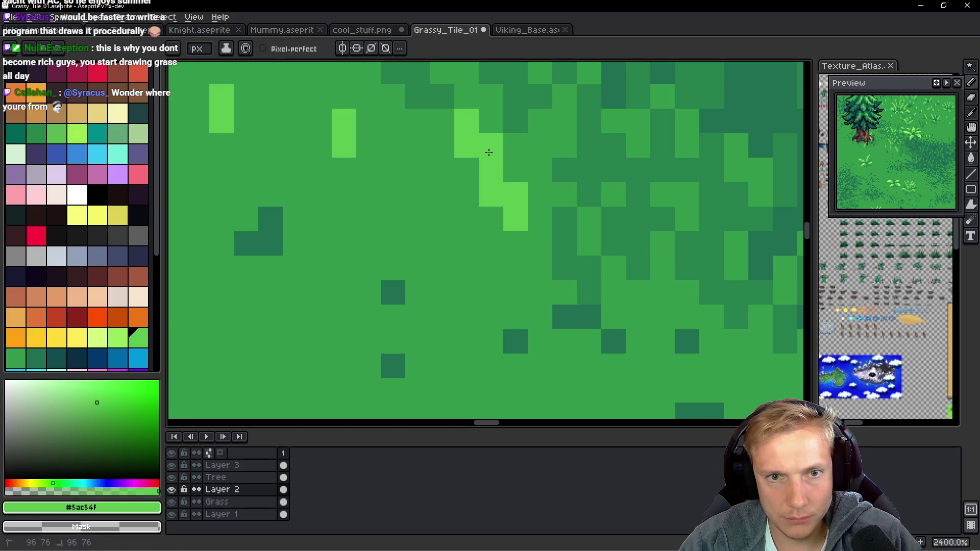
{"action": "left_click", "coordinate": [515, 243]}
{"action": "key", "text": "ctrl+z"}
{"action": "scroll", "coordinate": [485, 247], "scroll_direction": "right", "scroll_amount": 4}
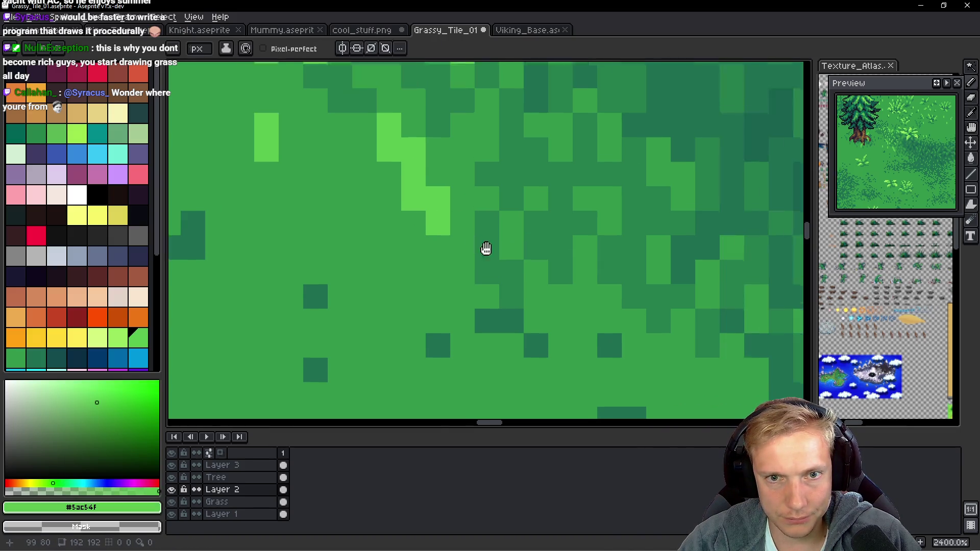
{"action": "left_click", "coordinate": [462, 207]}
{"action": "left_click", "coordinate": [462, 231]}
{"action": "left_click", "coordinate": [487, 182]}
{"action": "left_click", "coordinate": [486, 207]}
{"action": "left_click", "coordinate": [511, 157]}
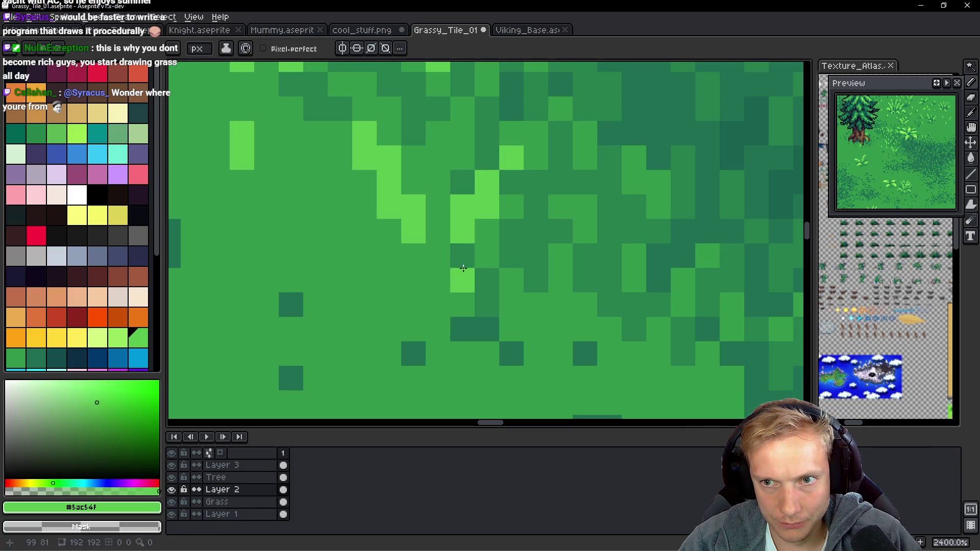
Scatter more #5ac54f blade pixels along the shadow patch edge, turning a dark pixel light green.
{"action": "left_click", "coordinate": [447, 148]}
{"action": "left_click", "coordinate": [440, 132]}
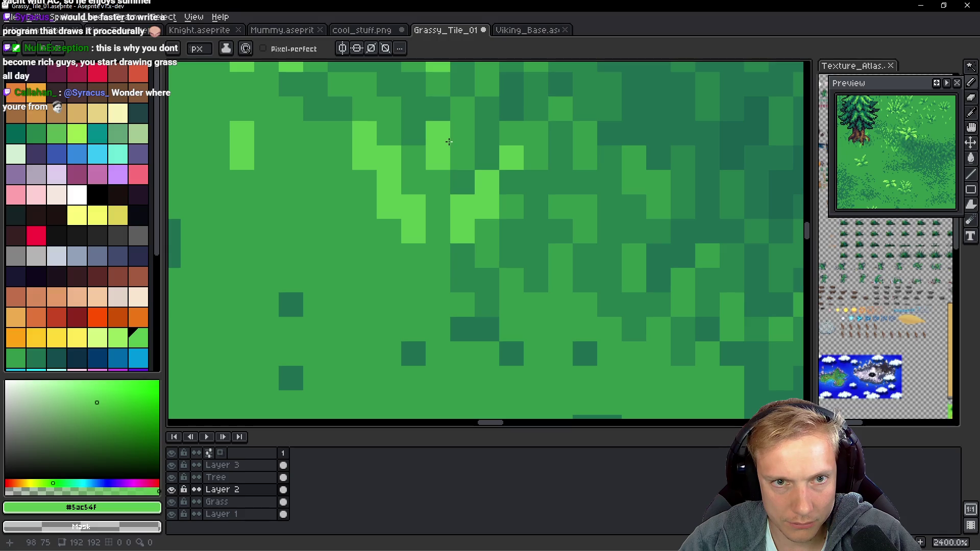
{"action": "left_click", "coordinate": [460, 107]}
{"action": "left_click", "coordinate": [472, 177]}
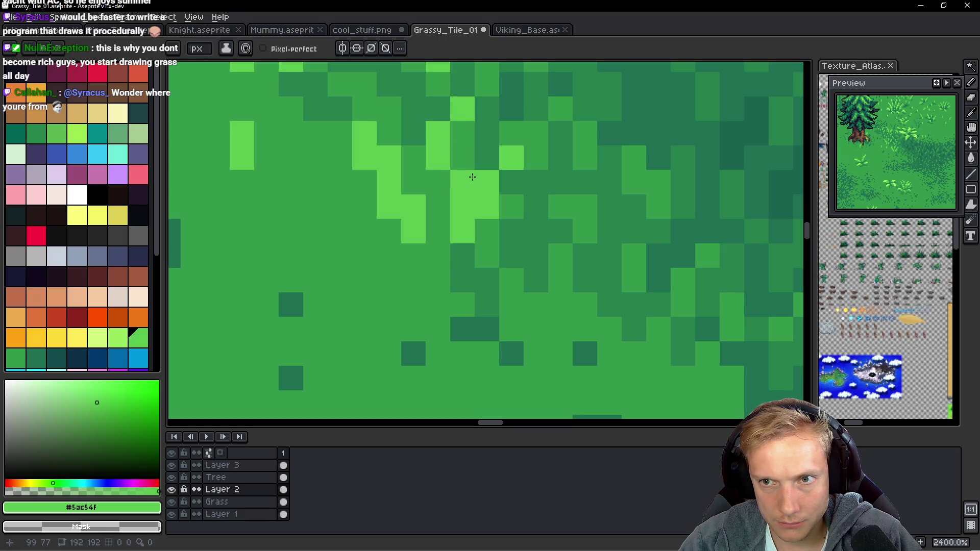
{"action": "scroll", "coordinate": [473, 180], "scroll_direction": "down", "scroll_amount": 4}
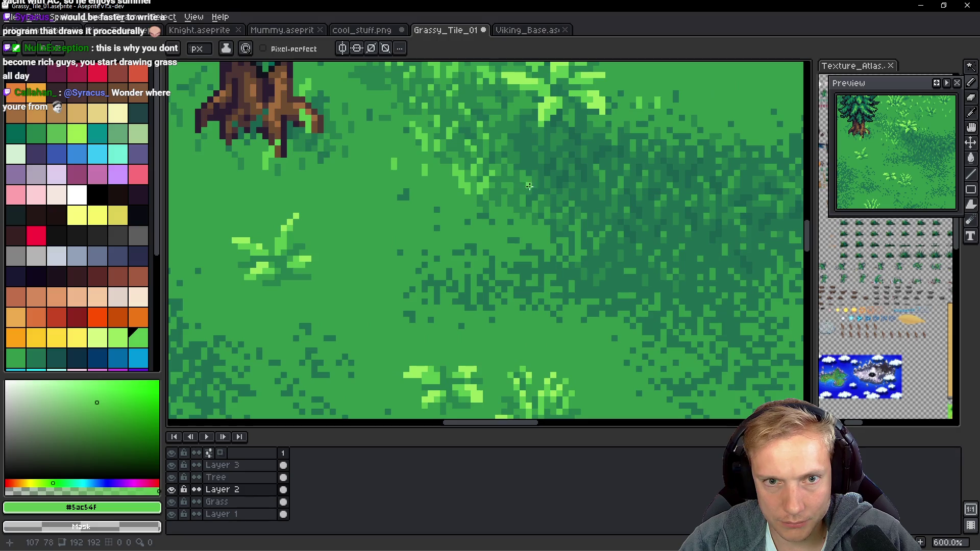
{"action": "scroll", "coordinate": [489, 163], "scroll_direction": "up", "scroll_amount": 3}
{"action": "left_click", "coordinate": [445, 125]}
{"action": "left_click", "coordinate": [461, 142]}
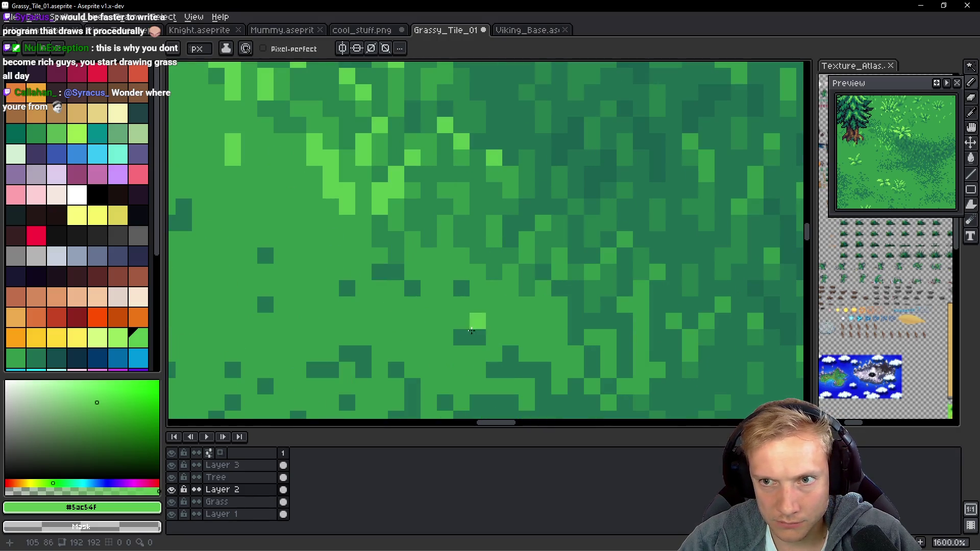
{"action": "left_click", "coordinate": [448, 220]}
{"action": "left_click", "coordinate": [494, 223]}
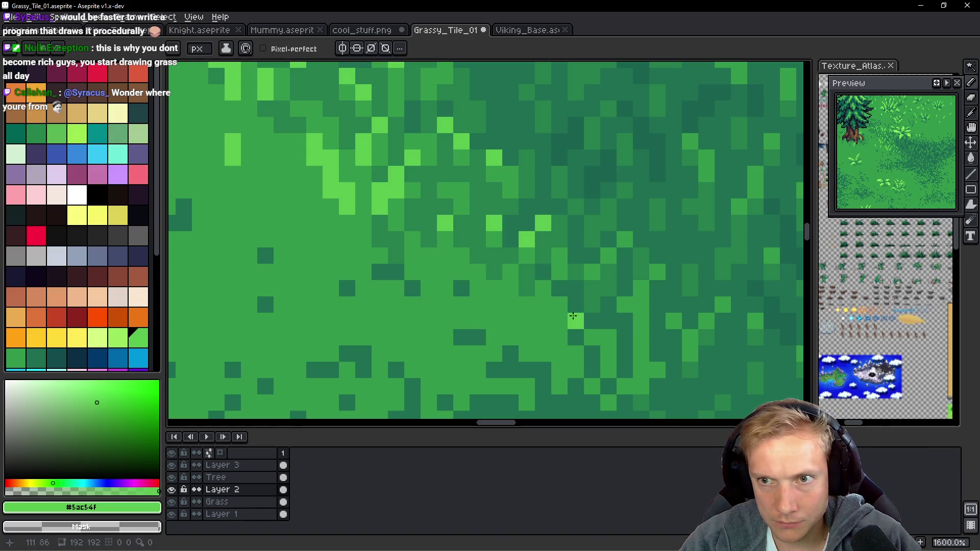
{"action": "scroll", "coordinate": [510, 222], "scroll_direction": "right", "scroll_amount": 3}
{"action": "key", "text": "alt"}
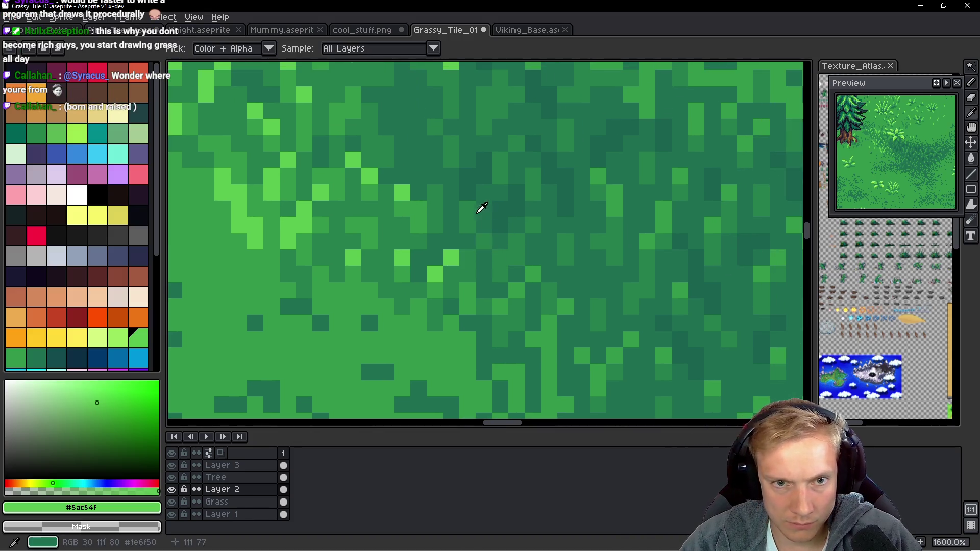
Sample mid-green #33984b and repaint a few grass pixels with it.
{"action": "left_click", "coordinate": [418, 233], "text": "alt"}
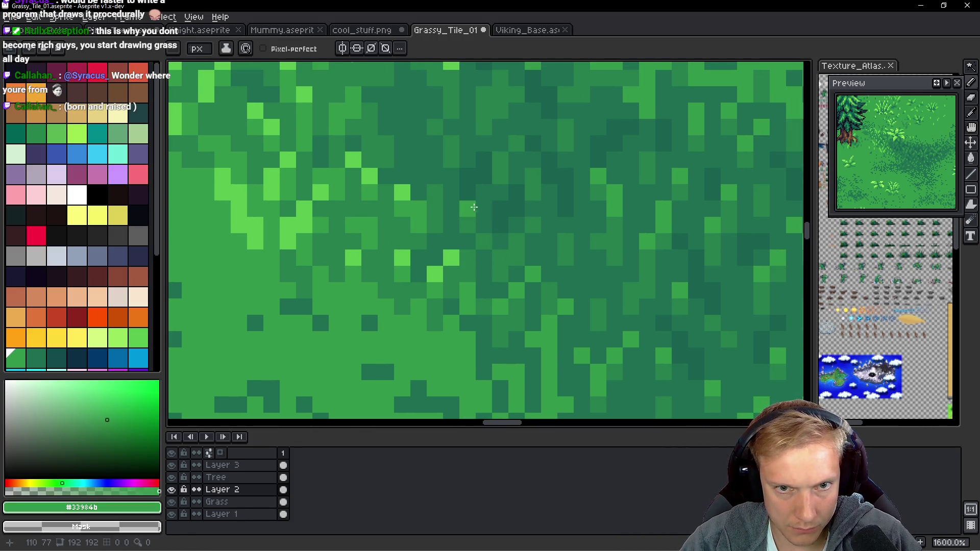
{"action": "scroll", "coordinate": [463, 162], "scroll_direction": "up", "scroll_amount": 2}
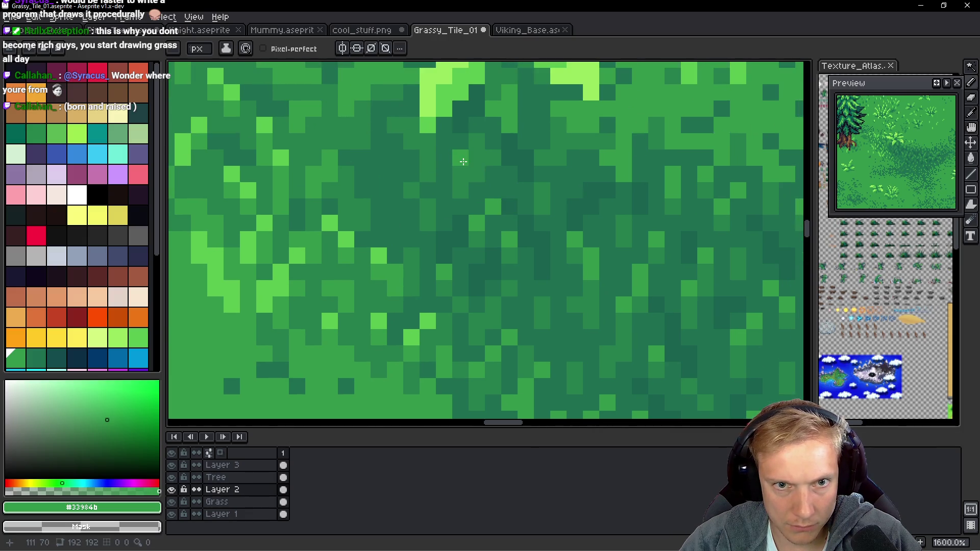
{"action": "left_click_drag", "start_coordinate": [460, 166], "coordinate": [470, 171]}
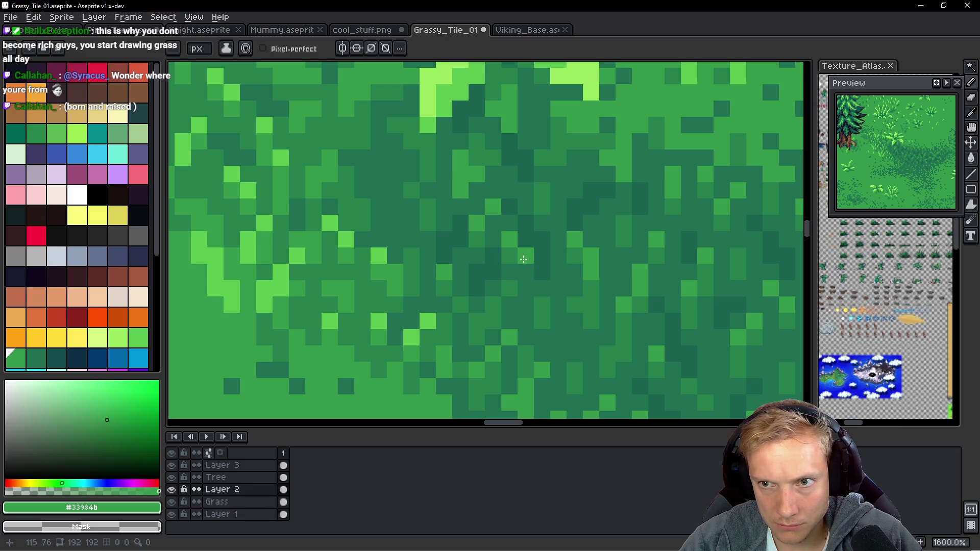
Zoom out to 100% and back to 300% to check the grass tile repeats seamlessly.
{"action": "scroll", "coordinate": [550, 325], "scroll_direction": "down", "scroll_amount": 2}
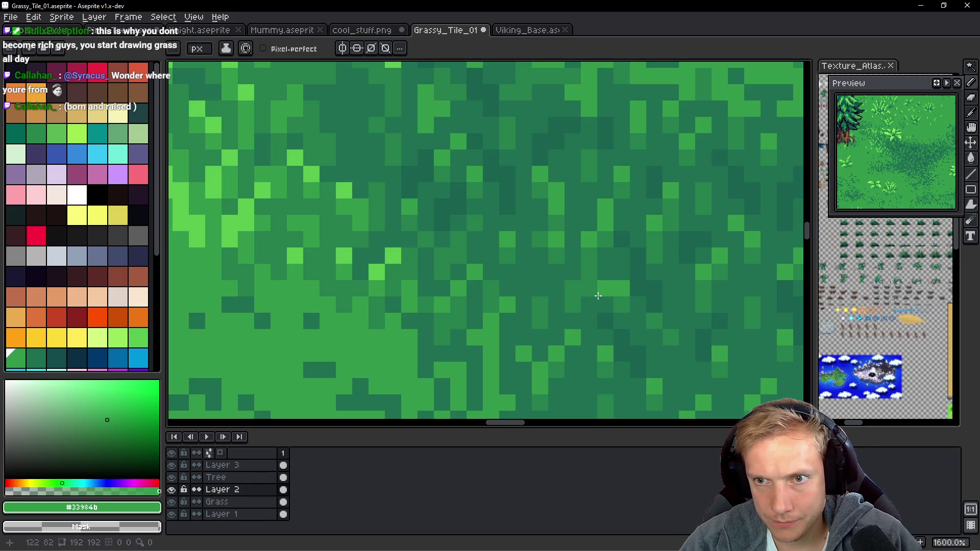
{"action": "scroll", "coordinate": [526, 229], "scroll_direction": "down", "scroll_amount": 9}
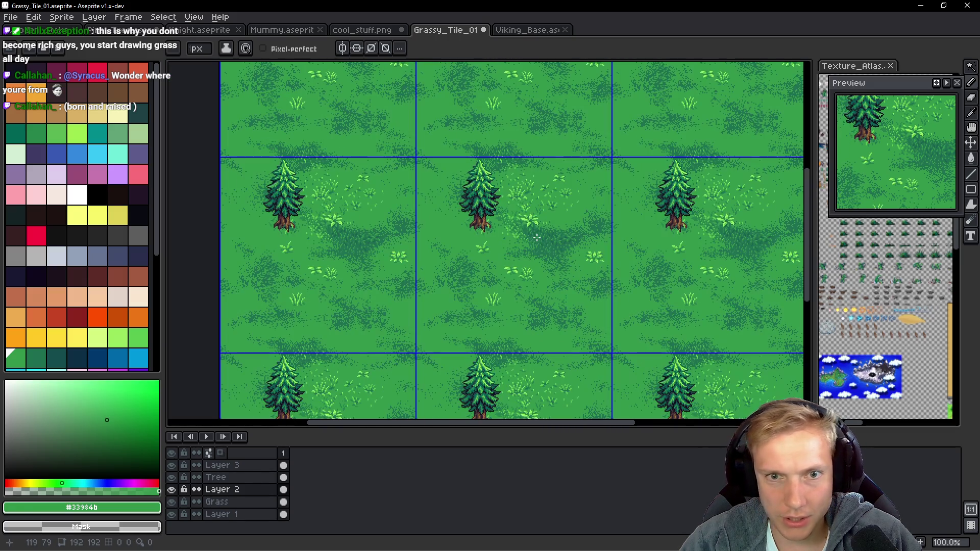
{"action": "scroll", "coordinate": [536, 238], "scroll_direction": "up", "scroll_amount": 2}
{"action": "scroll", "coordinate": [556, 251], "scroll_direction": "down", "scroll_amount": 2}
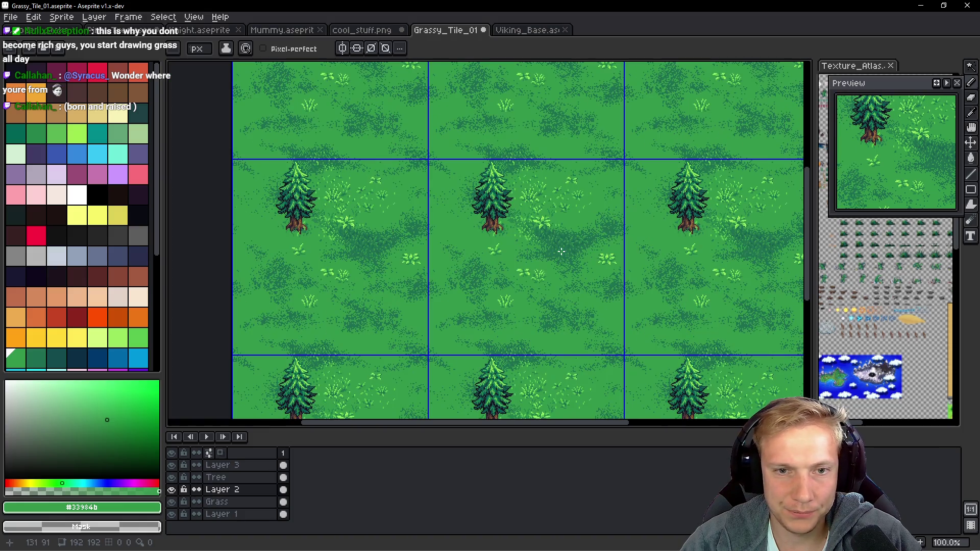
{"action": "scroll", "coordinate": [562, 251], "scroll_direction": "up", "scroll_amount": 2}
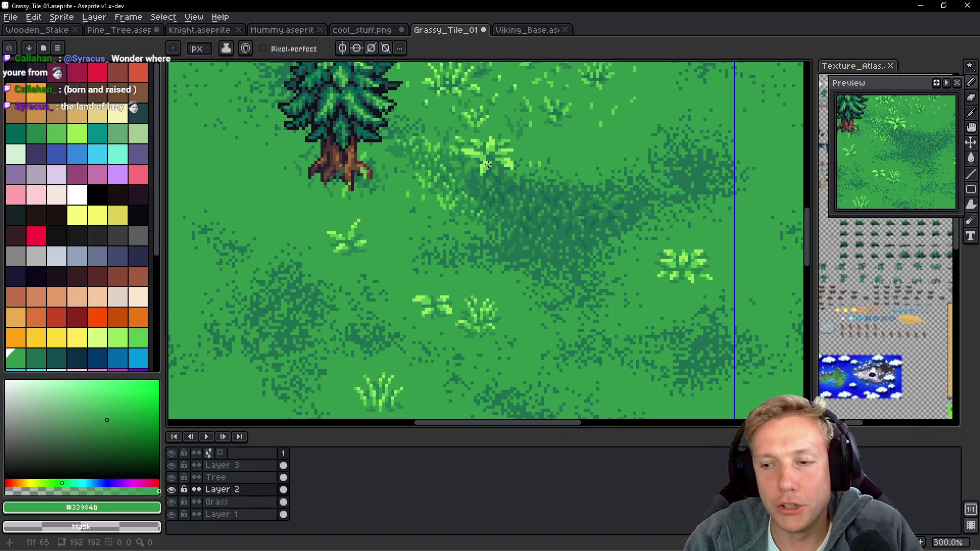
Beside the trunk, swap a grass pixel between dark and base green and add #5ac54f blade pixels.
{"action": "scroll", "coordinate": [413, 144], "scroll_direction": "up", "scroll_amount": 8}
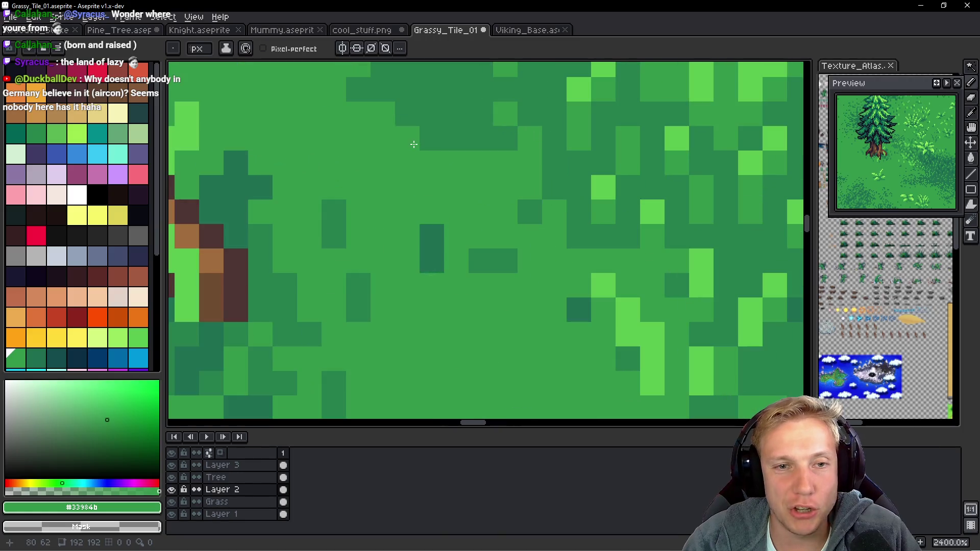
{"action": "left_click_drag", "start_coordinate": [456, 128], "coordinate": [415, 203]}
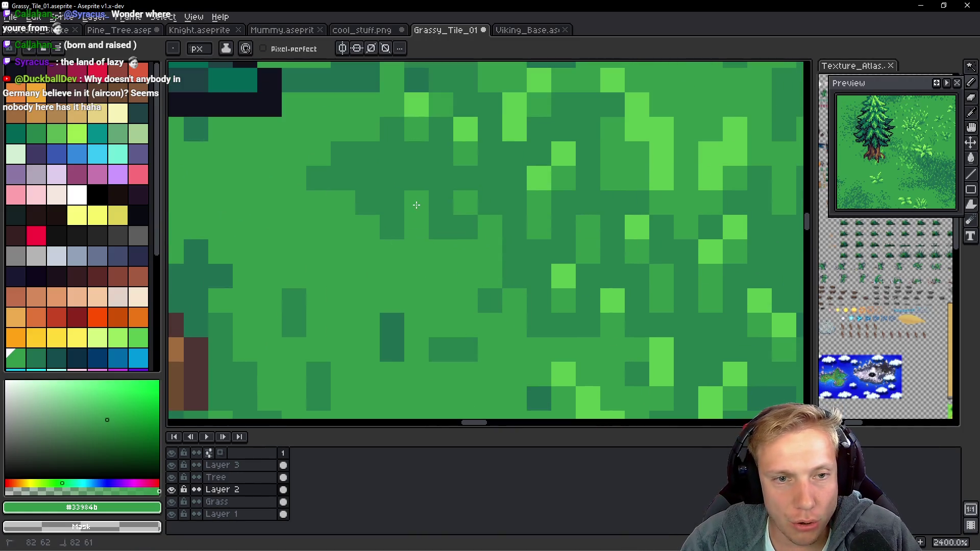
{"action": "left_click", "coordinate": [416, 186]}
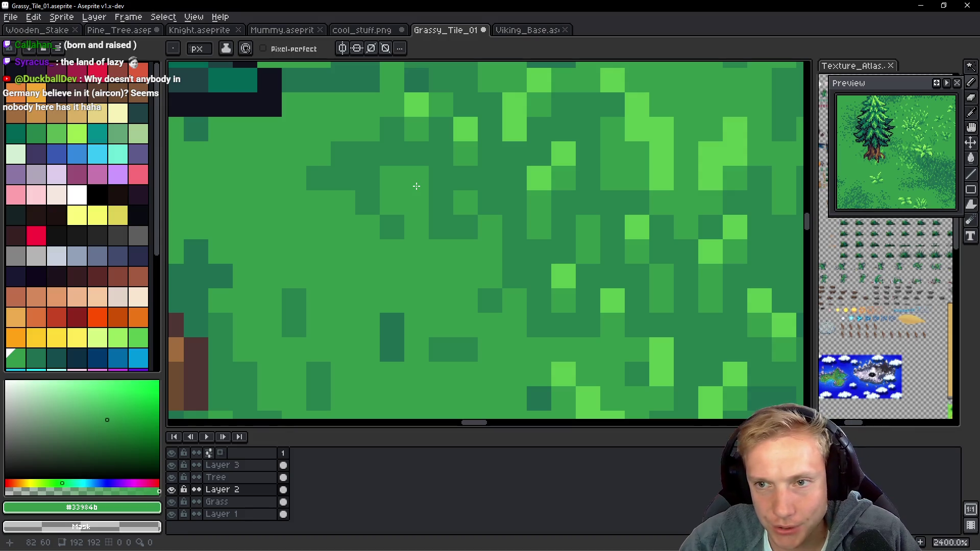
{"action": "left_click_drag", "start_coordinate": [327, 179], "coordinate": [337, 236]}
{"action": "left_click", "coordinate": [360, 223], "text": "alt"}
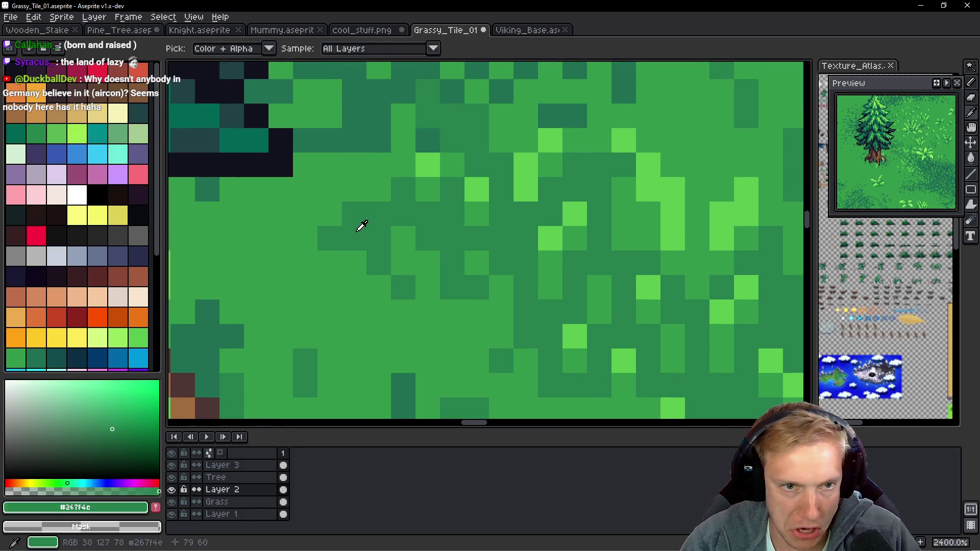
{"action": "left_click", "coordinate": [329, 190]}
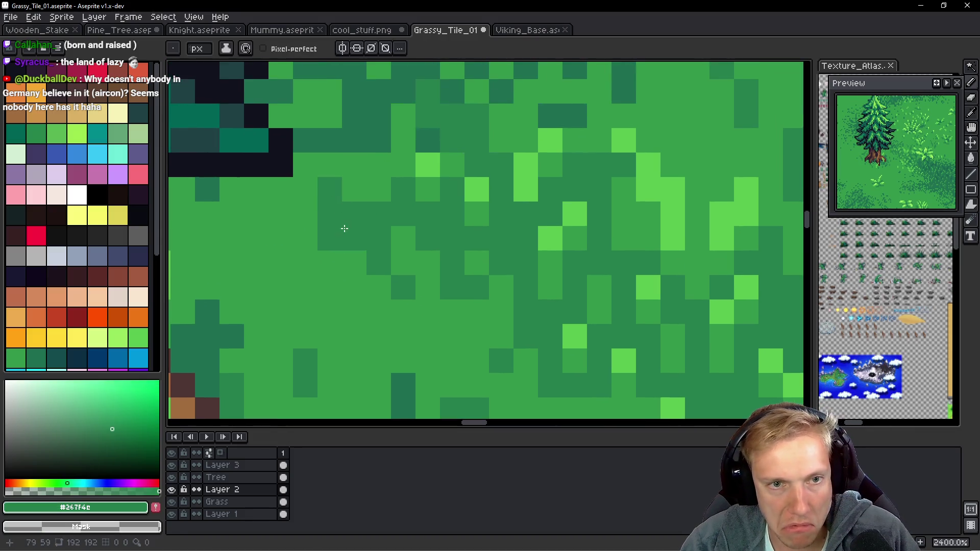
{"action": "left_click", "coordinate": [276, 212], "text": "alt"}
{"action": "left_click", "coordinate": [327, 191]}
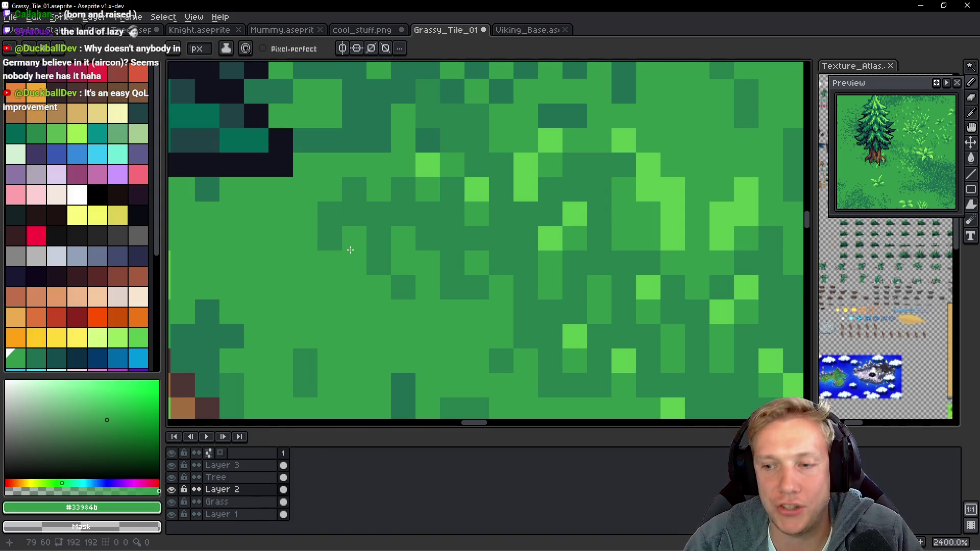
{"action": "left_click_drag", "start_coordinate": [393, 284], "coordinate": [421, 260]}
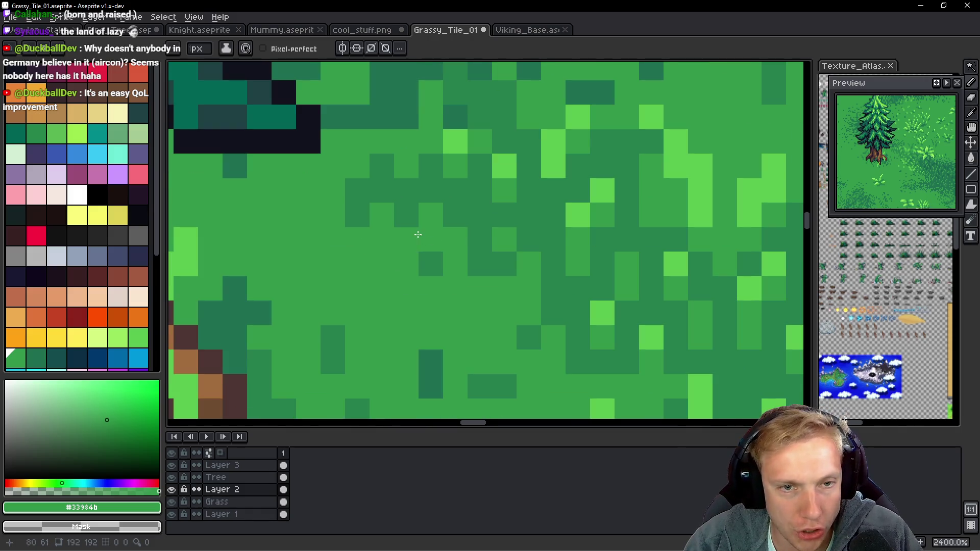
{"action": "left_click", "coordinate": [514, 162], "text": "alt"}
{"action": "left_click", "coordinate": [370, 271]}
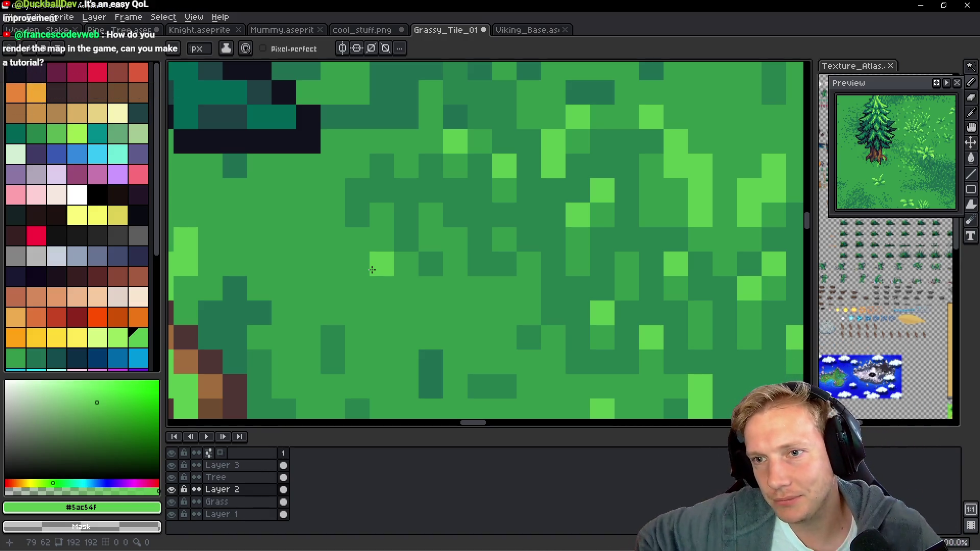
Paint short runs of dark green #267f4c into the shadow patch, undoing two misplaced pixels.
{"action": "scroll", "coordinate": [372, 270], "scroll_direction": "down", "scroll_amount": 10}
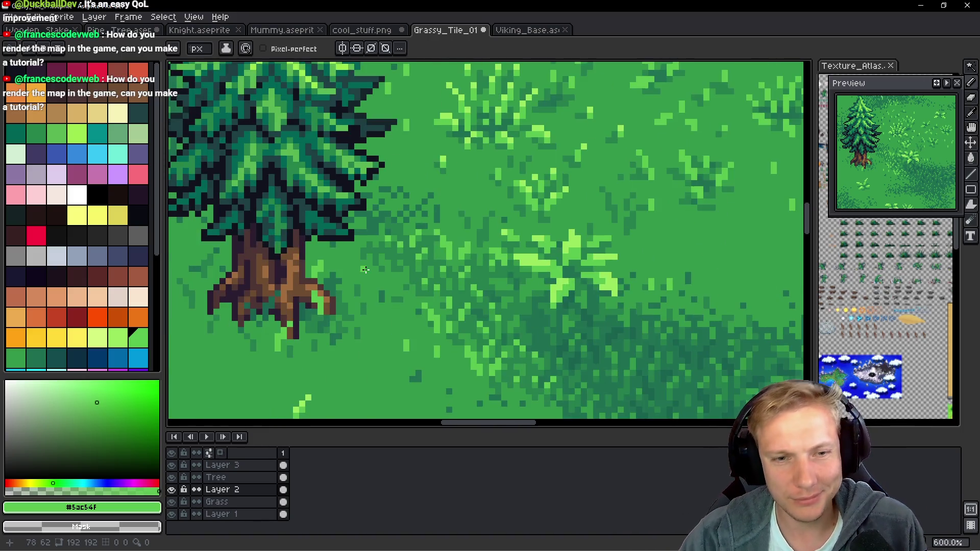
{"action": "scroll", "coordinate": [406, 264], "scroll_direction": "down", "scroll_amount": 1}
{"action": "scroll", "coordinate": [459, 280], "scroll_direction": "up", "scroll_amount": 5}
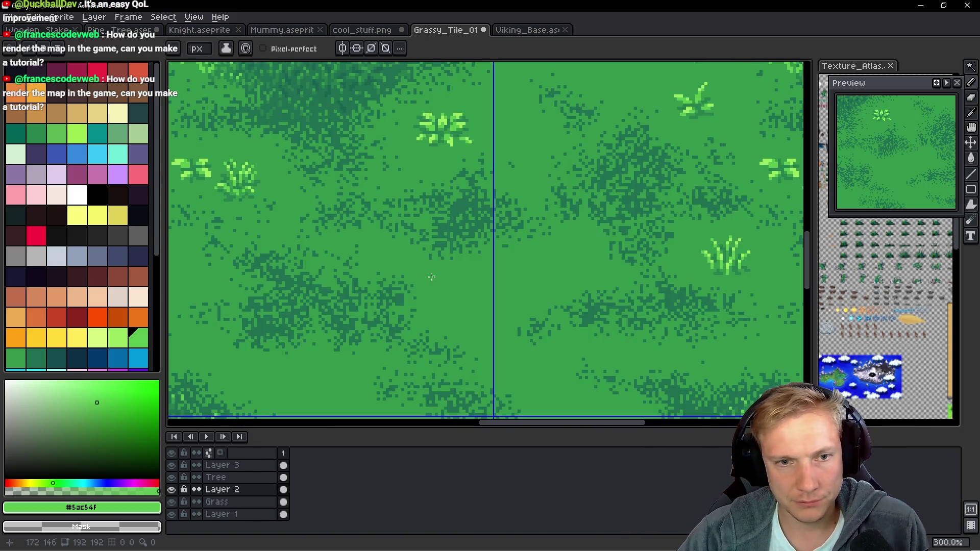
{"action": "scroll", "coordinate": [510, 304], "scroll_direction": "up", "scroll_amount": 3}
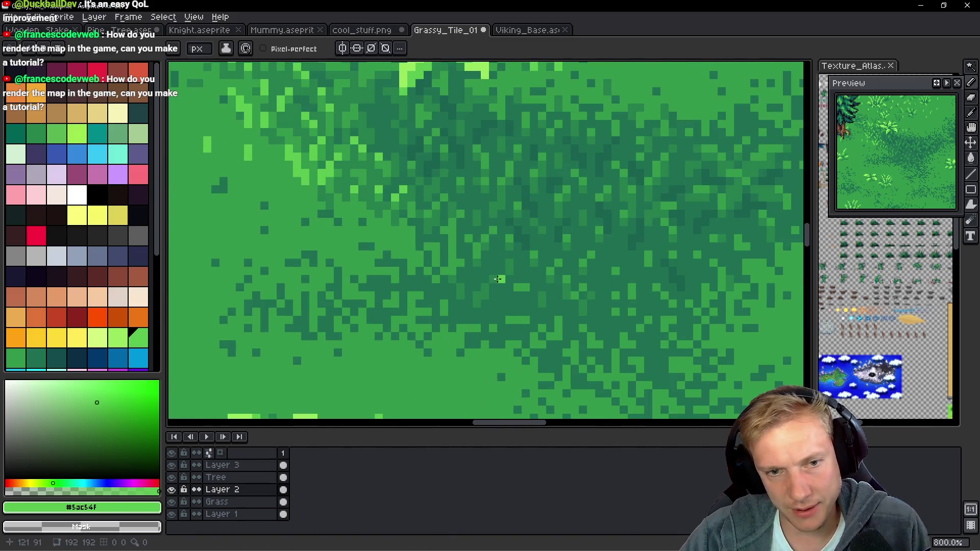
{"action": "scroll", "coordinate": [509, 271], "scroll_direction": "up", "scroll_amount": 5}
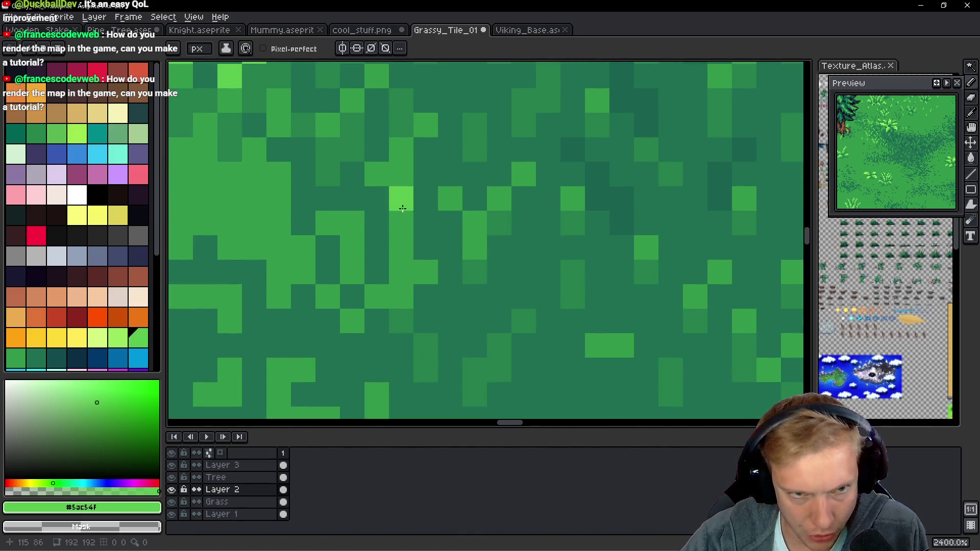
{"action": "key", "text": "alt"}
{"action": "left_click", "coordinate": [382, 199], "text": "alt"}
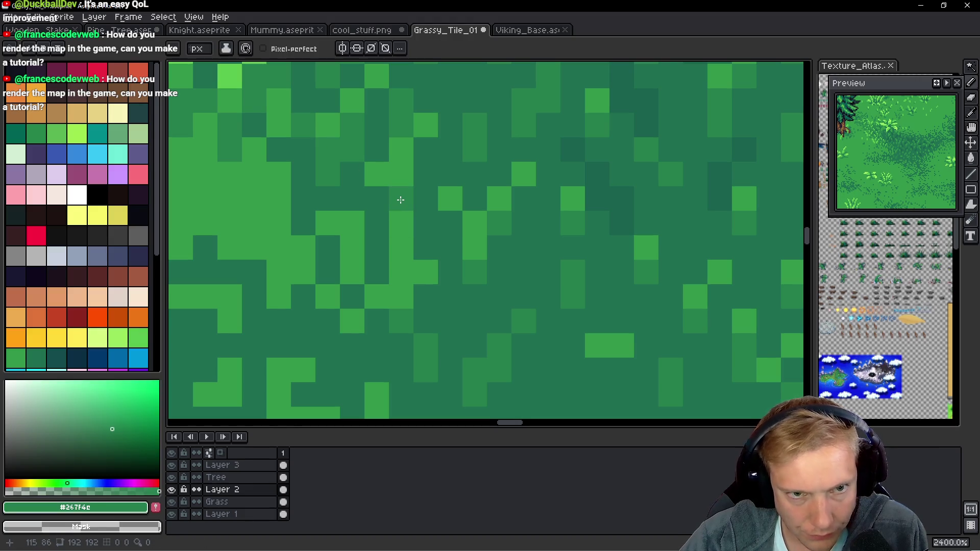
{"action": "left_click", "coordinate": [376, 172]}
{"action": "left_click_drag", "start_coordinate": [391, 207], "coordinate": [395, 220]}
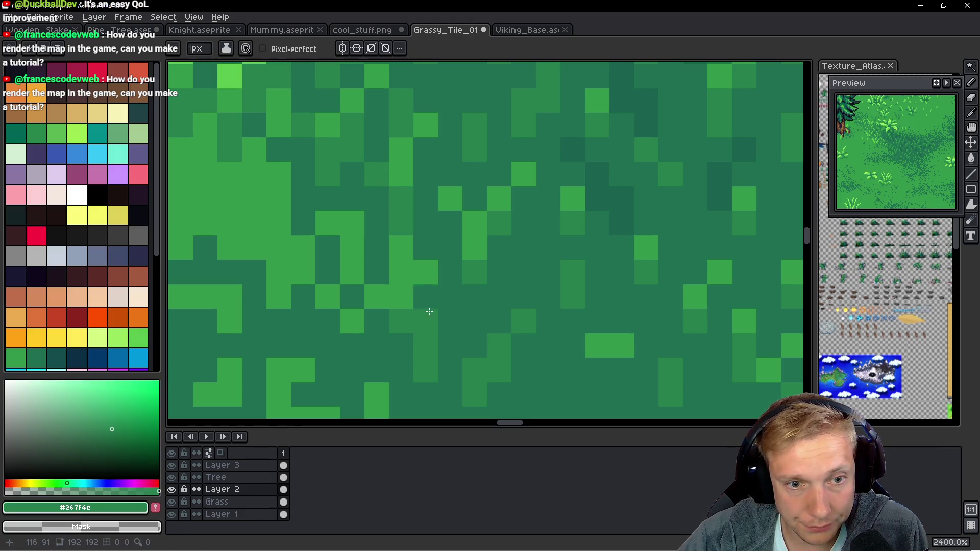
{"action": "left_click", "coordinate": [414, 265], "text": "alt"}
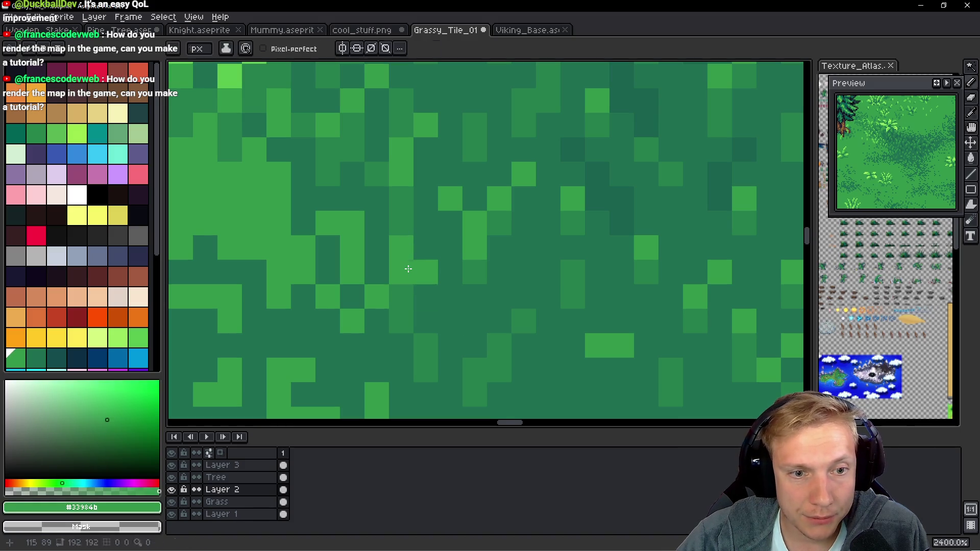
{"action": "left_click", "coordinate": [410, 205], "text": "alt"}
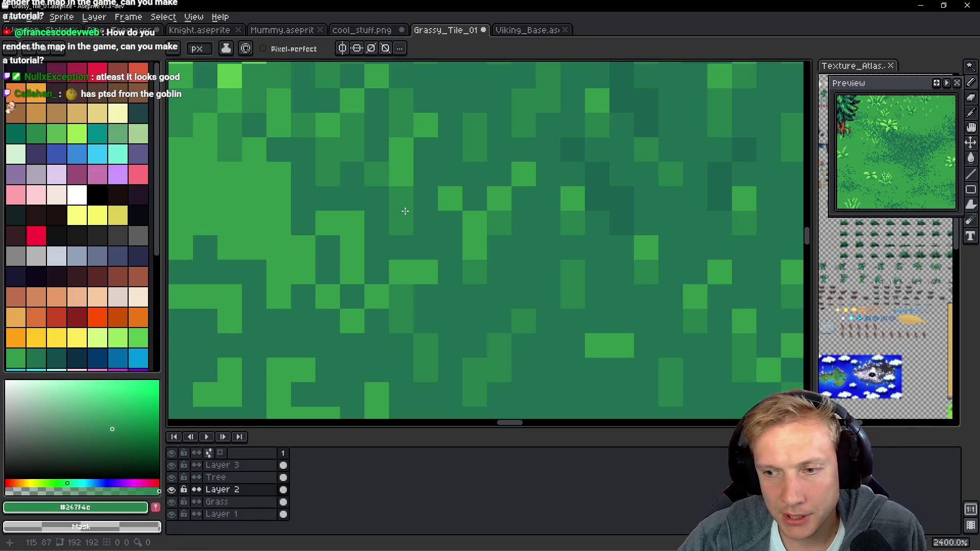
{"action": "key", "text": "ctrl+z"}
{"action": "left_click", "coordinate": [348, 223]}
{"action": "key", "text": "ctrl+z"}
{"action": "mouse_move", "coordinate": [352, 297]}
{"action": "left_mouse_down"}
{"action": "mouse_move", "coordinate": [352, 321]}
{"action": "mouse_move", "coordinate": [375, 291]}
{"action": "left_mouse_up"}
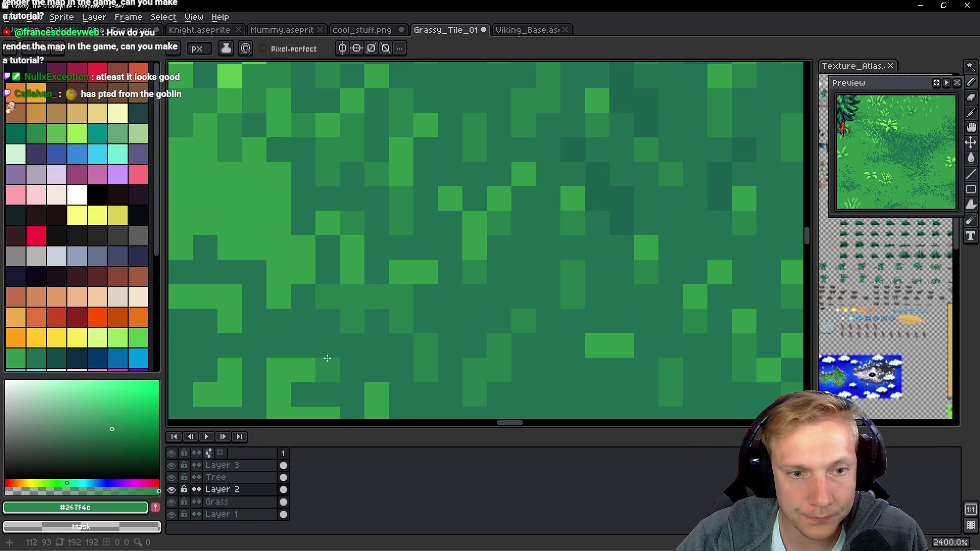
Darken more shadow pixels with #1e6f50, #267f4c and the deepest green #1a624f.
{"action": "left_click_drag", "start_coordinate": [386, 347], "coordinate": [405, 284]}
{"action": "left_click_drag", "start_coordinate": [420, 209], "coordinate": [444, 209]}
{"action": "left_click", "coordinate": [451, 204], "text": "alt"}
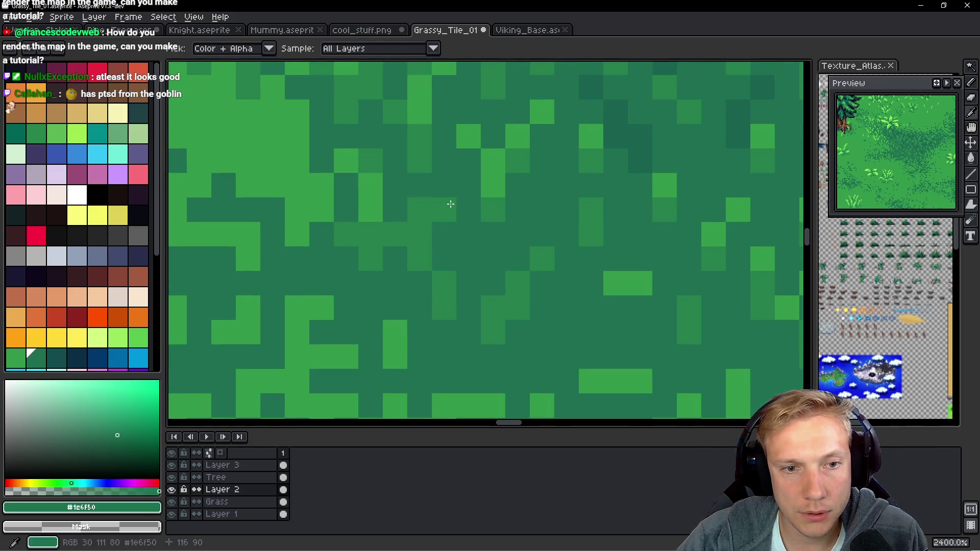
{"action": "left_click", "coordinate": [431, 217], "text": "alt"}
{"action": "left_click", "coordinate": [460, 177]}
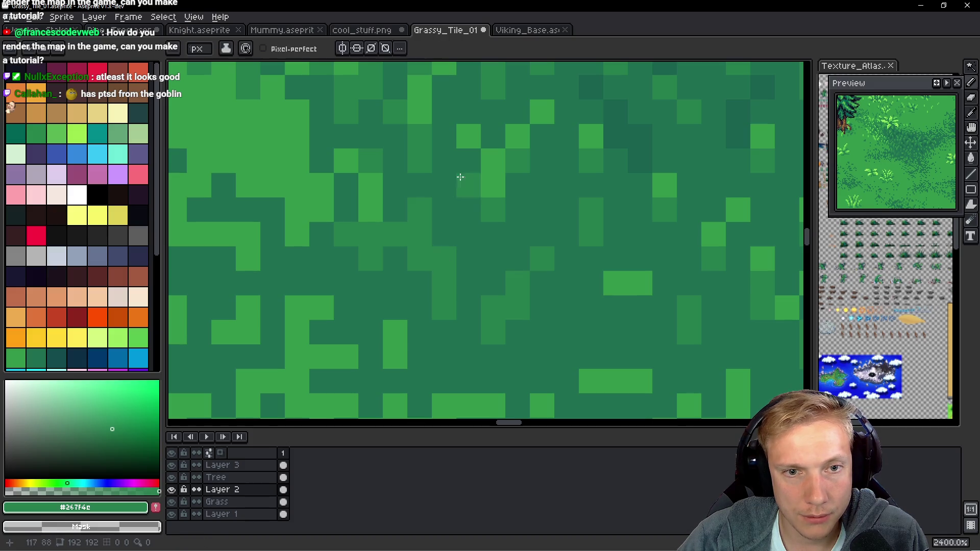
{"action": "left_click", "coordinate": [642, 131], "text": "alt"}
{"action": "left_click_drag", "start_coordinate": [456, 207], "coordinate": [458, 233]}
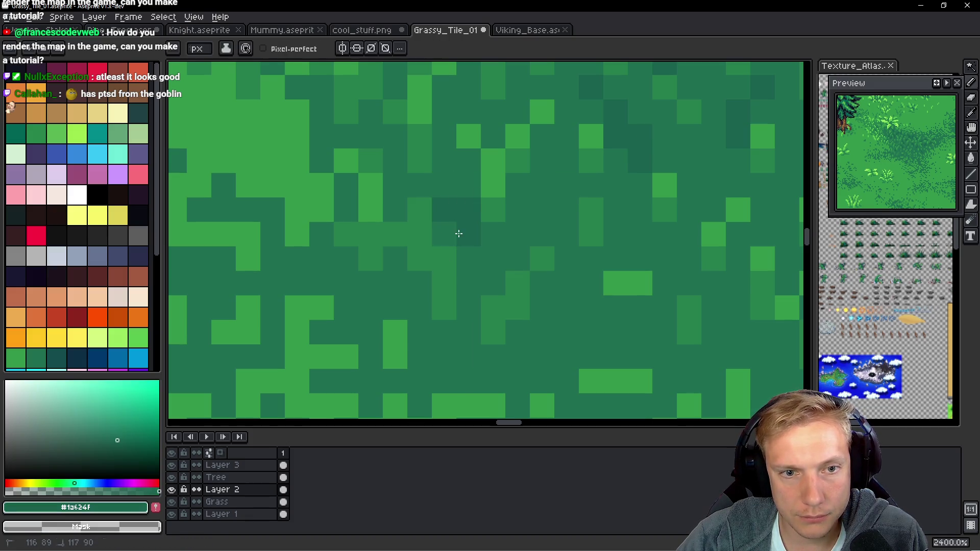
{"action": "left_click_drag", "start_coordinate": [558, 212], "coordinate": [531, 223]}
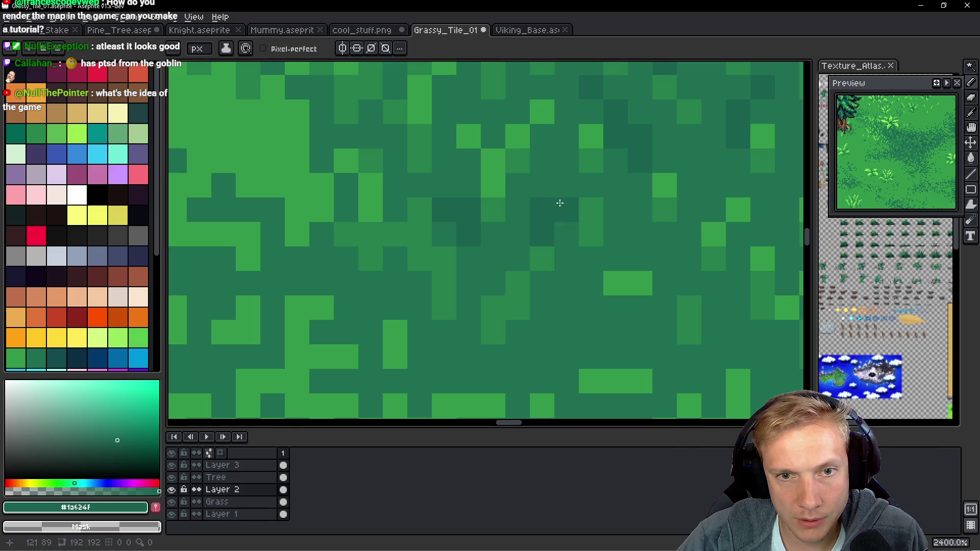
{"action": "scroll", "coordinate": [558, 193], "scroll_direction": "down", "scroll_amount": 10}
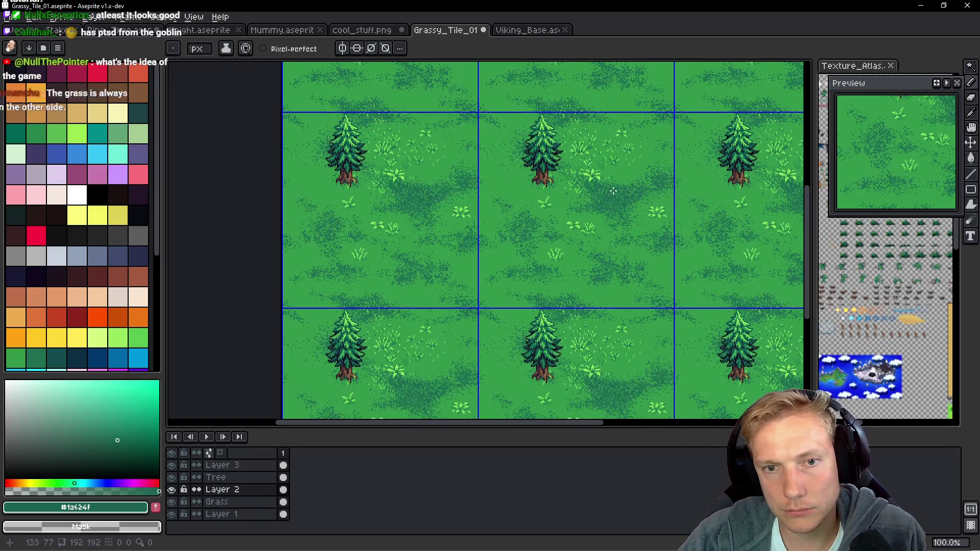
{"action": "scroll", "coordinate": [615, 191], "scroll_direction": "up", "scroll_amount": 1}
{"action": "scroll", "coordinate": [555, 159], "scroll_direction": "up", "scroll_amount": 1}
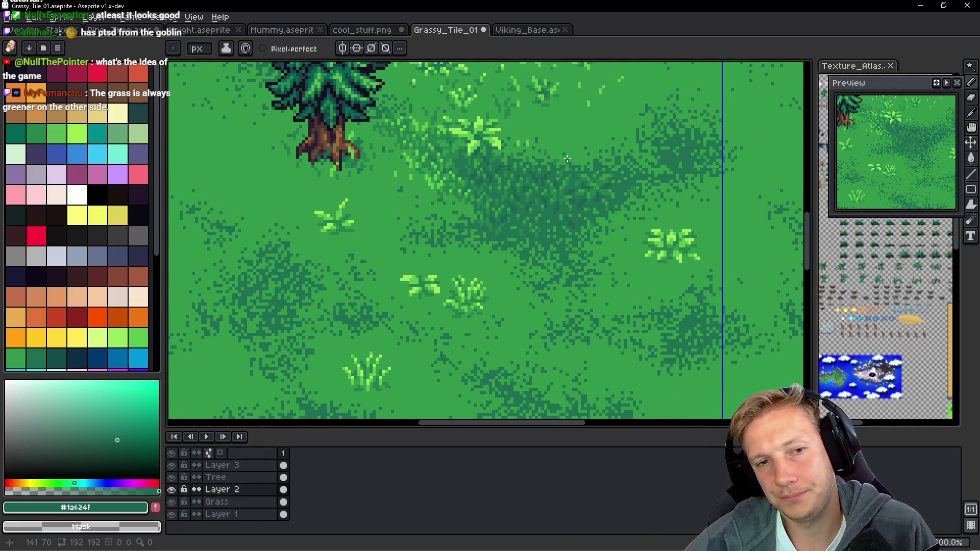
{"action": "scroll", "coordinate": [567, 159], "scroll_direction": "down", "scroll_amount": 2}
{"action": "scroll", "coordinate": [558, 156], "scroll_direction": "up", "scroll_amount": 2}
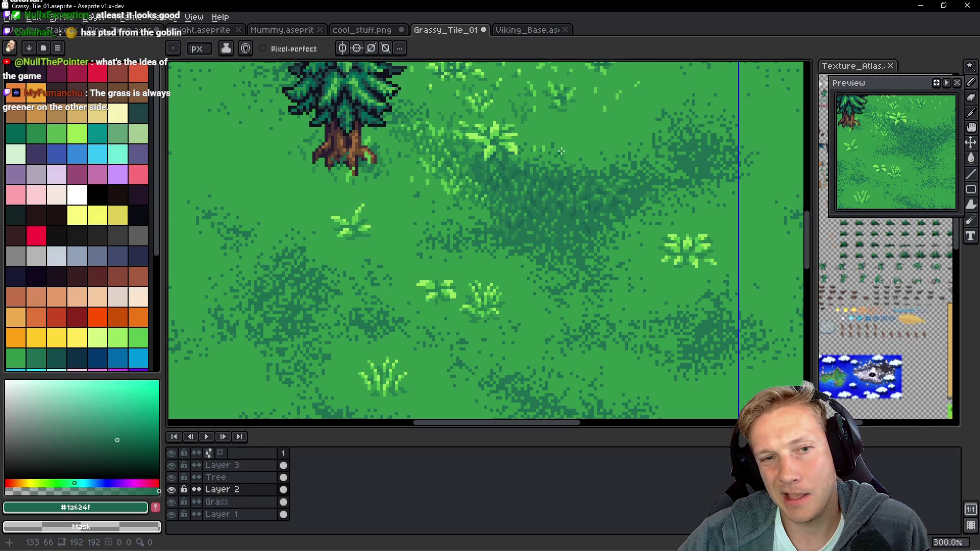
{"action": "scroll", "coordinate": [571, 149], "scroll_direction": "down", "scroll_amount": 2}
{"action": "scroll", "coordinate": [572, 146], "scroll_direction": "up", "scroll_amount": 3}
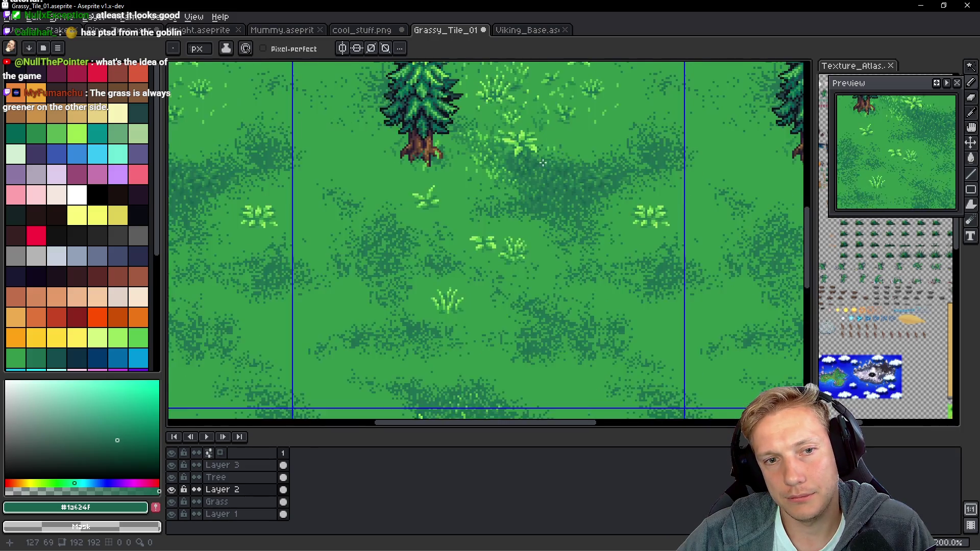
{"action": "scroll", "coordinate": [457, 225], "scroll_direction": "up", "scroll_amount": 3}
{"action": "scroll", "coordinate": [408, 261], "scroll_direction": "up", "scroll_amount": 3}
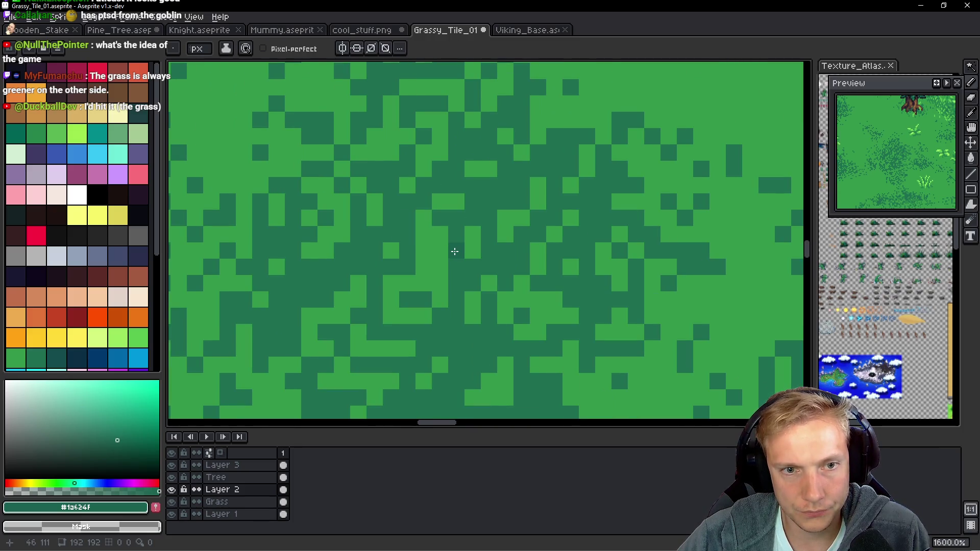
Fill the centre of the shadow patch with deep shadow green, darkening a leftover light pixel.
{"action": "scroll", "coordinate": [459, 249], "scroll_direction": "down", "scroll_amount": 1}
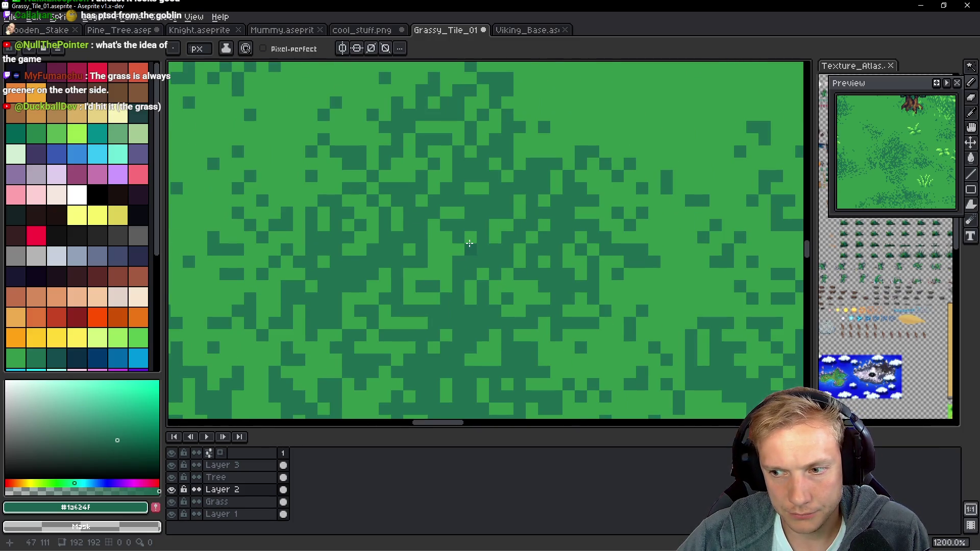
{"action": "left_click", "coordinate": [485, 212], "text": "alt"}
{"action": "mouse_move", "coordinate": [495, 224]}
{"action": "left_mouse_down"}
{"action": "mouse_move", "coordinate": [387, 273]}
{"action": "mouse_move", "coordinate": [401, 316]}
{"action": "mouse_move", "coordinate": [434, 191]}
{"action": "mouse_move", "coordinate": [486, 187]}
{"action": "left_mouse_up"}
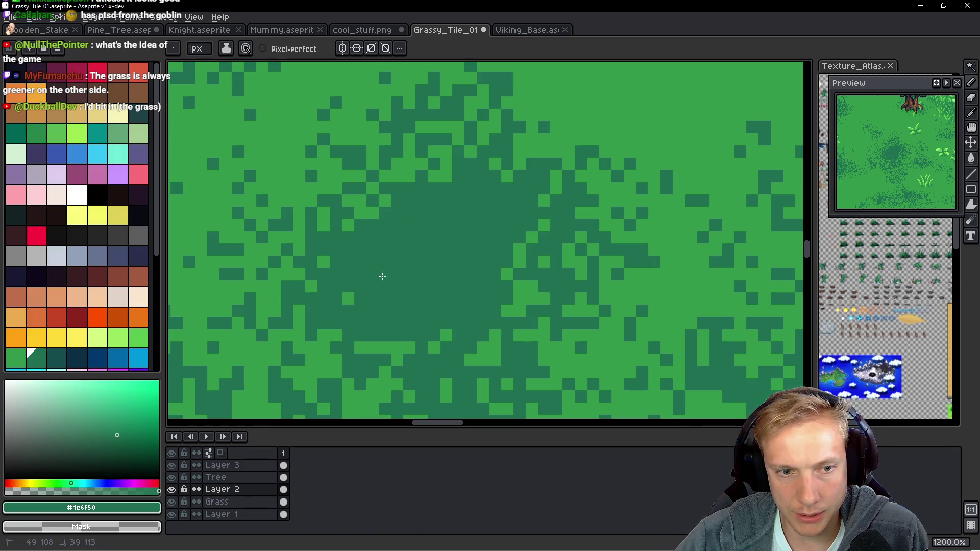
{"action": "left_click", "coordinate": [352, 300]}
Dab short vertical strokes of dark green #267f4e along the shadow patch edges.
{"action": "mouse_move", "coordinate": [460, 260]}
{"action": "left_mouse_down"}
{"action": "mouse_move", "coordinate": [459, 295]}
{"action": "mouse_move", "coordinate": [561, 204]}
{"action": "left_mouse_up"}
{"action": "scroll", "coordinate": [671, 155], "scroll_direction": "up", "scroll_amount": 1}
{"action": "left_click", "coordinate": [671, 154]}
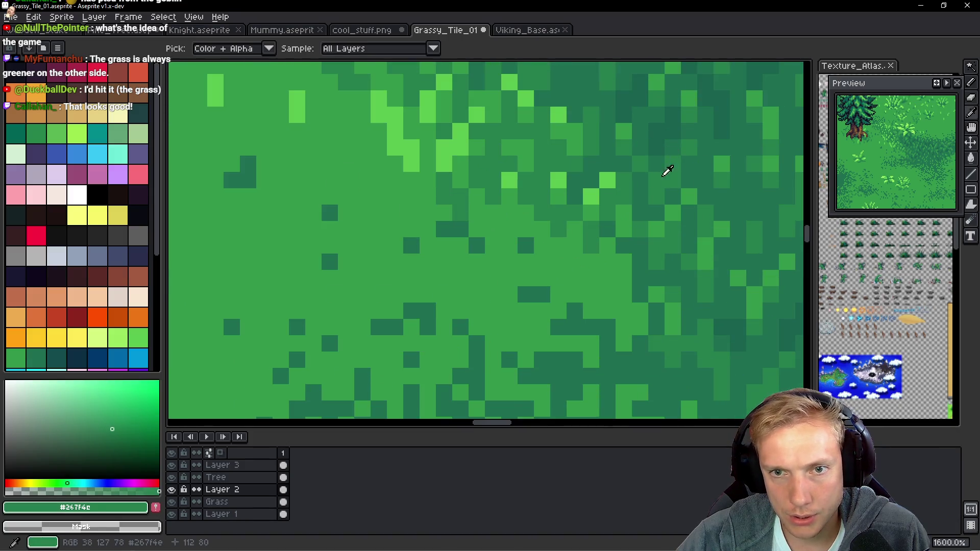
{"action": "left_click_drag", "start_coordinate": [667, 169], "coordinate": [284, 313]}
{"action": "scroll", "coordinate": [517, 264], "scroll_direction": "up", "scroll_amount": 1}
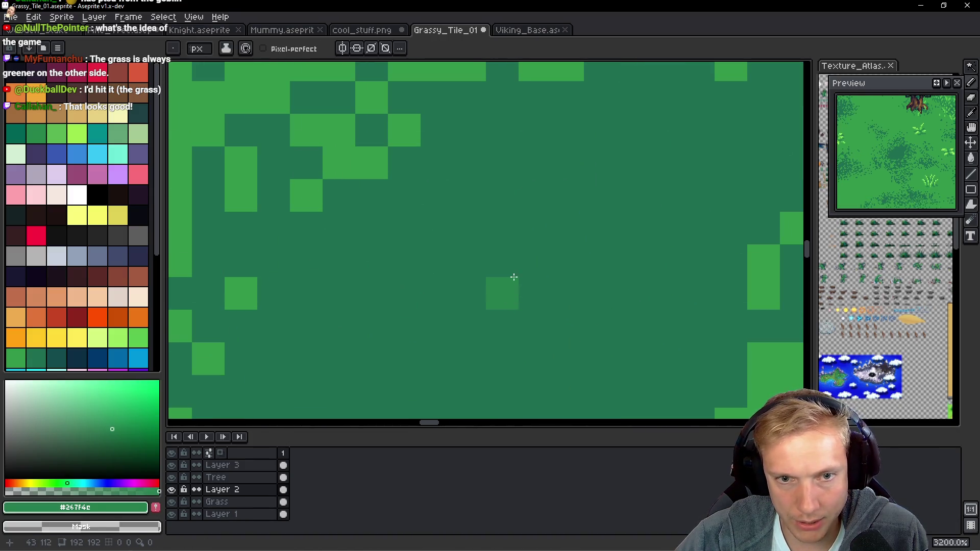
{"action": "scroll", "coordinate": [461, 267], "scroll_direction": "right", "scroll_amount": 2}
{"action": "scroll", "coordinate": [460, 267], "scroll_direction": "down", "scroll_amount": 1}
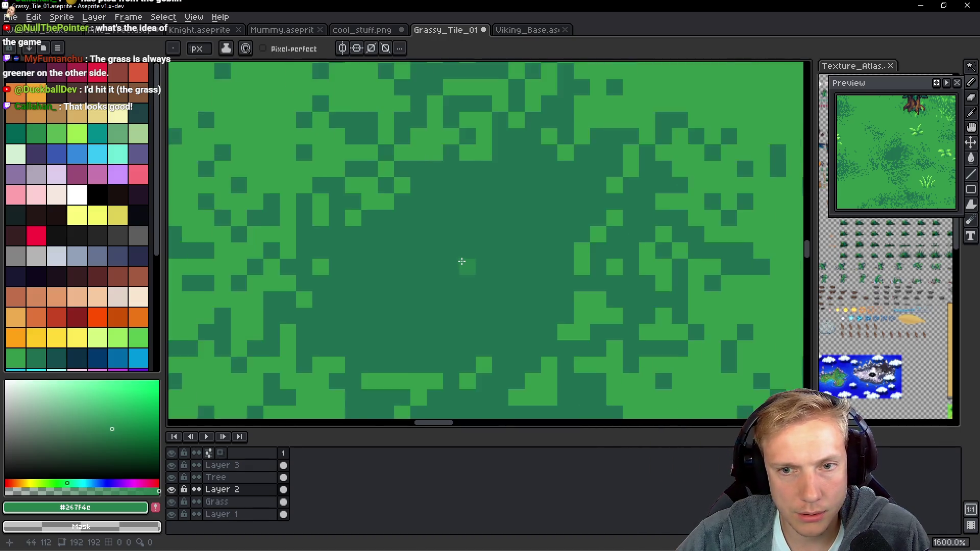
{"action": "mouse_move", "coordinate": [512, 222]}
{"action": "left_mouse_down"}
{"action": "mouse_move", "coordinate": [513, 202]}
{"action": "mouse_move", "coordinate": [532, 183]}
{"action": "left_mouse_up"}
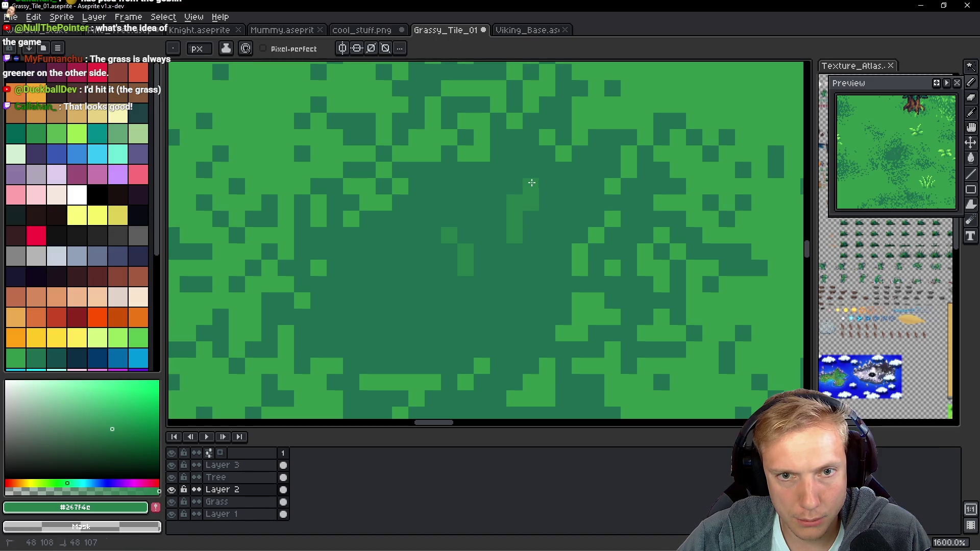
{"action": "mouse_move", "coordinate": [480, 213]}
{"action": "left_mouse_down"}
{"action": "mouse_move", "coordinate": [467, 185]}
{"action": "mouse_move", "coordinate": [477, 182]}
{"action": "left_mouse_up"}
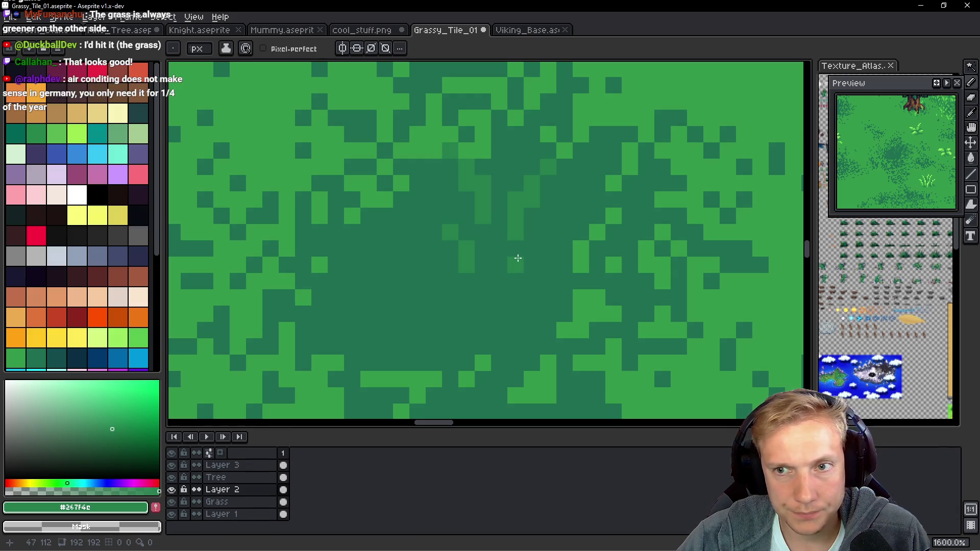
{"action": "mouse_move", "coordinate": [524, 267]}
{"action": "left_mouse_down"}
{"action": "mouse_move", "coordinate": [519, 236]}
{"action": "mouse_move", "coordinate": [512, 245]}
{"action": "left_mouse_up"}
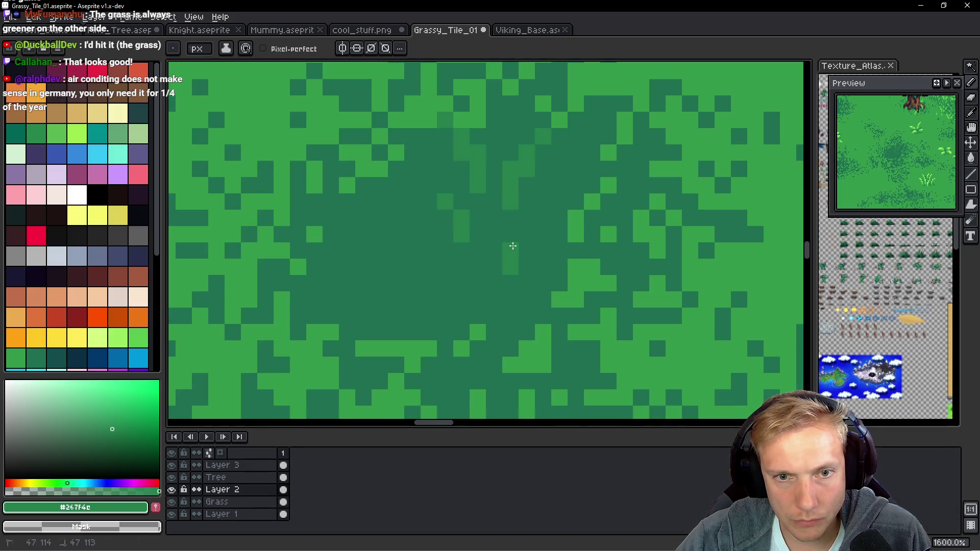
{"action": "left_click_drag", "start_coordinate": [411, 281], "coordinate": [408, 264]}
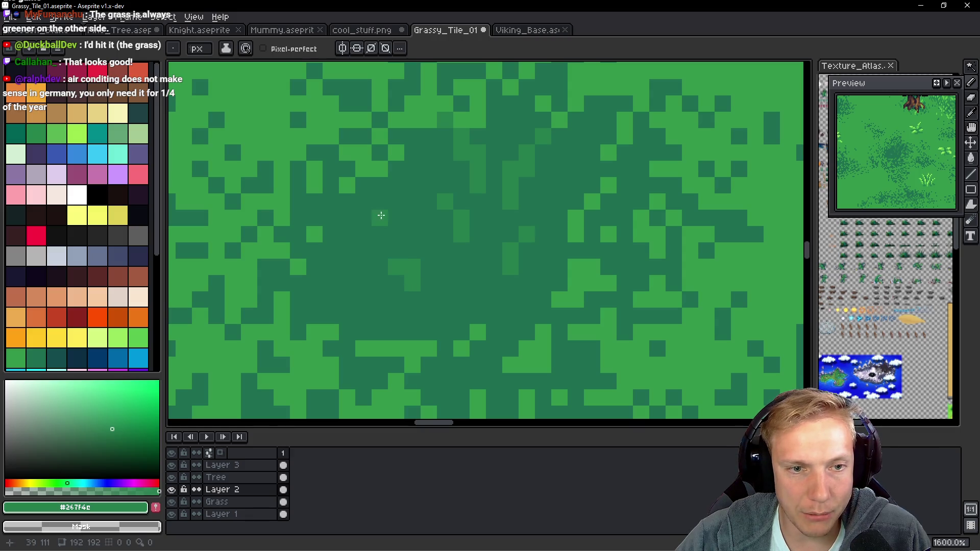
{"action": "left_click_drag", "start_coordinate": [381, 216], "coordinate": [385, 208]}
Touch up a few patch-edge pixels in the darker shadow green.
{"action": "left_click", "coordinate": [381, 213], "text": "alt"}
{"action": "left_click", "coordinate": [378, 201]}
{"action": "left_click", "coordinate": [397, 202]}
{"action": "left_click", "coordinate": [378, 187], "text": "alt"}
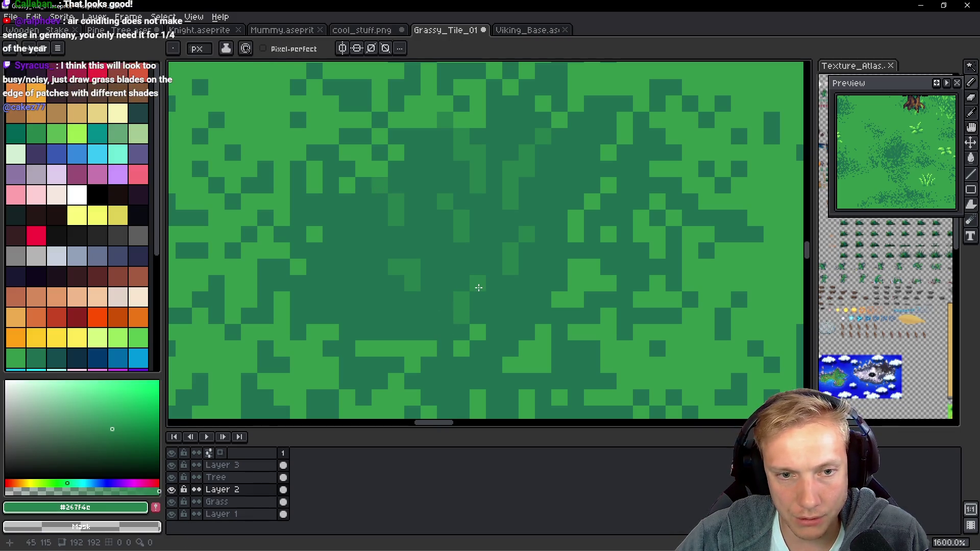
{"action": "scroll", "coordinate": [479, 288], "scroll_direction": "down", "scroll_amount": 5}
{"action": "scroll", "coordinate": [560, 254], "scroll_direction": "up", "scroll_amount": 6}
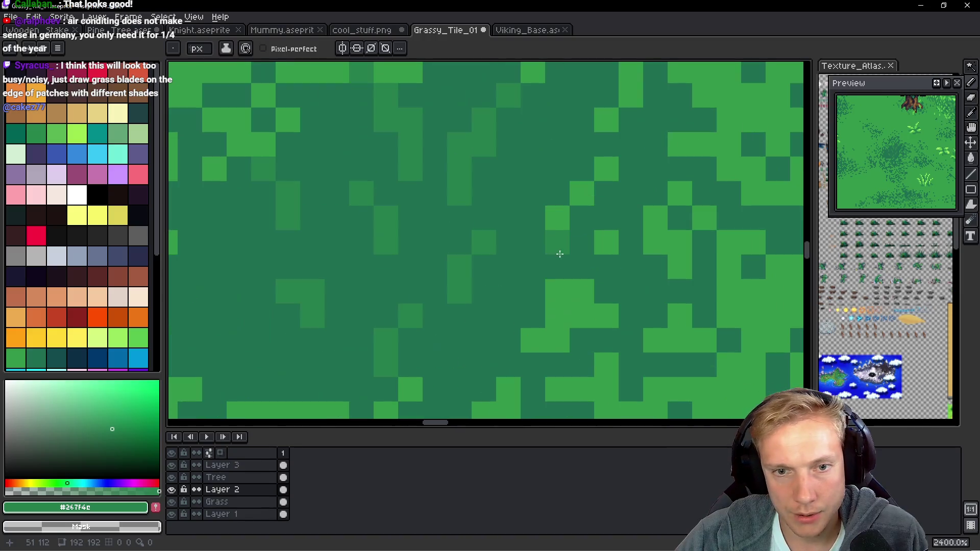
{"action": "left_click_drag", "start_coordinate": [562, 240], "coordinate": [472, 248]}
{"action": "key", "text": "alt"}
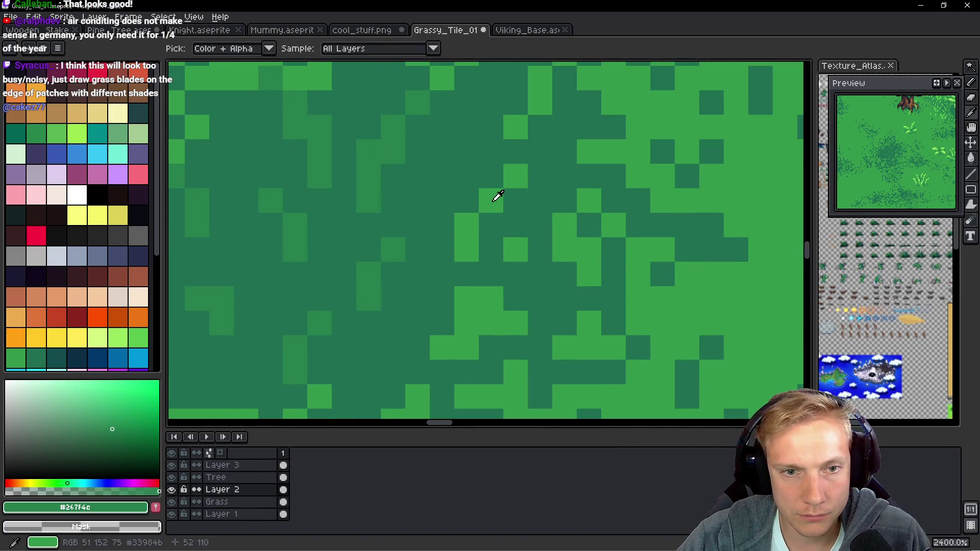
{"action": "left_click", "coordinate": [494, 200], "text": "alt"}
{"action": "left_click", "coordinate": [372, 274], "text": "alt"}
{"action": "left_click", "coordinate": [720, 306], "text": "alt"}
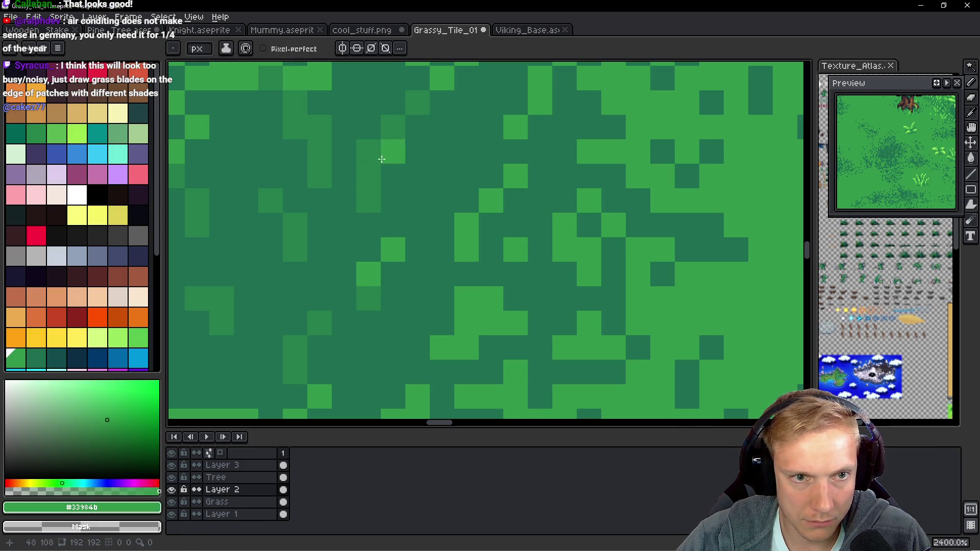
Paint a small medium-green patch and darken two single pixels with #1e6f50.
{"action": "scroll", "coordinate": [382, 159], "scroll_direction": "up", "scroll_amount": 2}
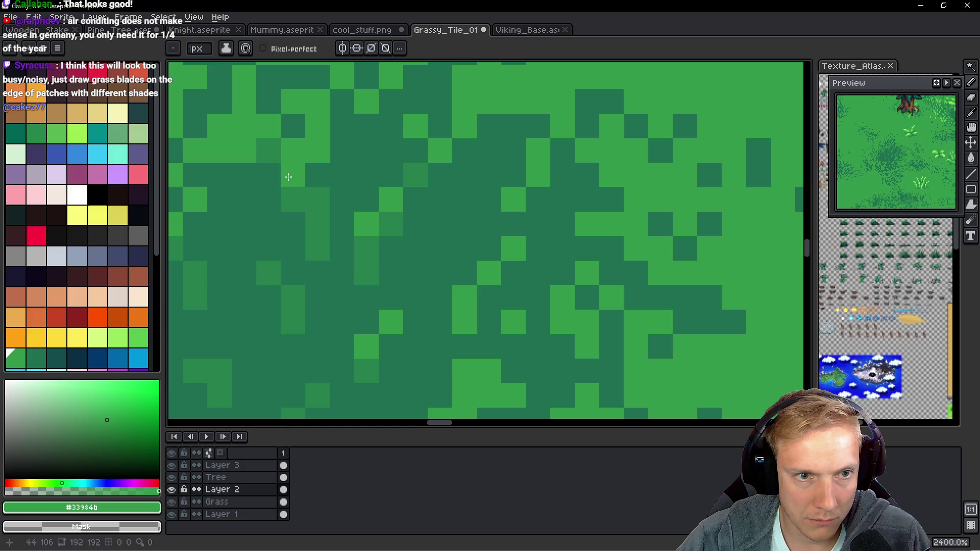
{"action": "key", "text": "alt"}
{"action": "left_click", "coordinate": [334, 170], "text": "alt"}
{"action": "mouse_move", "coordinate": [301, 151]}
{"action": "left_mouse_down"}
{"action": "mouse_move", "coordinate": [400, 212]}
{"action": "mouse_move", "coordinate": [471, 220]}
{"action": "mouse_move", "coordinate": [503, 175]}
{"action": "mouse_move", "coordinate": [453, 148]}
{"action": "mouse_move", "coordinate": [431, 164]}
{"action": "mouse_move", "coordinate": [446, 195]}
{"action": "left_mouse_up"}
{"action": "key", "text": "alt"}
{"action": "left_click", "coordinate": [503, 288], "text": "alt"}
{"action": "left_click", "coordinate": [482, 197], "text": "alt"}
{"action": "left_click", "coordinate": [476, 155]}
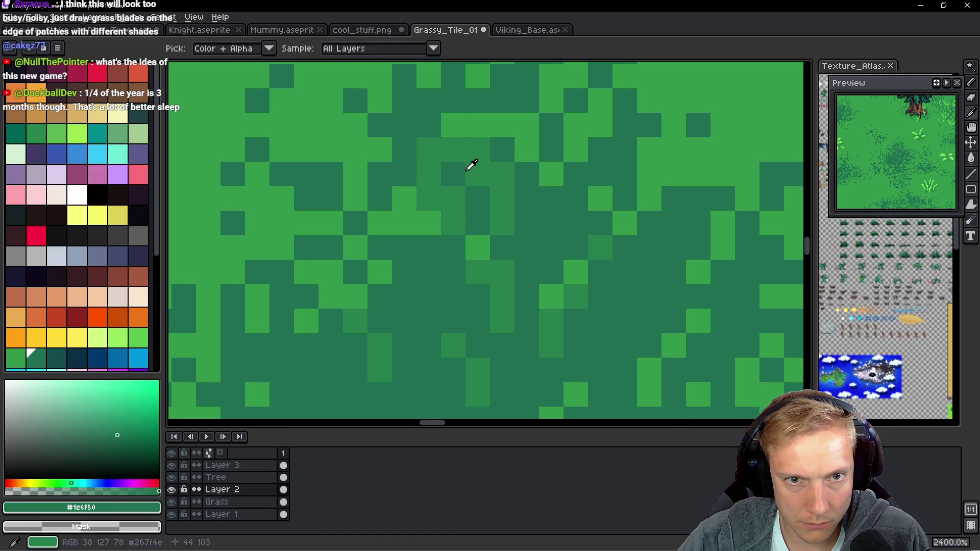
{"action": "left_click", "coordinate": [470, 164], "text": "alt"}
{"action": "scroll", "coordinate": [478, 178], "scroll_direction": "down", "scroll_amount": 5}
{"action": "scroll", "coordinate": [510, 220], "scroll_direction": "up", "scroll_amount": 3}
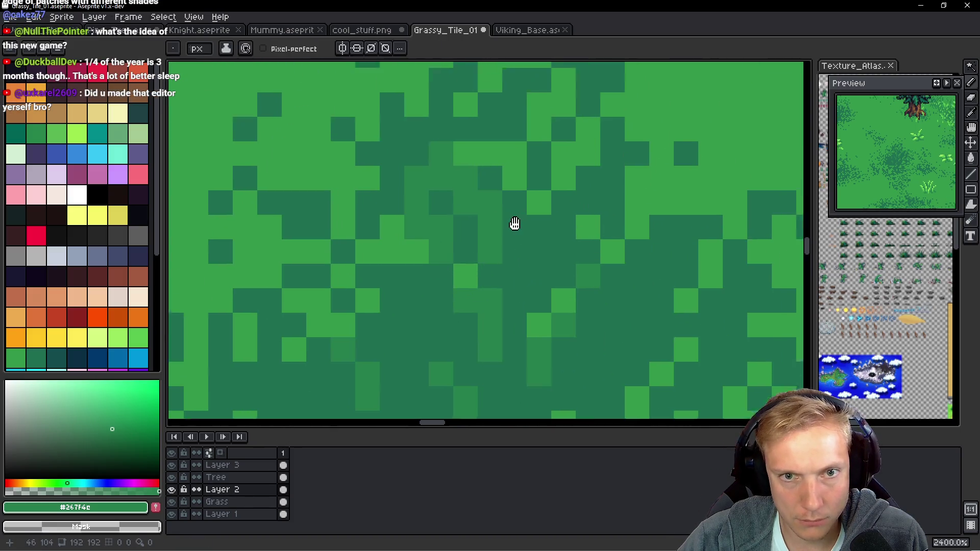
{"action": "scroll", "coordinate": [513, 223], "scroll_direction": "down", "scroll_amount": 6}
{"action": "scroll", "coordinate": [521, 278], "scroll_direction": "up", "scroll_amount": 8}
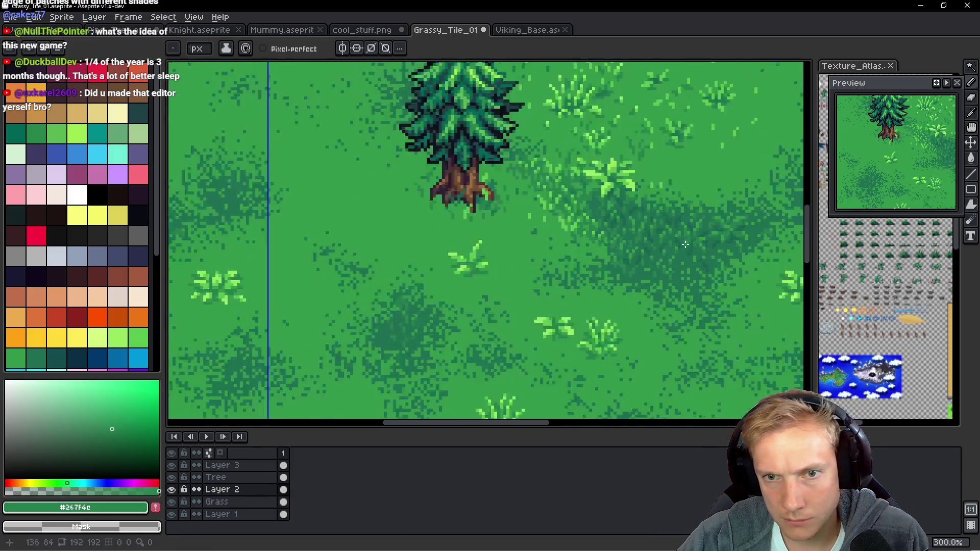
Break into the dark patch with a row of lighter #33984b pixels, then zoom out to check tiling.
{"action": "key", "text": "alt"}
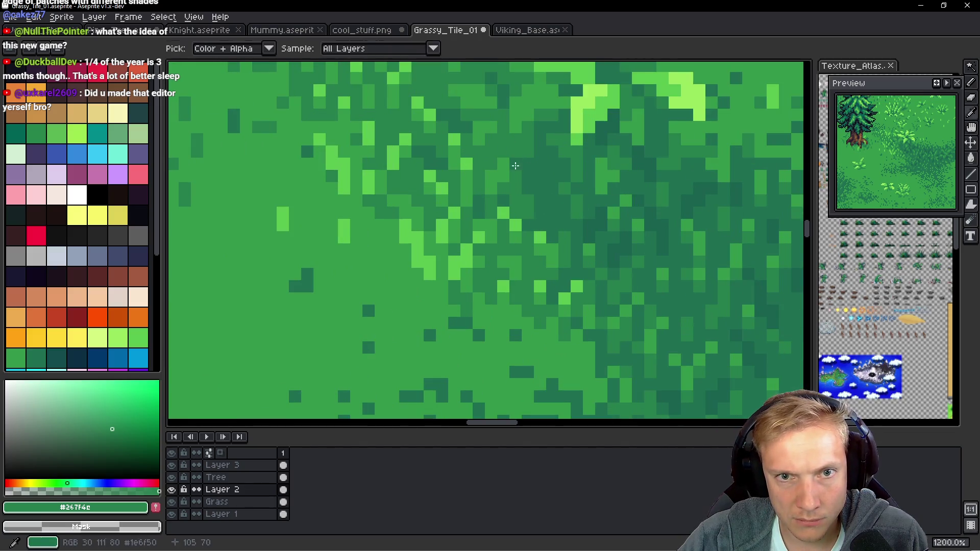
{"action": "left_click", "coordinate": [526, 158], "text": "alt"}
{"action": "scroll", "coordinate": [553, 176], "scroll_direction": "up", "scroll_amount": 1}
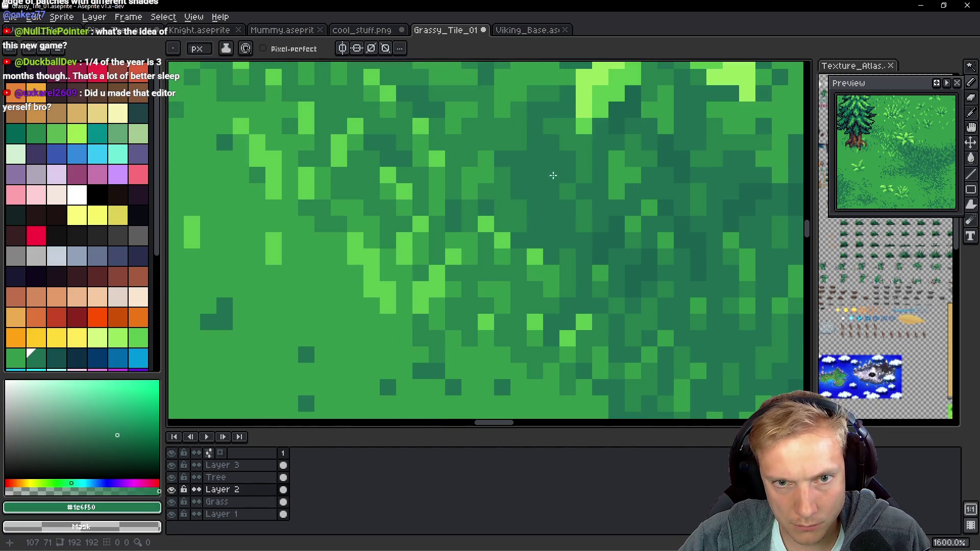
{"action": "left_click", "coordinate": [514, 203], "text": "alt"}
{"action": "scroll", "coordinate": [515, 204], "scroll_direction": "up", "scroll_amount": 3}
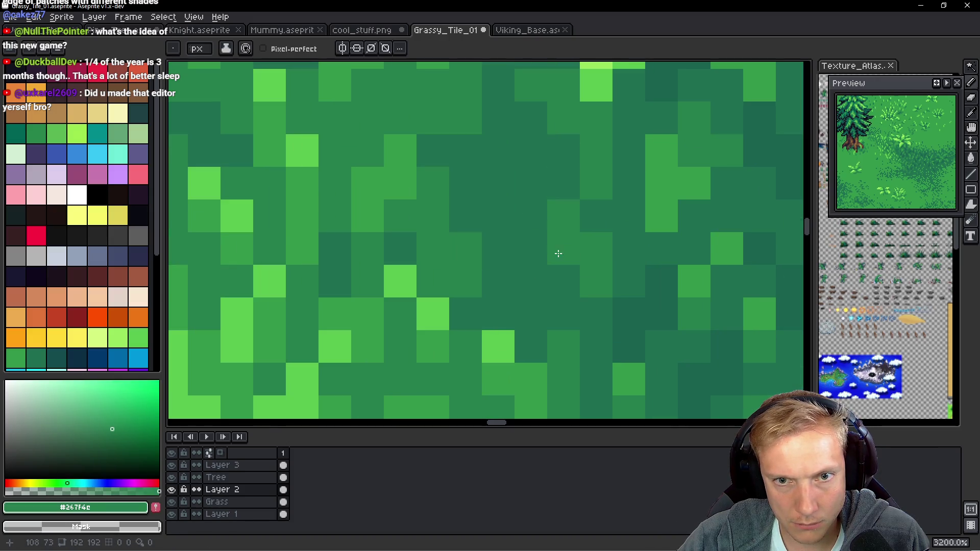
{"action": "key", "text": "alt"}
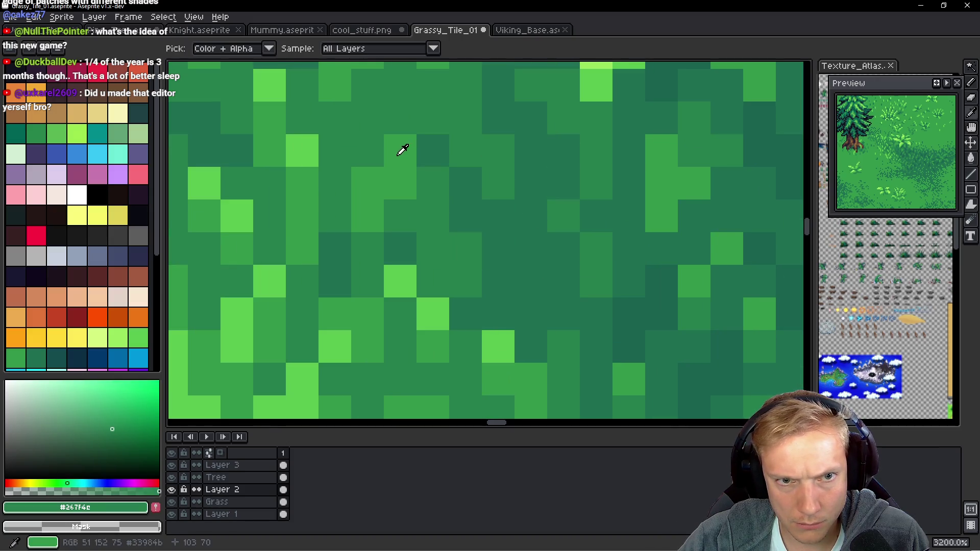
{"action": "left_click", "coordinate": [402, 149], "text": "alt"}
{"action": "left_click_drag", "start_coordinate": [465, 151], "coordinate": [498, 151]}
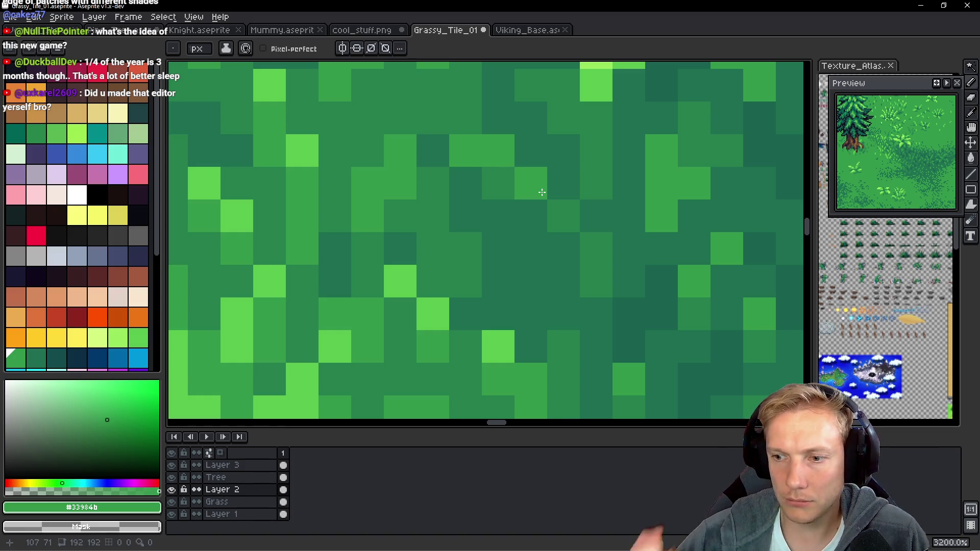
{"action": "left_click_drag", "start_coordinate": [541, 192], "coordinate": [436, 192]}
{"action": "scroll", "coordinate": [484, 207], "scroll_direction": "down", "scroll_amount": 6}
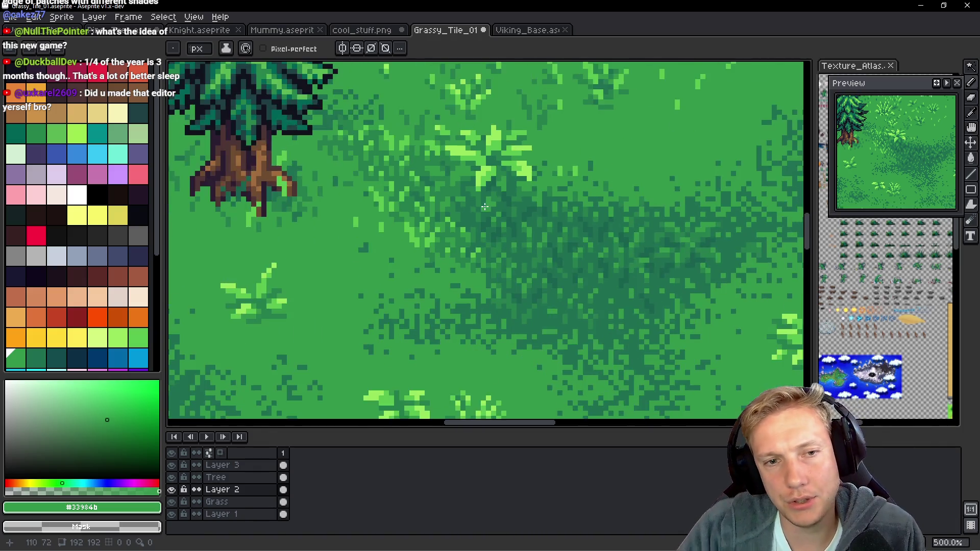
{"action": "scroll", "coordinate": [484, 206], "scroll_direction": "down", "scroll_amount": 4}
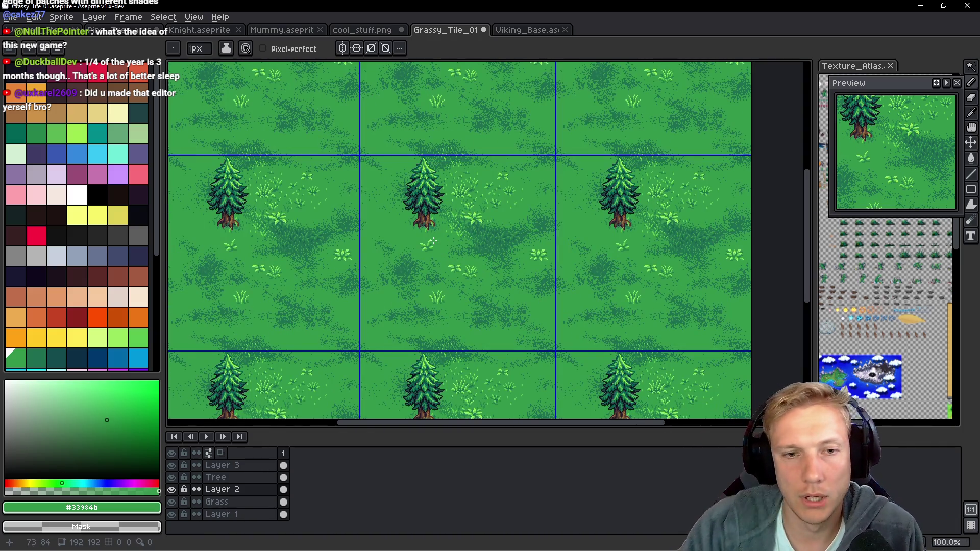
Zoom in beside the tree trunk and sample the deep shadow green #1a624f from the grass.
{"action": "scroll", "coordinate": [433, 241], "scroll_direction": "up", "scroll_amount": 3}
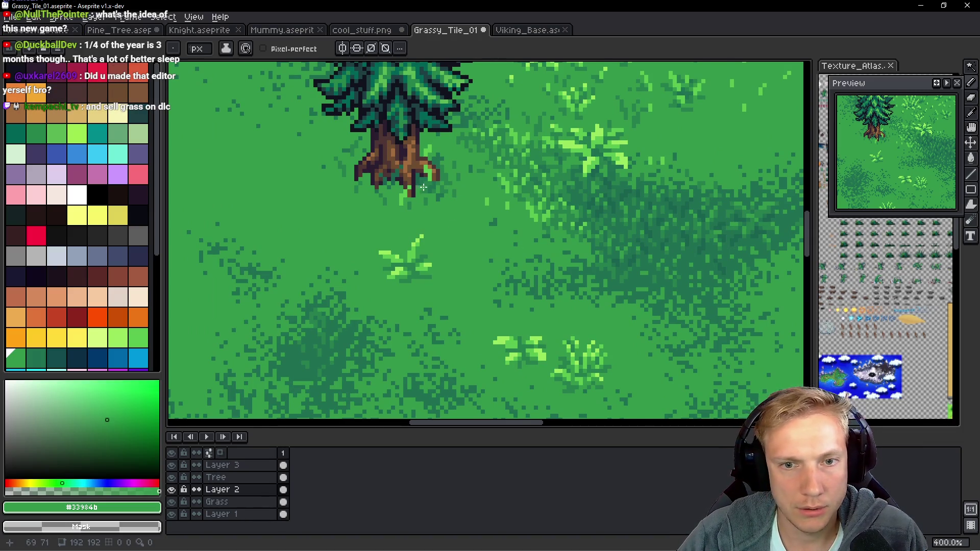
{"action": "scroll", "coordinate": [513, 221], "scroll_direction": "up", "scroll_amount": 1}
{"action": "scroll", "coordinate": [694, 228], "scroll_direction": "up", "scroll_amount": 2}
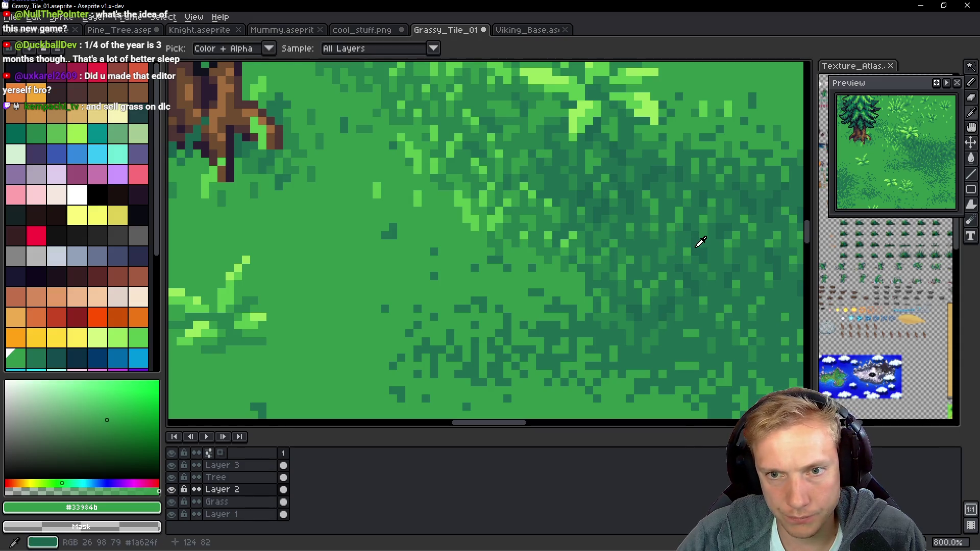
{"action": "left_click", "coordinate": [595, 221], "text": "alt"}
{"action": "scroll", "coordinate": [247, 147], "scroll_direction": "up", "scroll_amount": 1}
{"action": "scroll", "coordinate": [350, 212], "scroll_direction": "down", "scroll_amount": 5}
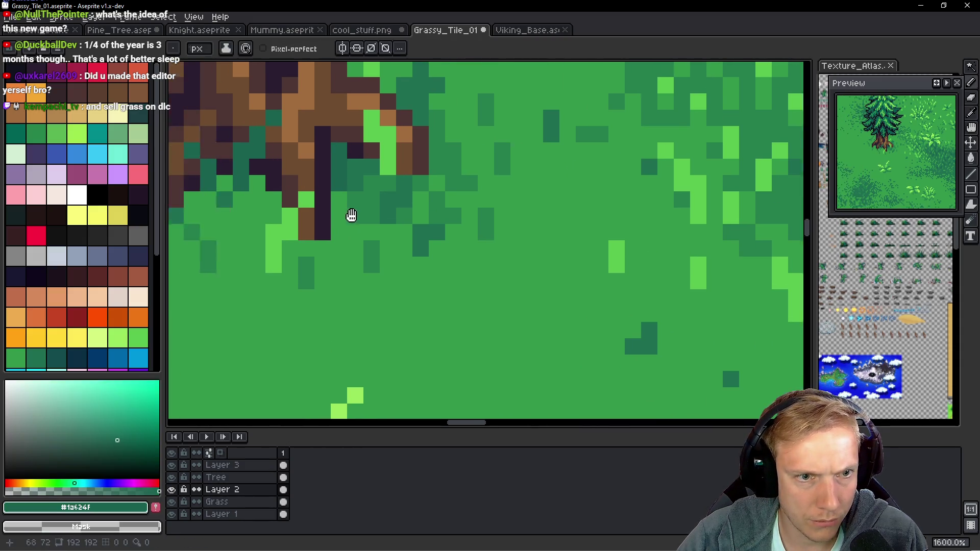
{"action": "scroll", "coordinate": [439, 199], "scroll_direction": "up", "scroll_amount": 3}
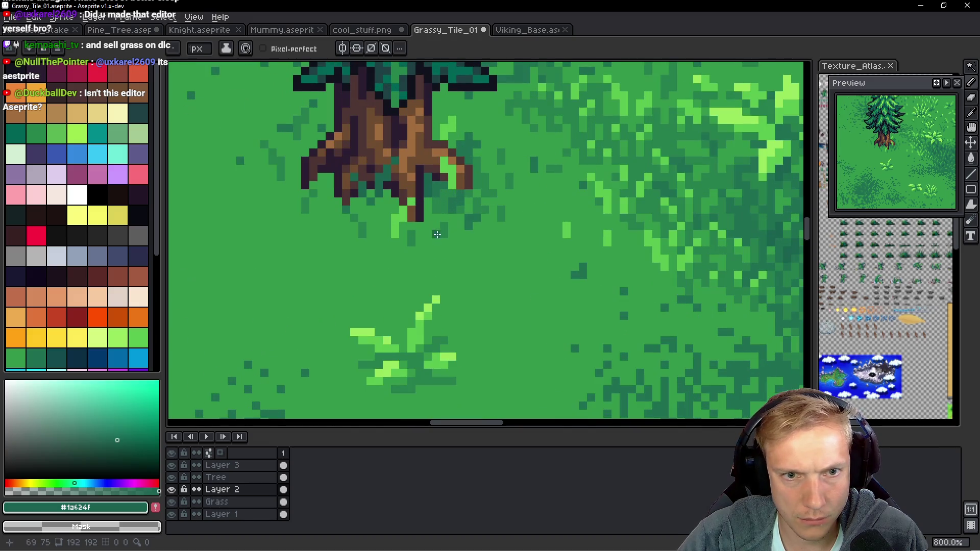
{"action": "scroll", "coordinate": [537, 246], "scroll_direction": "up", "scroll_amount": 5}
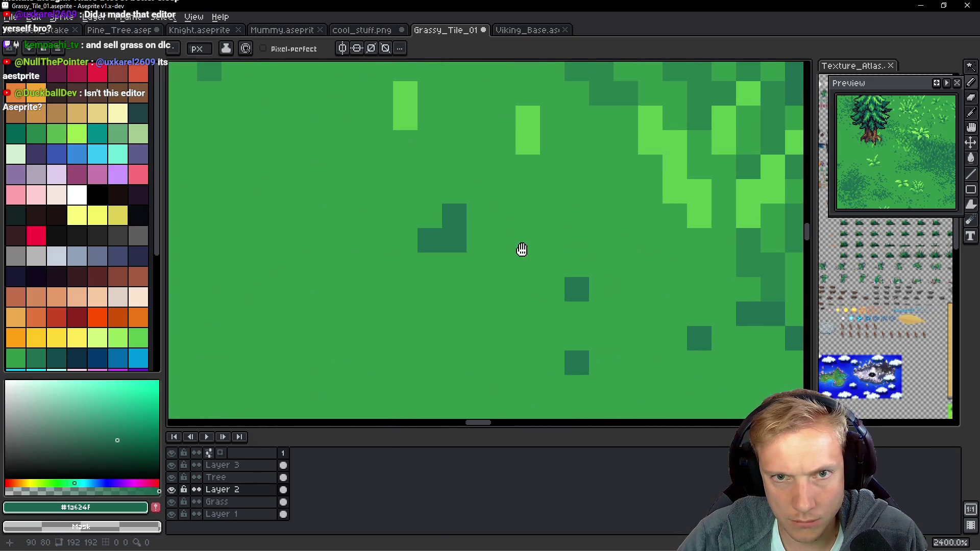
Pick the light green #5ac54f and dot single blade pixels across the grass.
{"action": "left_click", "coordinate": [536, 122], "text": "alt"}
{"action": "left_click", "coordinate": [452, 236]}
{"action": "left_click_drag", "start_coordinate": [503, 289], "coordinate": [401, 212]}
{"action": "left_click_drag", "start_coordinate": [474, 237], "coordinate": [474, 213]}
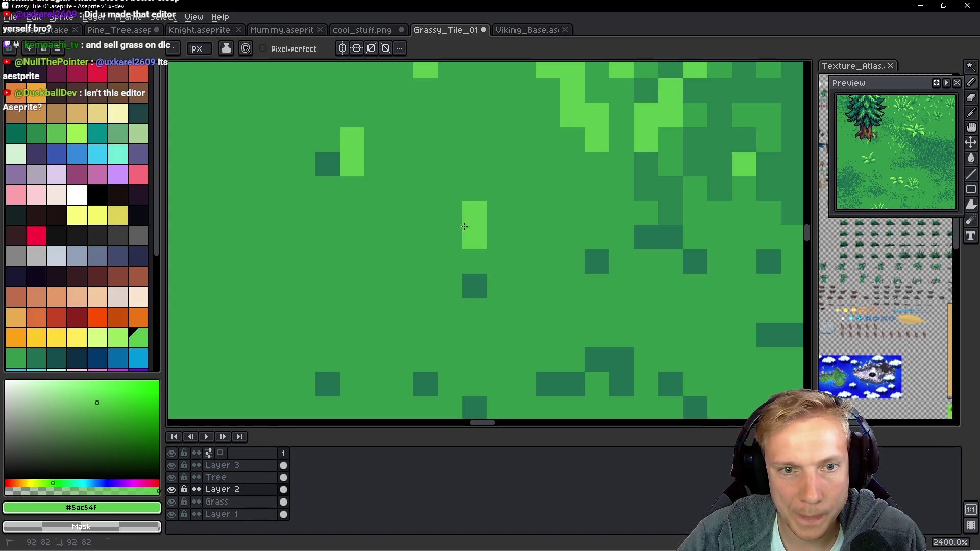
{"action": "left_click", "coordinate": [449, 213]}
{"action": "left_click", "coordinate": [426, 163]}
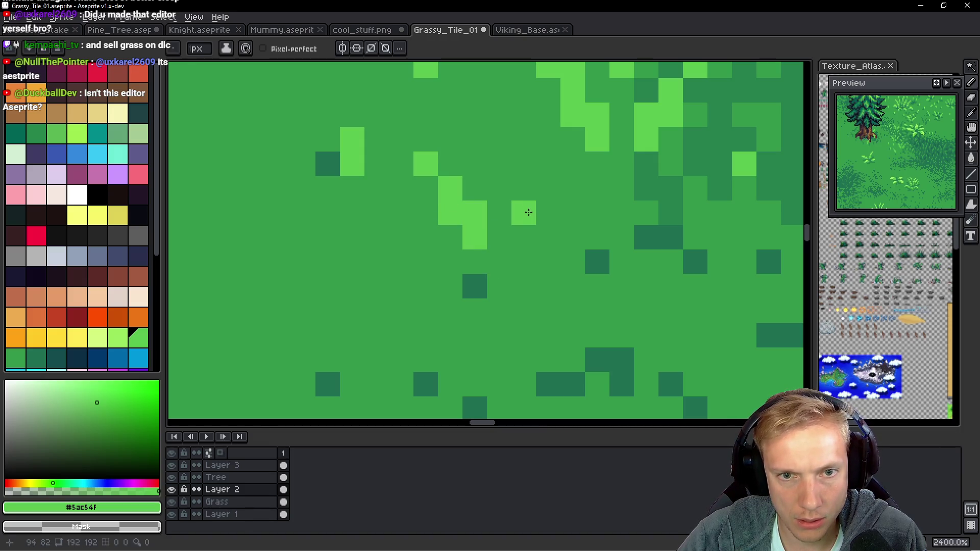
{"action": "left_click", "coordinate": [548, 164]}
Draw L-shaped light-green blades, scatter pixels around them, and erase one stray pixel.
{"action": "left_click_drag", "start_coordinate": [369, 286], "coordinate": [457, 266]}
{"action": "left_click", "coordinate": [416, 292]}
{"action": "left_click_drag", "start_coordinate": [367, 291], "coordinate": [439, 267]}
{"action": "mouse_move", "coordinate": [492, 310]}
{"action": "left_mouse_down"}
{"action": "mouse_move", "coordinate": [494, 279]}
{"action": "mouse_move", "coordinate": [520, 285]}
{"action": "mouse_move", "coordinate": [516, 301]}
{"action": "mouse_move", "coordinate": [551, 328]}
{"action": "left_mouse_up"}
{"action": "mouse_move", "coordinate": [515, 236]}
{"action": "left_mouse_down"}
{"action": "mouse_move", "coordinate": [529, 238]}
{"action": "mouse_move", "coordinate": [567, 213]}
{"action": "mouse_move", "coordinate": [561, 162]}
{"action": "mouse_move", "coordinate": [541, 136]}
{"action": "left_mouse_up"}
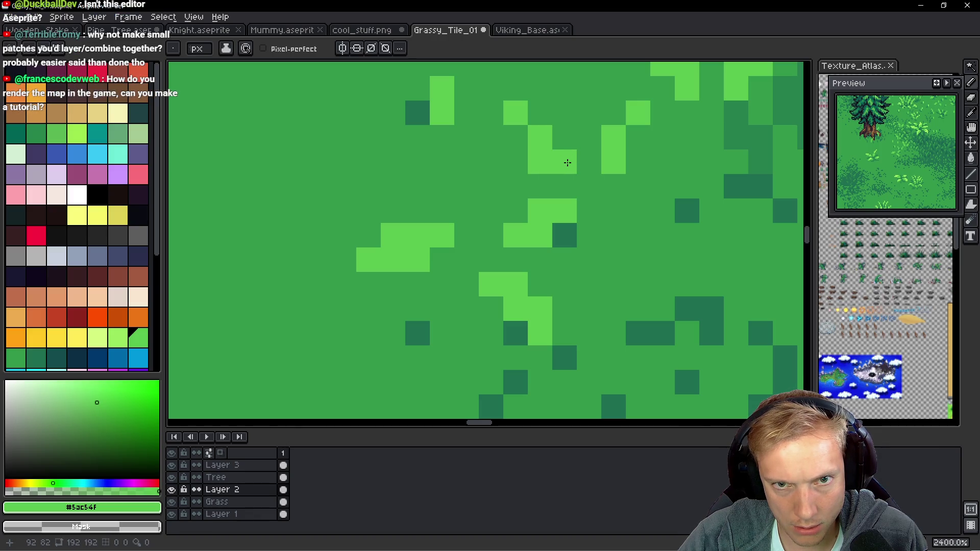
{"action": "mouse_move", "coordinate": [551, 123]}
{"action": "left_mouse_down"}
{"action": "mouse_move", "coordinate": [507, 87]}
{"action": "mouse_move", "coordinate": [565, 159]}
{"action": "left_mouse_up"}
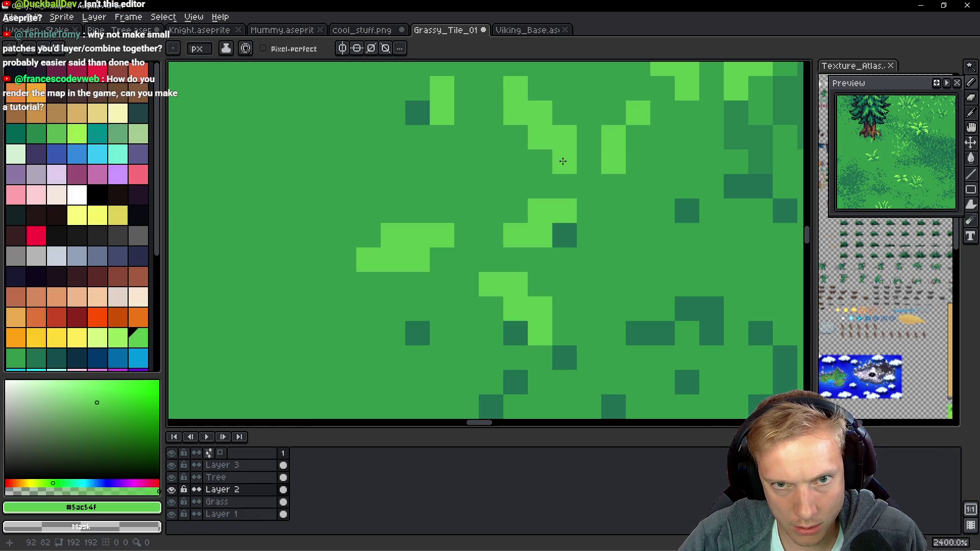
{"action": "right_click", "coordinate": [516, 114]}
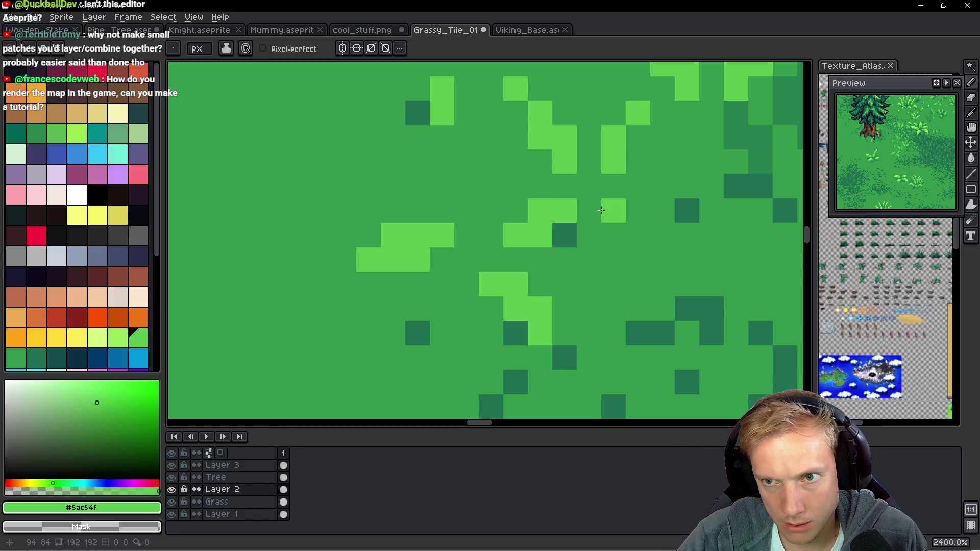
Draw a diagonal light-green blade upward and scatter a few pixels above it.
{"action": "scroll", "coordinate": [483, 247], "scroll_direction": "left", "scroll_amount": 5}
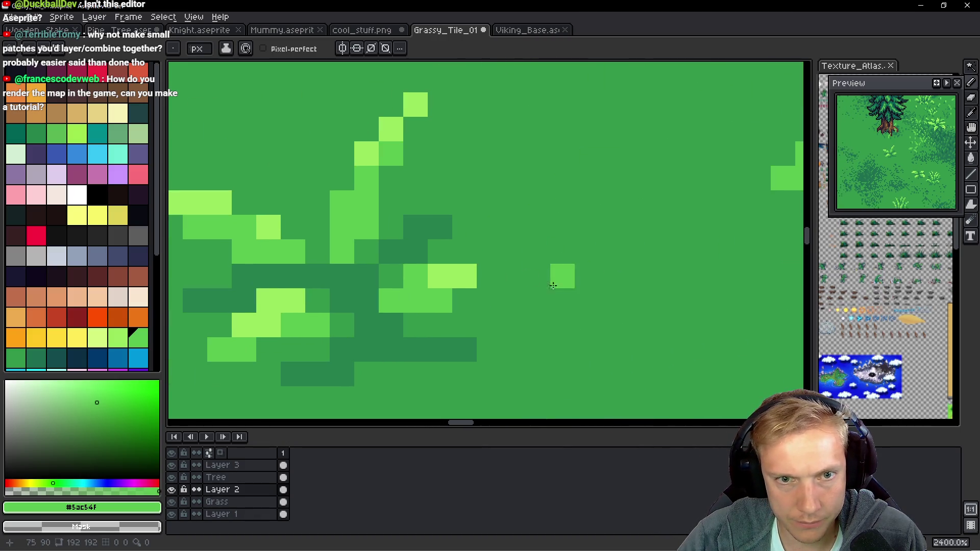
{"action": "scroll", "coordinate": [553, 286], "scroll_direction": "left", "scroll_amount": 5}
{"action": "mouse_move", "coordinate": [437, 255]}
{"action": "left_mouse_down"}
{"action": "mouse_move", "coordinate": [437, 210]}
{"action": "mouse_move", "coordinate": [363, 84]}
{"action": "left_mouse_up"}
{"action": "left_click_drag", "start_coordinate": [535, 133], "coordinate": [535, 84]}
{"action": "left_click", "coordinate": [511, 133]}
{"action": "scroll", "coordinate": [575, 102], "scroll_direction": "up", "scroll_amount": 3}
{"action": "left_click", "coordinate": [528, 138]}
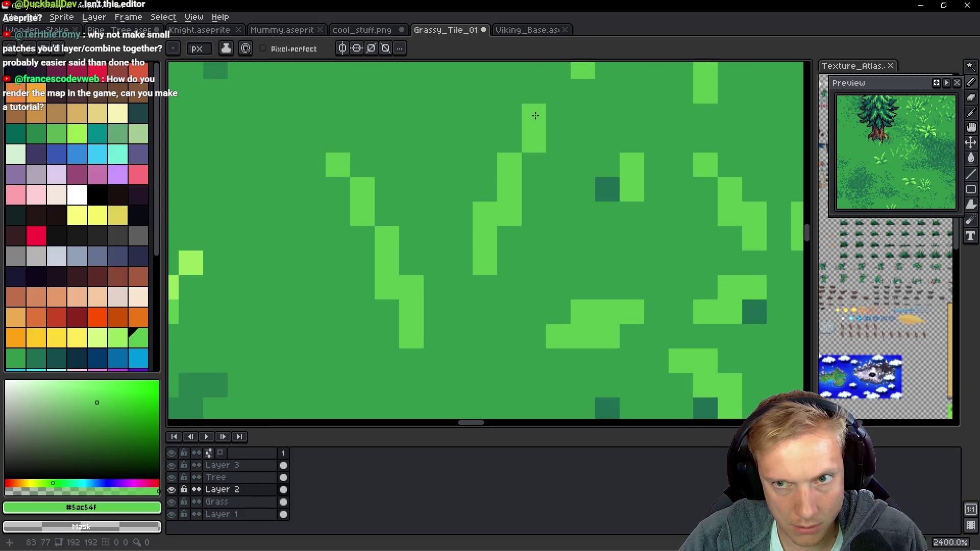
{"action": "scroll", "coordinate": [505, 276], "scroll_direction": "down", "scroll_amount": 6}
Paint short light-green blades in the grass below the tree.
{"action": "mouse_move", "coordinate": [512, 289]}
{"action": "left_mouse_down"}
{"action": "mouse_move", "coordinate": [430, 299]}
{"action": "mouse_move", "coordinate": [476, 240]}
{"action": "mouse_move", "coordinate": [414, 186]}
{"action": "left_mouse_up"}
{"action": "scroll", "coordinate": [459, 223], "scroll_direction": "up", "scroll_amount": 5}
{"action": "scroll", "coordinate": [459, 222], "scroll_direction": "up", "scroll_amount": 3}
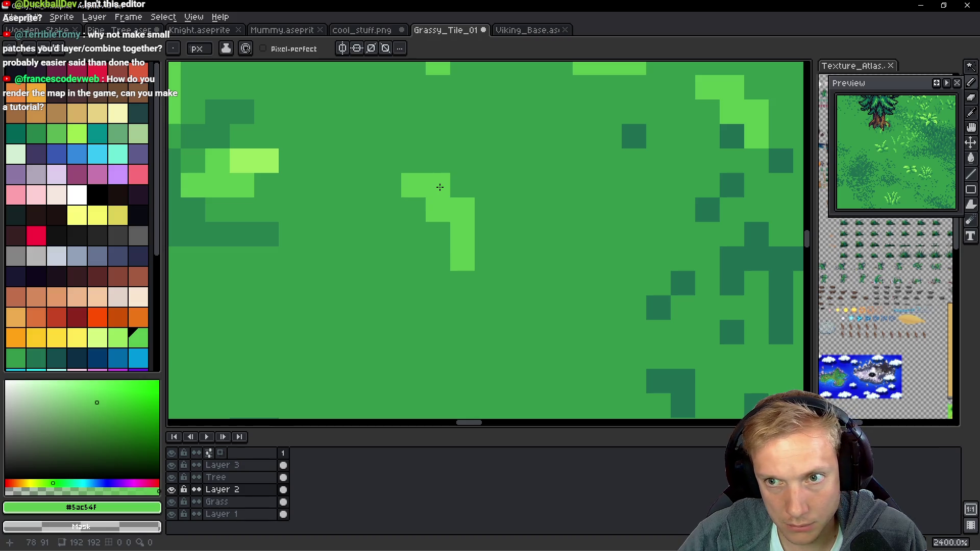
{"action": "left_click_drag", "start_coordinate": [511, 259], "coordinate": [511, 234]}
{"action": "left_click", "coordinate": [535, 210]}
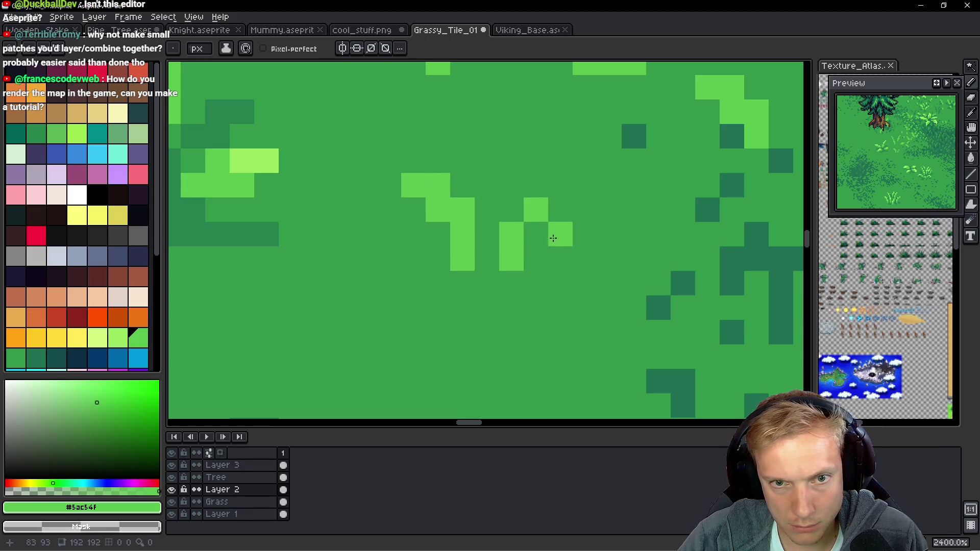
{"action": "scroll", "coordinate": [664, 255], "scroll_direction": "down", "scroll_amount": 3}
{"action": "scroll", "coordinate": [572, 196], "scroll_direction": "up", "scroll_amount": 3}
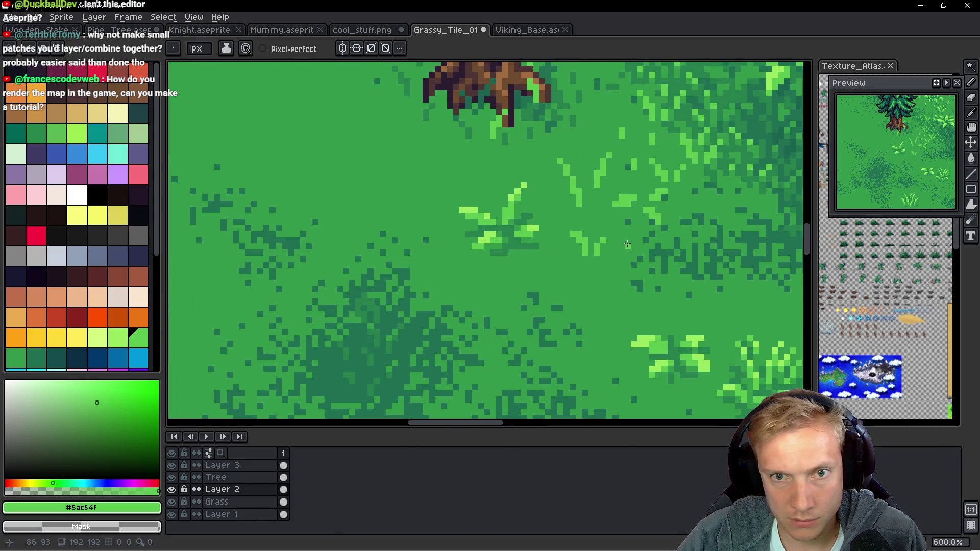
{"action": "left_click_drag", "start_coordinate": [408, 193], "coordinate": [408, 169]}
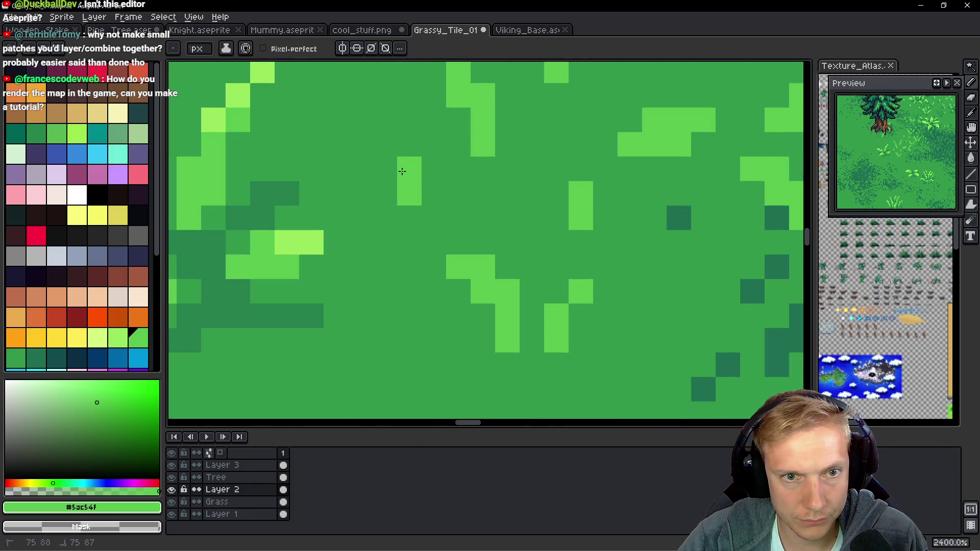
Add a single light-green pixel and two short two-pixel blades in another grass patch.
{"action": "left_click_drag", "start_coordinate": [358, 80], "coordinate": [629, 220]}
{"action": "left_click", "coordinate": [386, 211]}
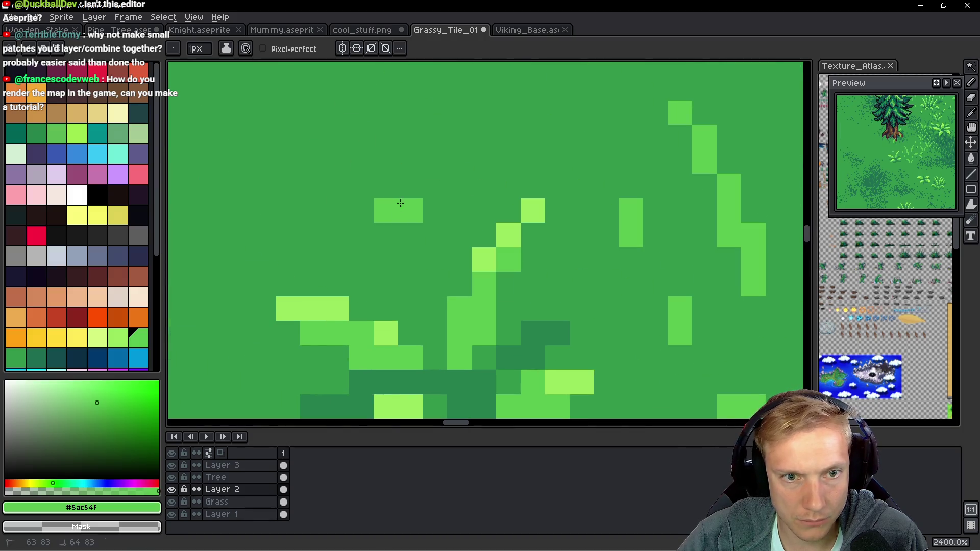
{"action": "left_click_drag", "start_coordinate": [361, 186], "coordinate": [361, 161]}
{"action": "left_click_drag", "start_coordinate": [410, 113], "coordinate": [410, 137]}
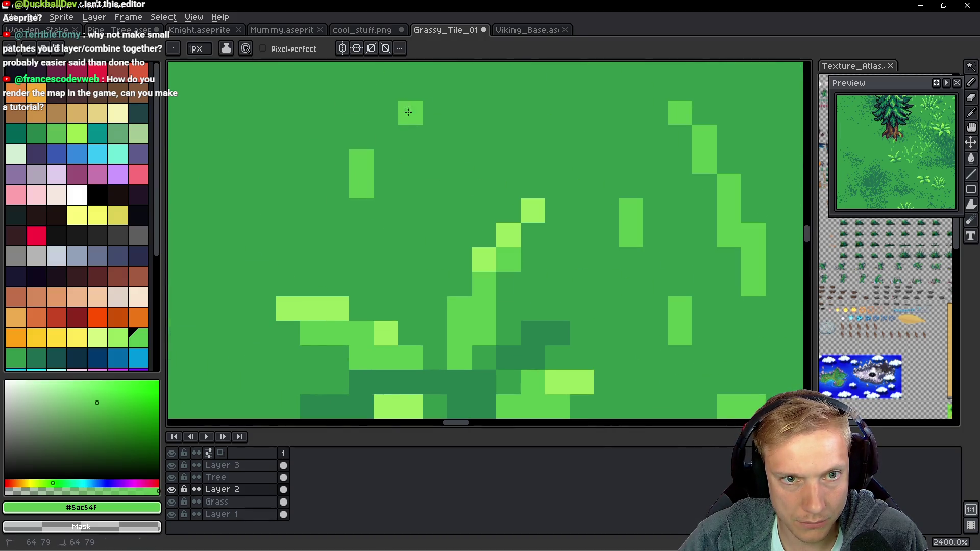
{"action": "left_click_drag", "start_coordinate": [514, 125], "coordinate": [472, 259]}
{"action": "left_click_drag", "start_coordinate": [491, 222], "coordinate": [490, 198]}
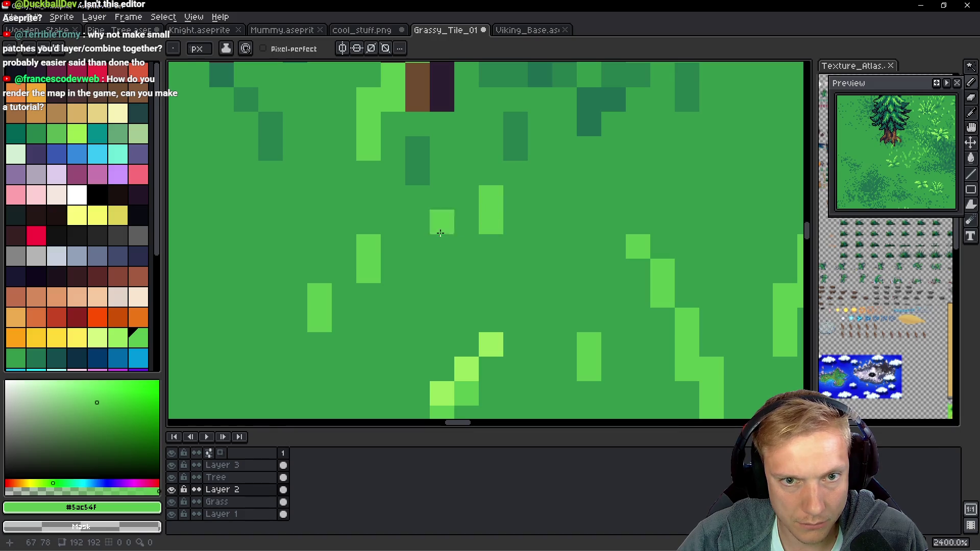
{"action": "left_click_drag", "start_coordinate": [417, 246], "coordinate": [687, 247]}
Lengthen an existing grass blade diagonally up-left with light-green #5ac54f pixels.
{"action": "left_click_drag", "start_coordinate": [490, 197], "coordinate": [490, 222]}
{"action": "left_click", "coordinate": [466, 197]}
{"action": "left_click_drag", "start_coordinate": [466, 148], "coordinate": [466, 124]}
{"action": "left_click", "coordinate": [441, 124]}
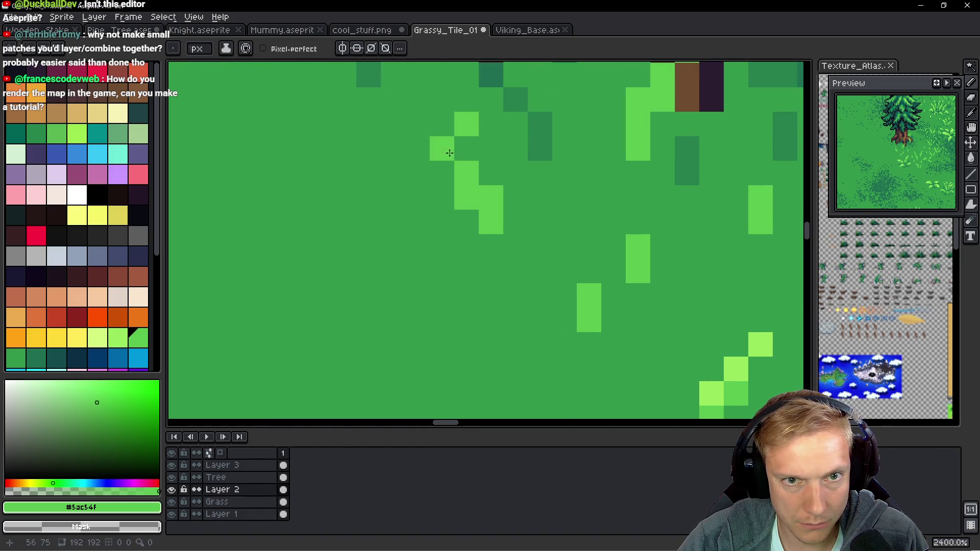
{"action": "left_click", "coordinate": [442, 100]}
{"action": "left_click", "coordinate": [417, 75]}
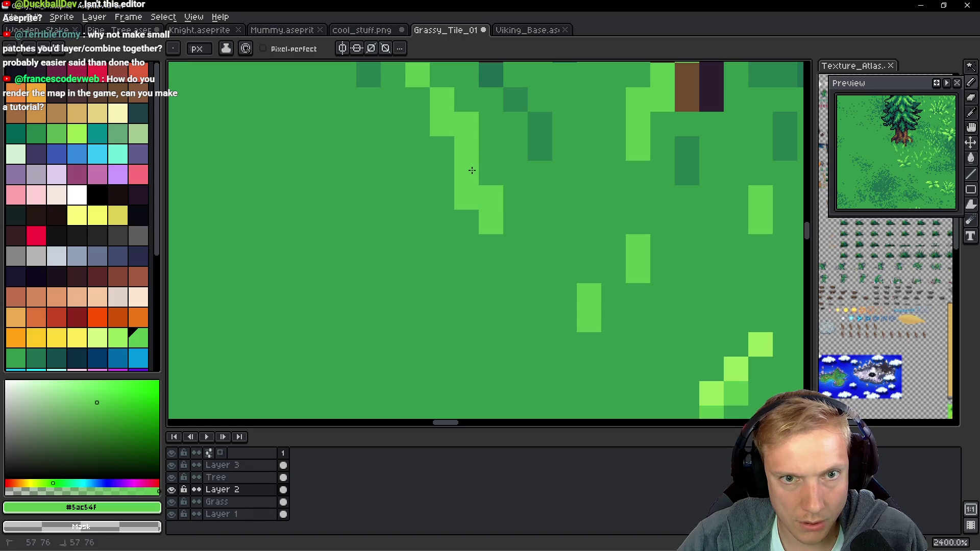
{"action": "scroll", "coordinate": [598, 233], "scroll_direction": "down", "scroll_amount": 6}
{"action": "scroll", "coordinate": [597, 232], "scroll_direction": "down", "scroll_amount": 5}
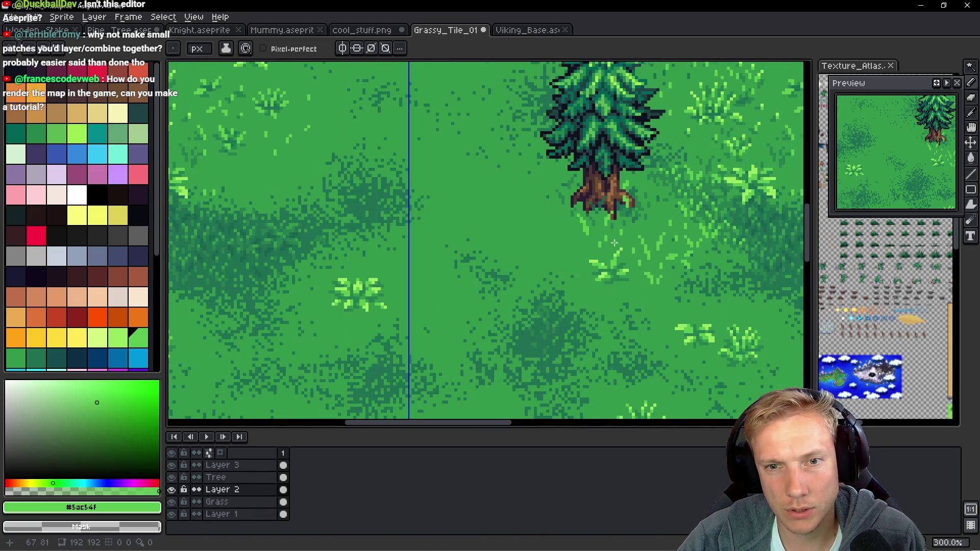
{"action": "scroll", "coordinate": [563, 268], "scroll_direction": "up", "scroll_amount": 1}
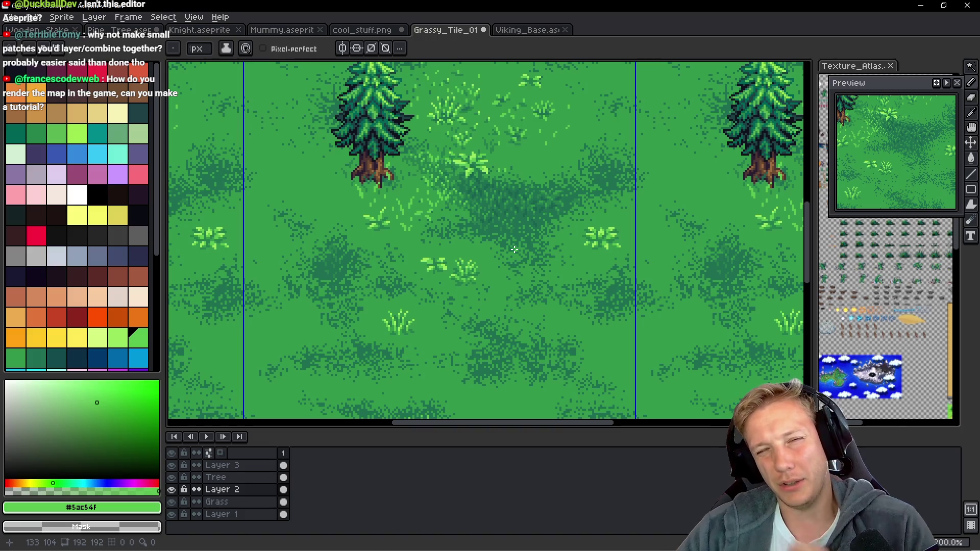
{"action": "scroll", "coordinate": [479, 210], "scroll_direction": "down", "scroll_amount": 1}
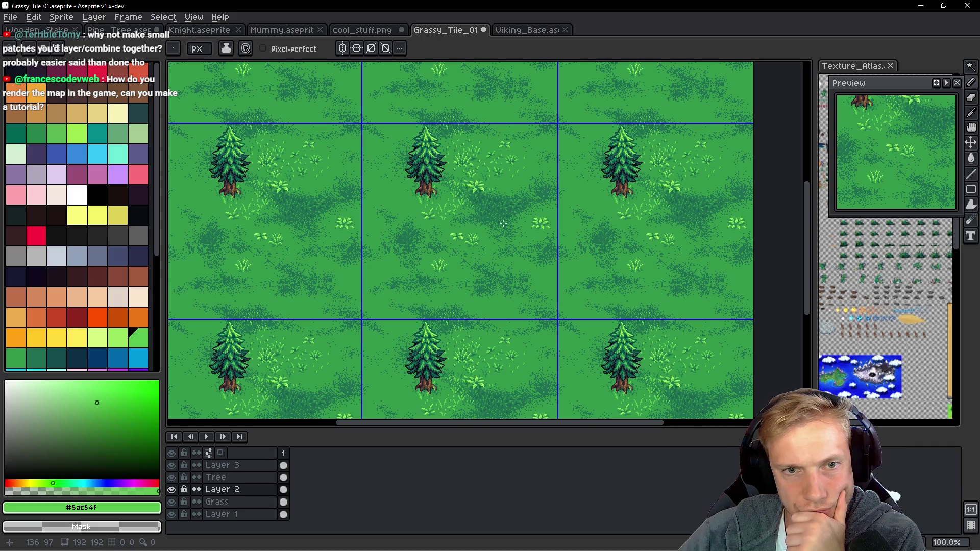
{"action": "scroll", "coordinate": [495, 220], "scroll_direction": "up", "scroll_amount": 1}
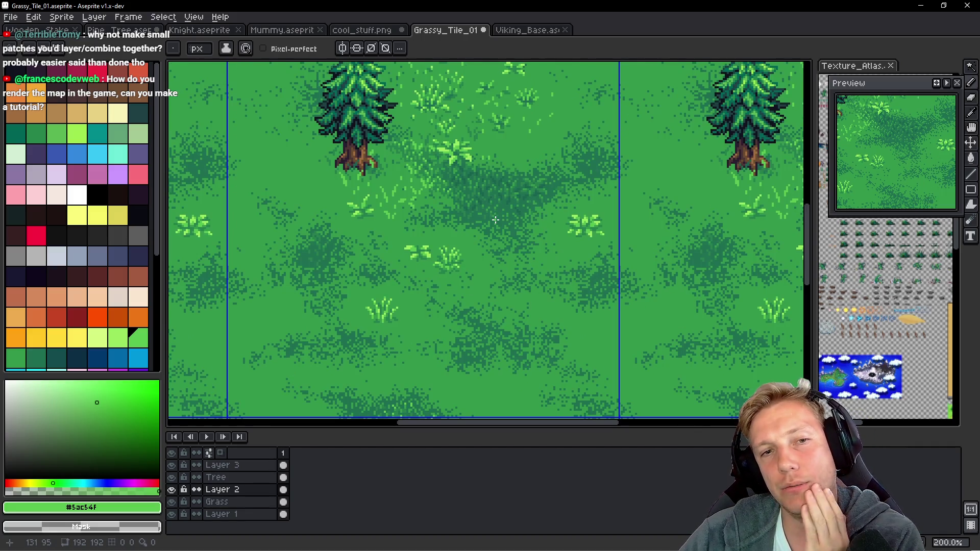
{"action": "scroll", "coordinate": [484, 208], "scroll_direction": "up", "scroll_amount": 4}
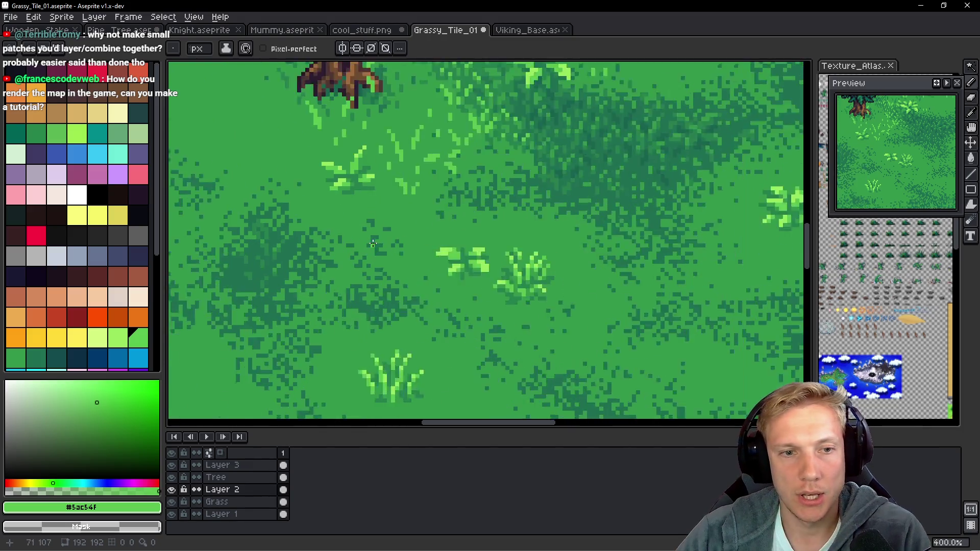
{"action": "scroll", "coordinate": [482, 225], "scroll_direction": "up", "scroll_amount": 3}
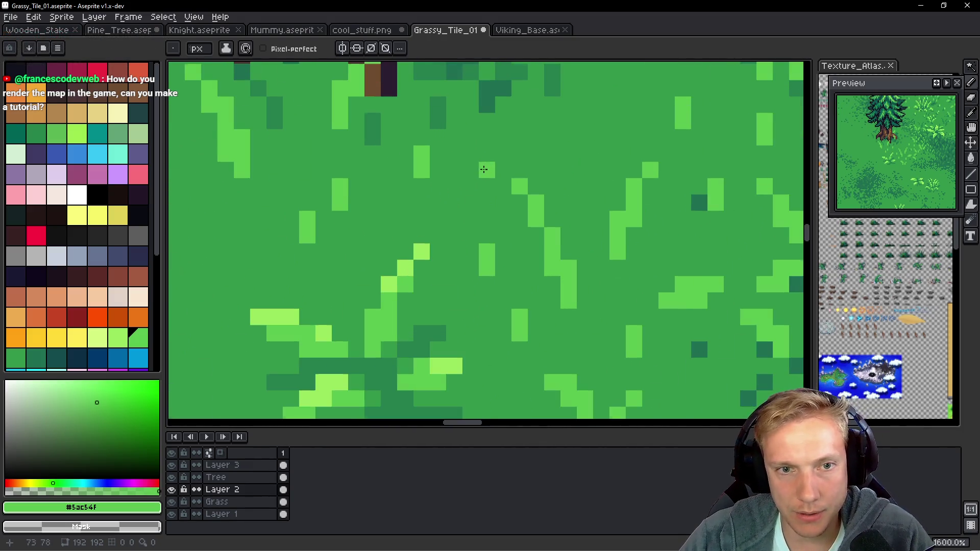
Add light-green #5ac54f blade pixels in the grass near the pine trunk.
{"action": "mouse_move", "coordinate": [611, 106]}
{"action": "left_mouse_down"}
{"action": "mouse_move", "coordinate": [595, 140]}
{"action": "mouse_move", "coordinate": [538, 131]}
{"action": "left_mouse_up"}
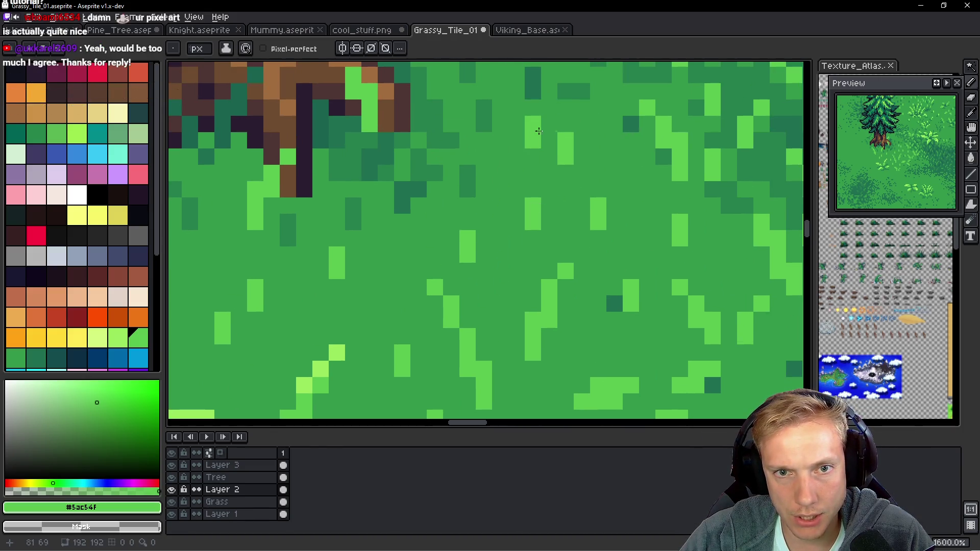
{"action": "left_click", "coordinate": [631, 185]}
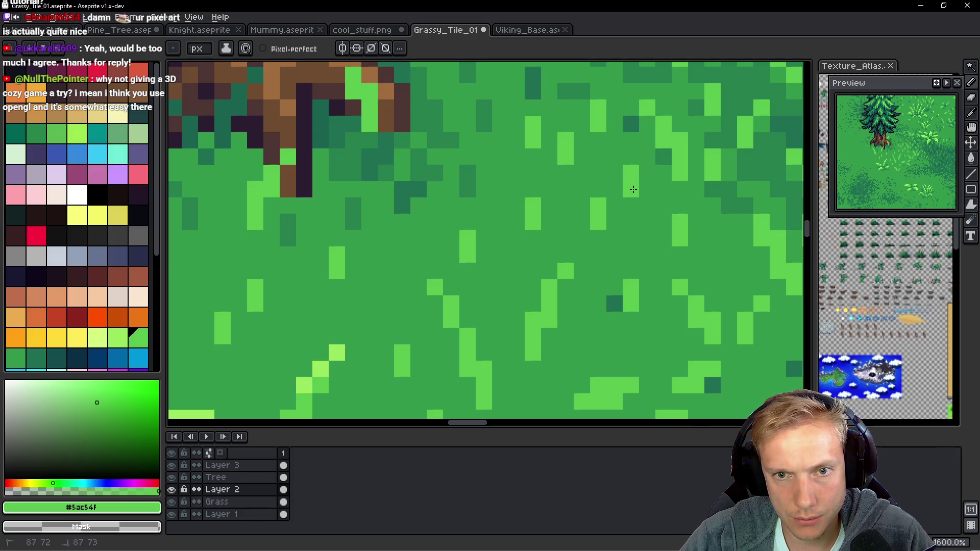
{"action": "scroll", "coordinate": [611, 239], "scroll_direction": "left", "scroll_amount": 3}
{"action": "scroll", "coordinate": [611, 239], "scroll_direction": "down", "scroll_amount": 1}
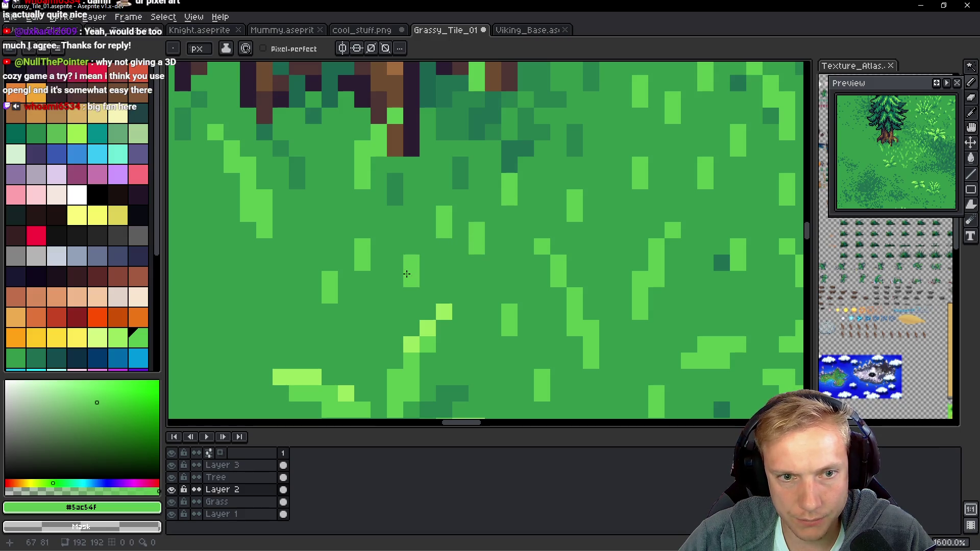
{"action": "scroll", "coordinate": [520, 293], "scroll_direction": "left", "scroll_amount": 3}
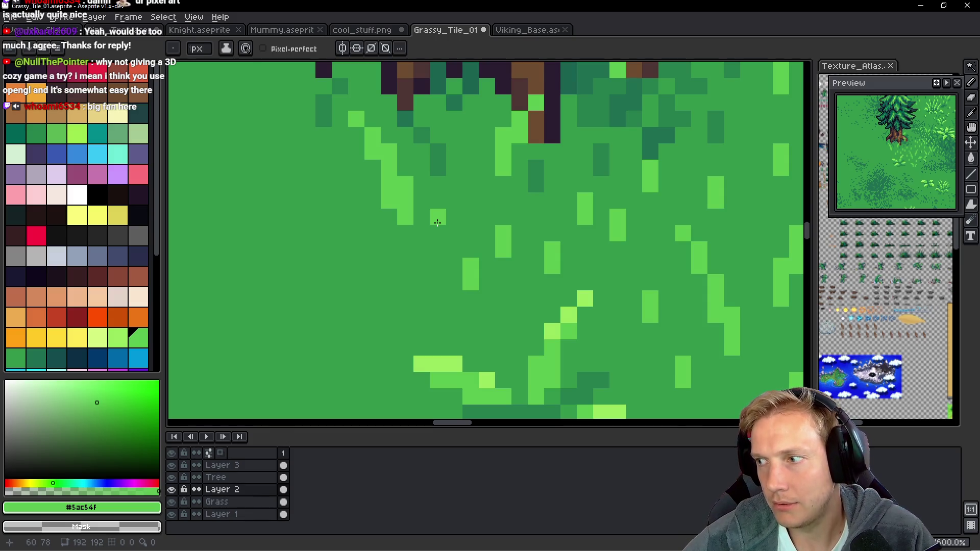
{"action": "left_click", "coordinate": [452, 213]}
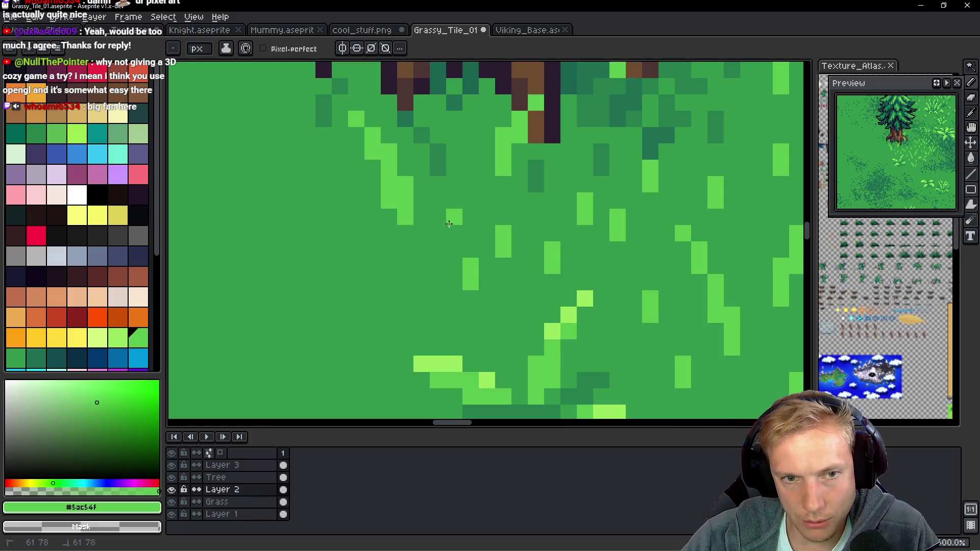
{"action": "left_click", "coordinate": [470, 168]}
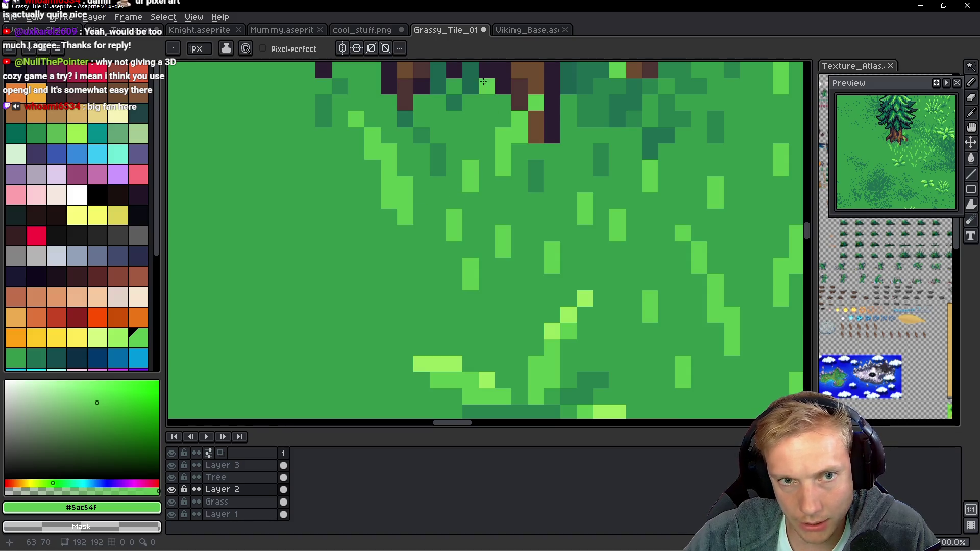
Stack light-green pixels into a short vertical blade.
{"action": "scroll", "coordinate": [422, 142], "scroll_direction": "left", "scroll_amount": 3}
{"action": "left_click", "coordinate": [455, 198]}
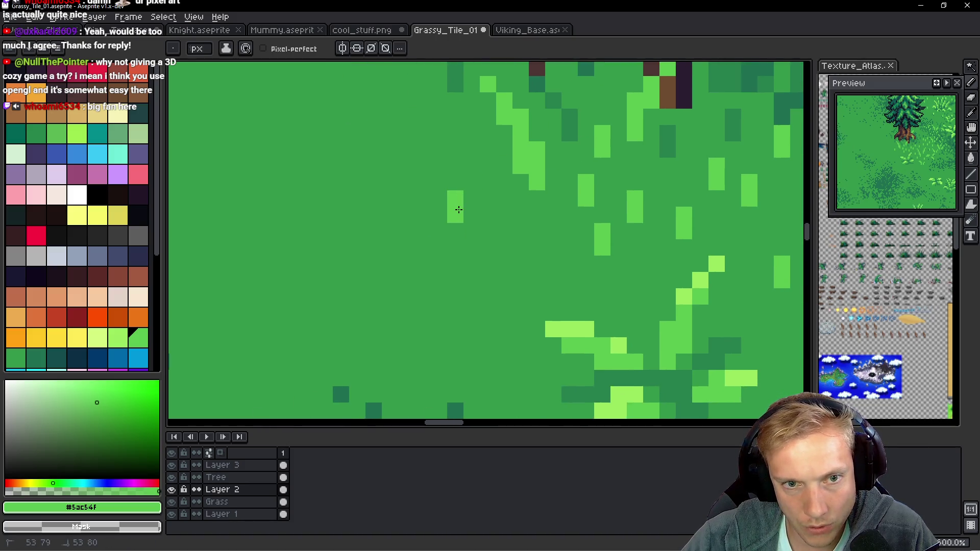
{"action": "left_click", "coordinate": [503, 229]}
{"action": "left_click", "coordinate": [503, 248]}
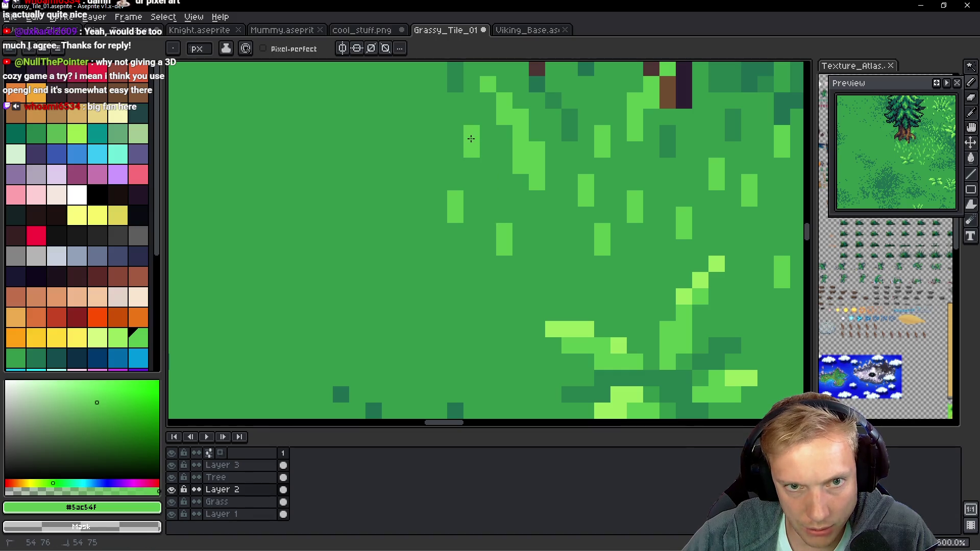
{"action": "left_click", "coordinate": [500, 211]}
Paint a two-pixel light-green blade and dot a few more pixels across the tile.
{"action": "scroll", "coordinate": [500, 211], "scroll_direction": "down", "scroll_amount": 3}
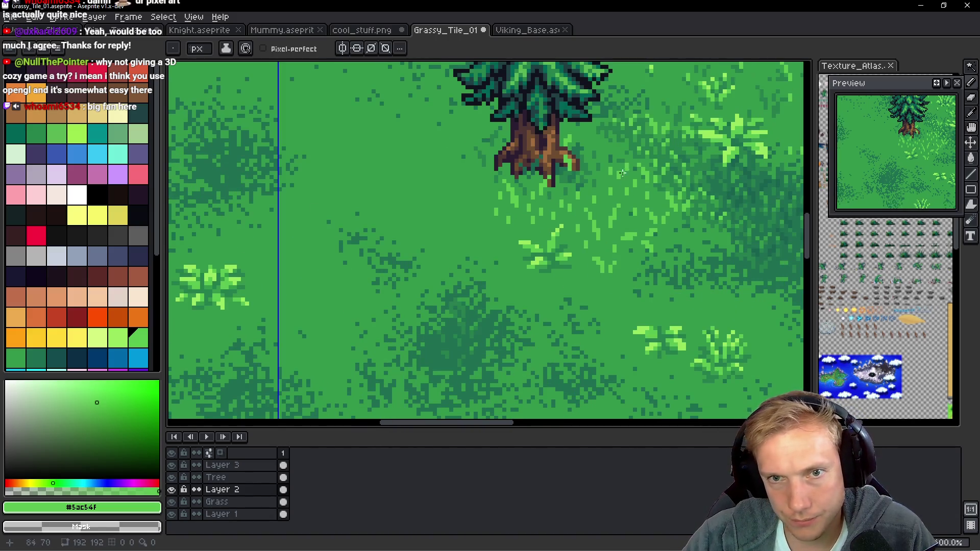
{"action": "scroll", "coordinate": [510, 204], "scroll_direction": "left", "scroll_amount": 5}
{"action": "scroll", "coordinate": [592, 160], "scroll_direction": "up", "scroll_amount": 3}
{"action": "scroll", "coordinate": [593, 159], "scroll_direction": "up", "scroll_amount": 1}
{"action": "scroll", "coordinate": [547, 286], "scroll_direction": "up", "scroll_amount": 1}
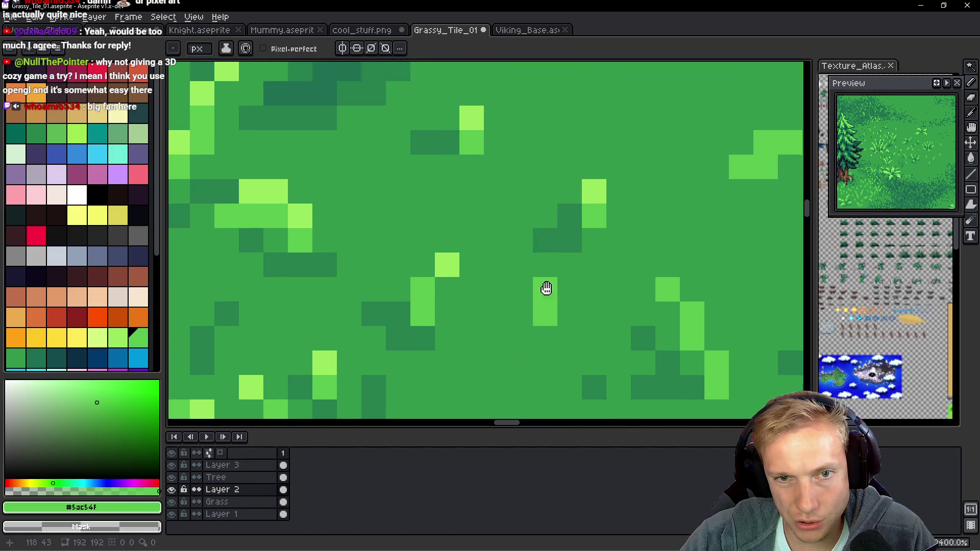
{"action": "left_click_drag", "start_coordinate": [489, 226], "coordinate": [493, 243]}
{"action": "left_click", "coordinate": [515, 214]}
{"action": "left_click", "coordinate": [540, 167]}
{"action": "scroll", "coordinate": [597, 149], "scroll_direction": "up", "scroll_amount": 3}
{"action": "scroll", "coordinate": [597, 148], "scroll_direction": "right", "scroll_amount": 2}
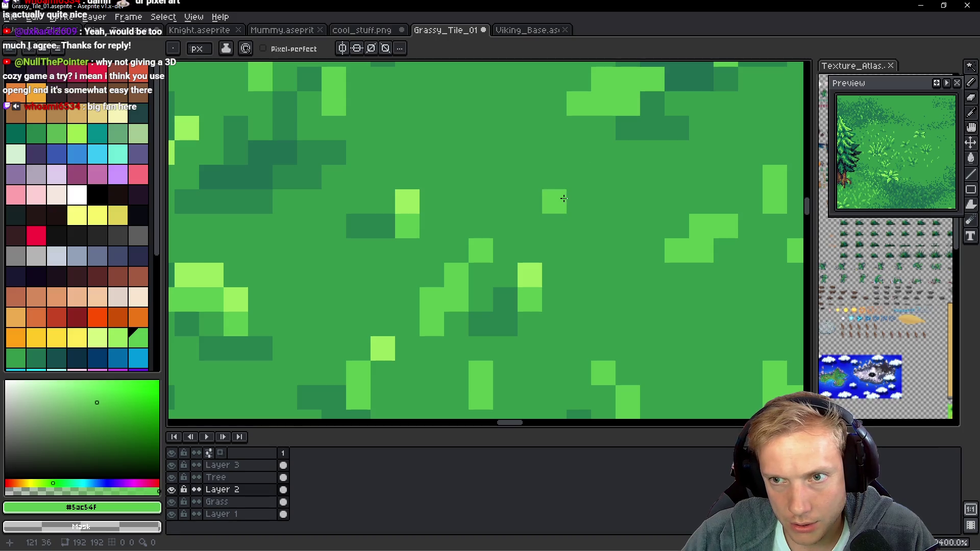
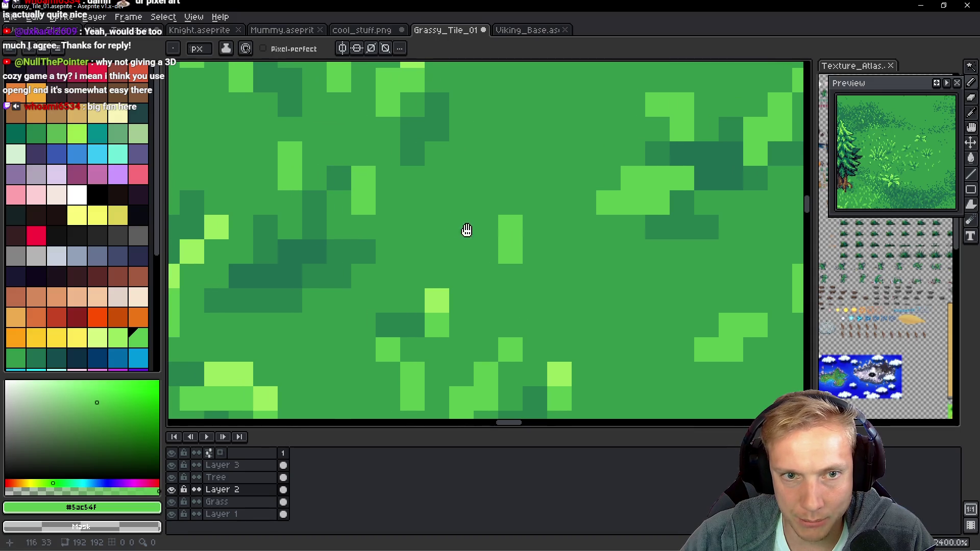
Dot five light-green #5ac54f blade pixels into the grass near the tree.
{"action": "left_click", "coordinate": [462, 202]}
{"action": "left_click", "coordinate": [462, 227]}
{"action": "left_click", "coordinate": [511, 128]}
{"action": "left_click", "coordinate": [511, 153]}
{"action": "left_click", "coordinate": [487, 129]}
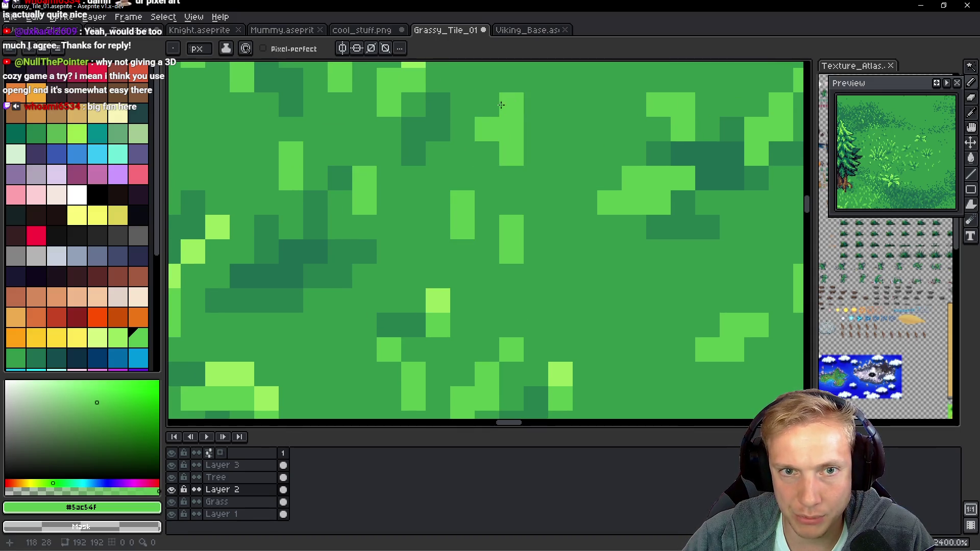
{"action": "scroll", "coordinate": [561, 130], "scroll_direction": "down", "scroll_amount": 7}
{"action": "scroll", "coordinate": [561, 130], "scroll_direction": "up", "scroll_amount": 4}
{"action": "scroll", "coordinate": [566, 133], "scroll_direction": "down", "scroll_amount": 4}
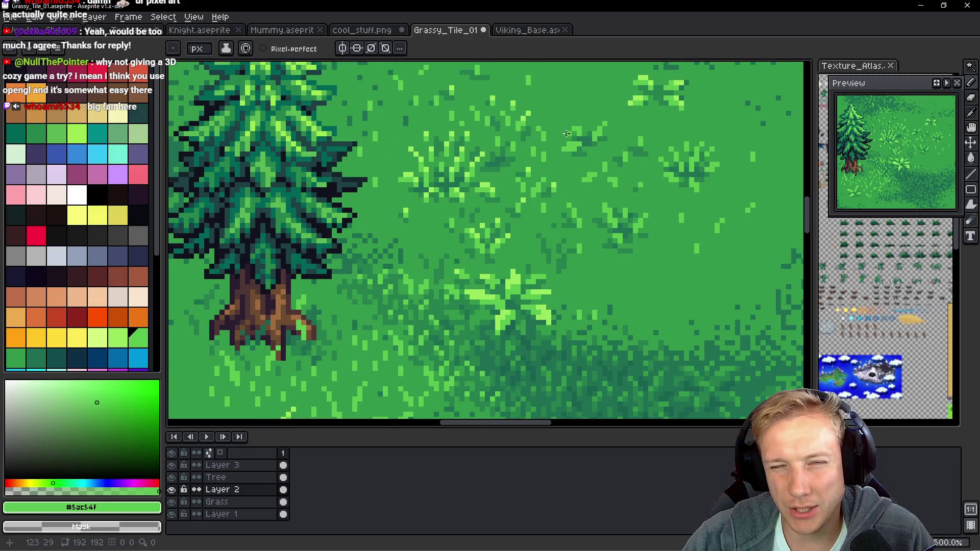
{"action": "scroll", "coordinate": [566, 133], "scroll_direction": "up", "scroll_amount": 7}
Draw a short light-green grass strand and add two more single pixels further down.
{"action": "left_click_drag", "start_coordinate": [526, 128], "coordinate": [522, 173]}
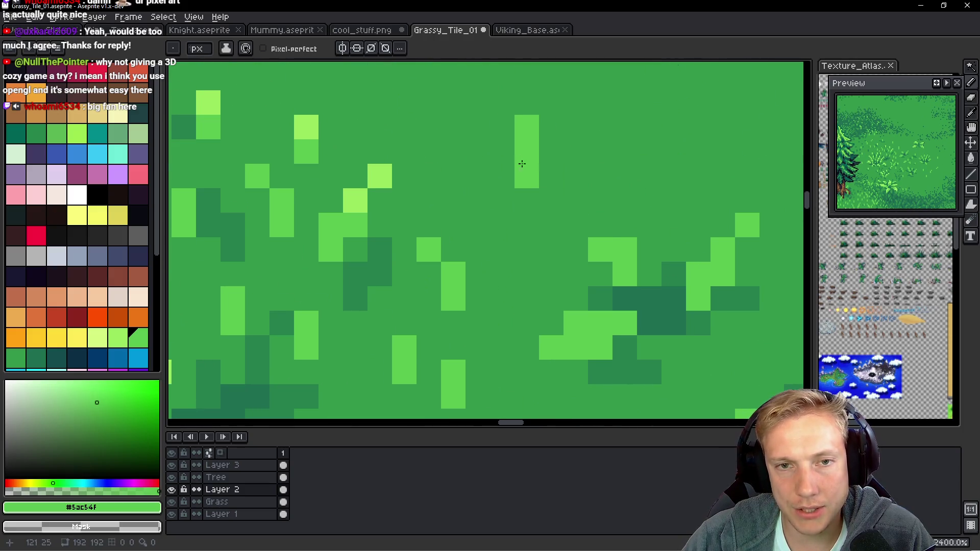
{"action": "mouse_move", "coordinate": [623, 189]}
{"action": "left_mouse_down"}
{"action": "mouse_move", "coordinate": [581, 252]}
{"action": "mouse_move", "coordinate": [569, 327]}
{"action": "left_mouse_up"}
{"action": "left_click", "coordinate": [508, 165]}
{"action": "mouse_move", "coordinate": [452, 241]}
{"action": "left_mouse_down"}
{"action": "mouse_move", "coordinate": [501, 242]}
{"action": "mouse_move", "coordinate": [525, 194]}
{"action": "left_mouse_up"}
{"action": "left_click", "coordinate": [533, 306]}
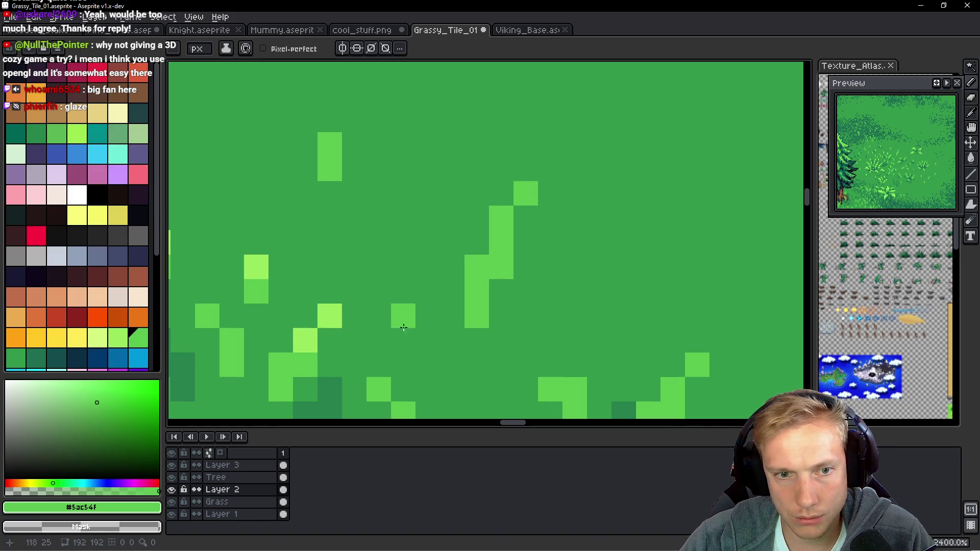
{"action": "scroll", "coordinate": [545, 338], "scroll_direction": "down", "scroll_amount": 10}
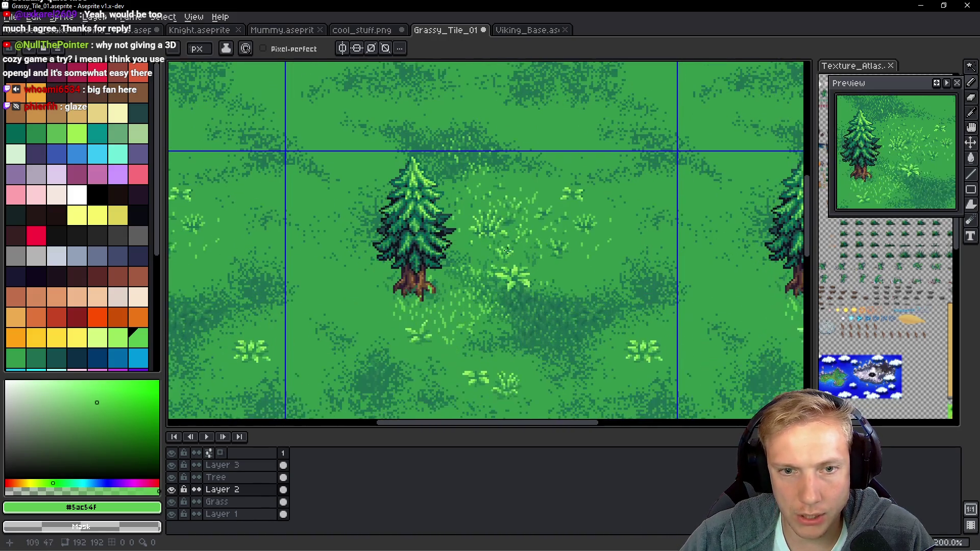
{"action": "scroll", "coordinate": [385, 216], "scroll_direction": "up", "scroll_amount": 1}
{"action": "scroll", "coordinate": [385, 216], "scroll_direction": "down", "scroll_amount": 2}
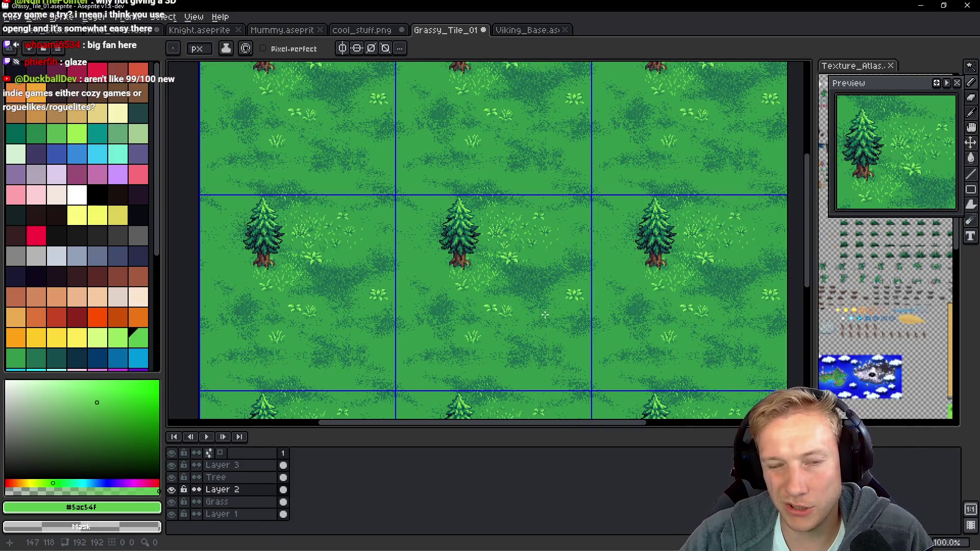
{"action": "scroll", "coordinate": [520, 266], "scroll_direction": "up", "scroll_amount": 1}
{"action": "scroll", "coordinate": [526, 262], "scroll_direction": "down", "scroll_amount": 1}
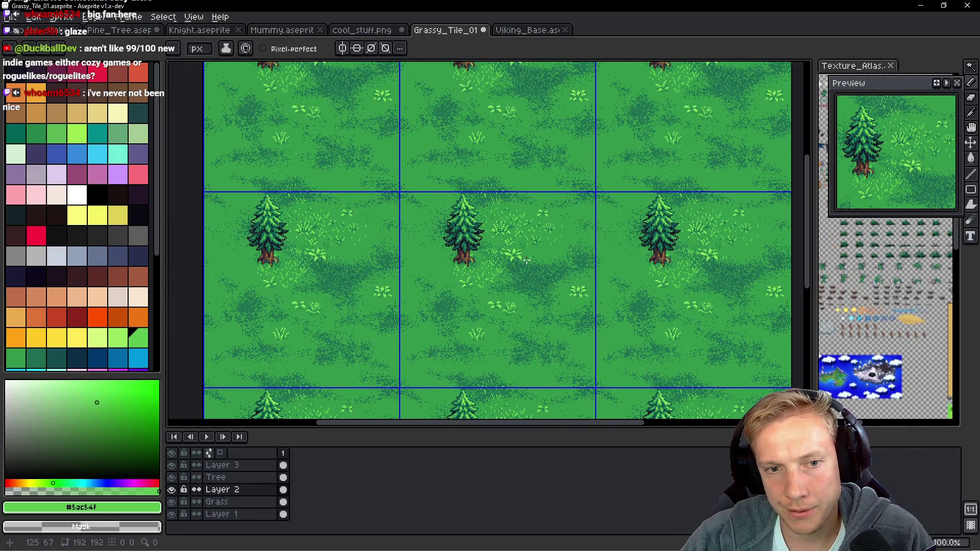
{"action": "scroll", "coordinate": [533, 260], "scroll_direction": "up", "scroll_amount": 2}
{"action": "scroll", "coordinate": [530, 231], "scroll_direction": "down", "scroll_amount": 2}
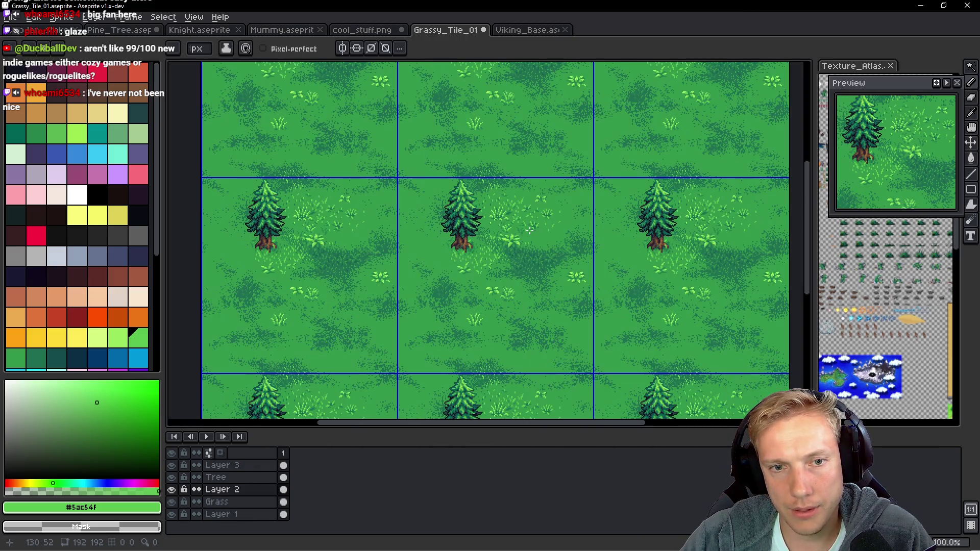
{"action": "scroll", "coordinate": [515, 264], "scroll_direction": "up", "scroll_amount": 1}
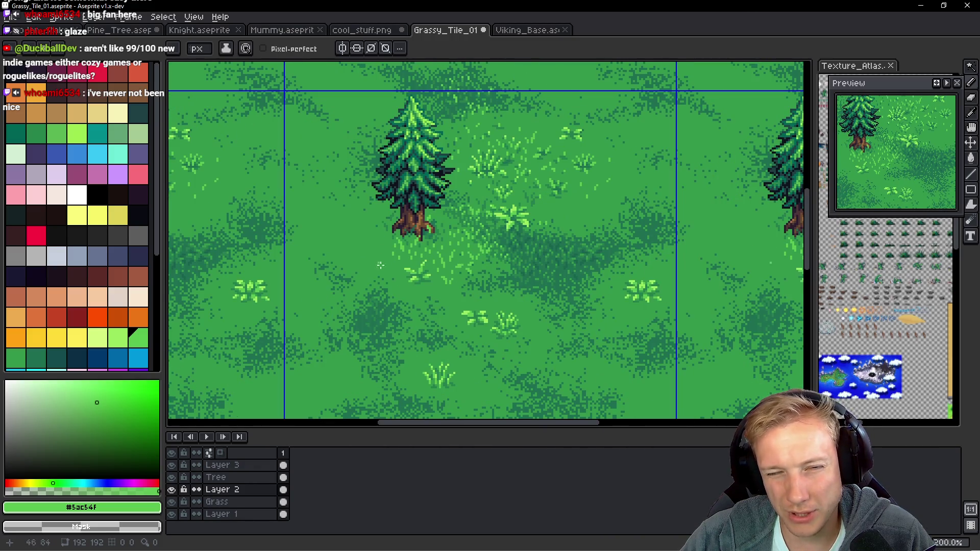
{"action": "scroll", "coordinate": [465, 252], "scroll_direction": "up", "scroll_amount": 6}
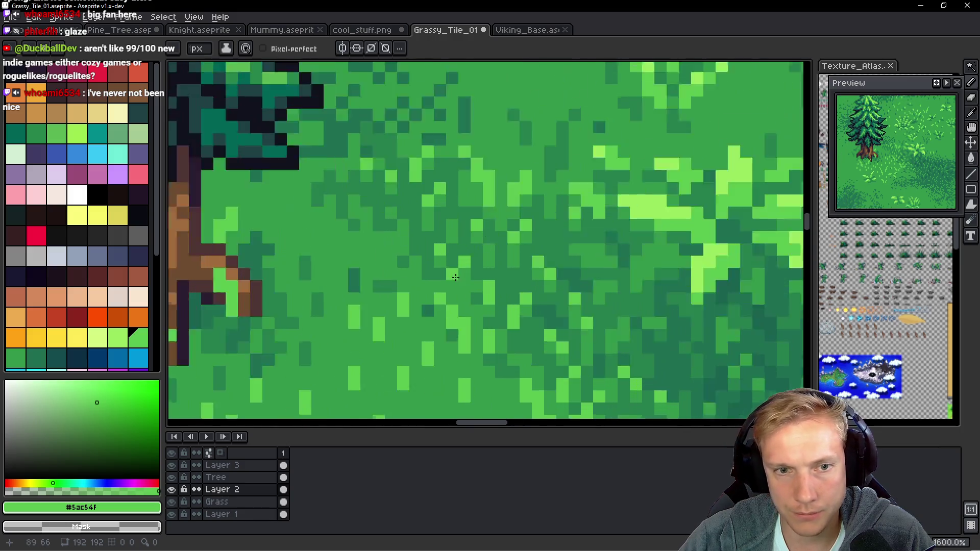
Eyedrop dark green #267f4c and paint four shading pixels in the grass beside the tree.
{"action": "left_click", "coordinate": [490, 169], "text": "alt"}
{"action": "scroll", "coordinate": [469, 231], "scroll_direction": "up", "scroll_amount": 2}
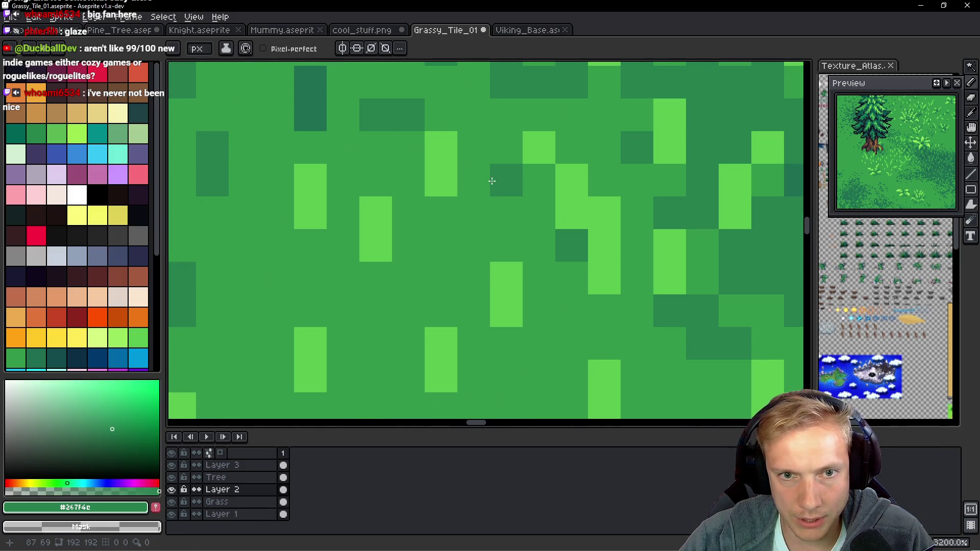
{"action": "left_click", "coordinate": [500, 213]}
{"action": "left_click", "coordinate": [527, 247]}
{"action": "left_click", "coordinate": [538, 212]}
{"action": "left_click", "coordinate": [513, 281]}
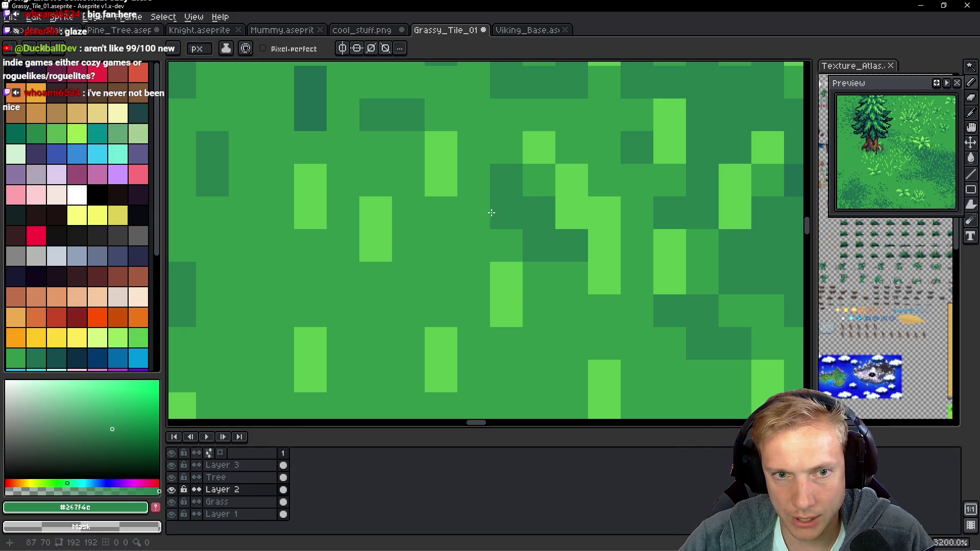
{"action": "scroll", "coordinate": [483, 269], "scroll_direction": "down", "scroll_amount": 6}
{"action": "scroll", "coordinate": [483, 269], "scroll_direction": "up", "scroll_amount": 6}
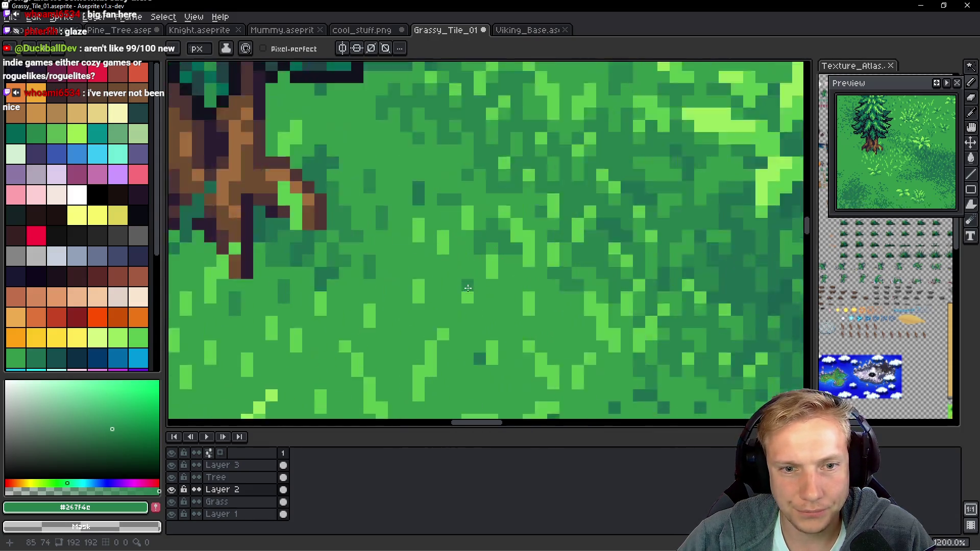
{"action": "scroll", "coordinate": [527, 233], "scroll_direction": "down", "scroll_amount": 2}
{"action": "scroll", "coordinate": [527, 233], "scroll_direction": "down", "scroll_amount": 3}
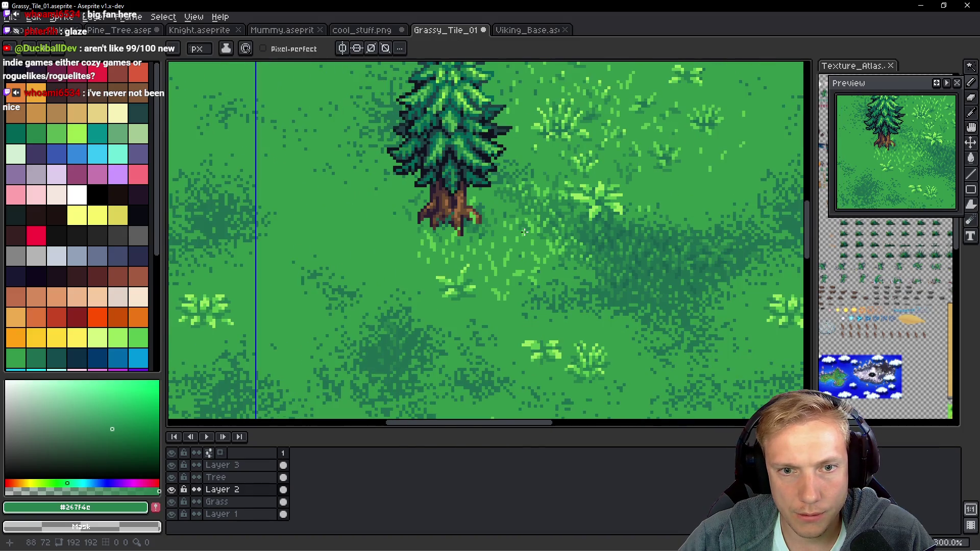
{"action": "scroll", "coordinate": [533, 240], "scroll_direction": "up", "scroll_amount": 4}
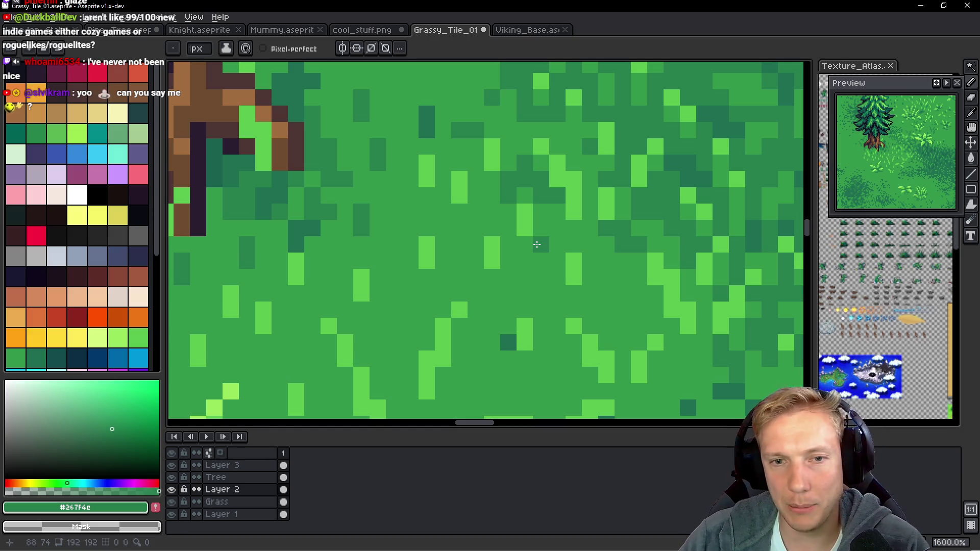
{"action": "scroll", "coordinate": [526, 207], "scroll_direction": "up", "scroll_amount": 4}
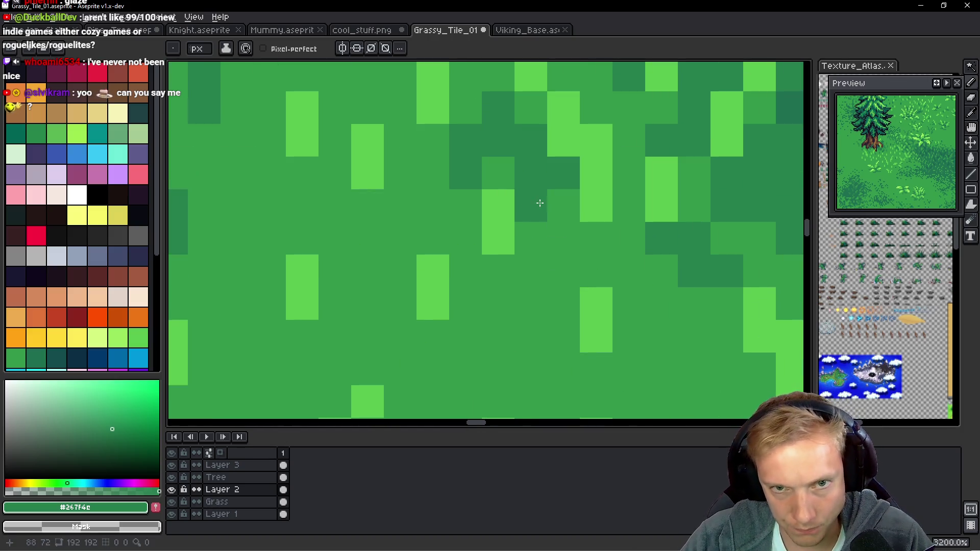
{"action": "scroll", "coordinate": [540, 203], "scroll_direction": "down", "scroll_amount": 3}
{"action": "scroll", "coordinate": [575, 203], "scroll_direction": "up", "scroll_amount": 2}
Thin the shading by repainting six pixels with medium green #33984b.
{"action": "left_click", "coordinate": [569, 198], "text": "alt"}
{"action": "left_click", "coordinate": [543, 164]}
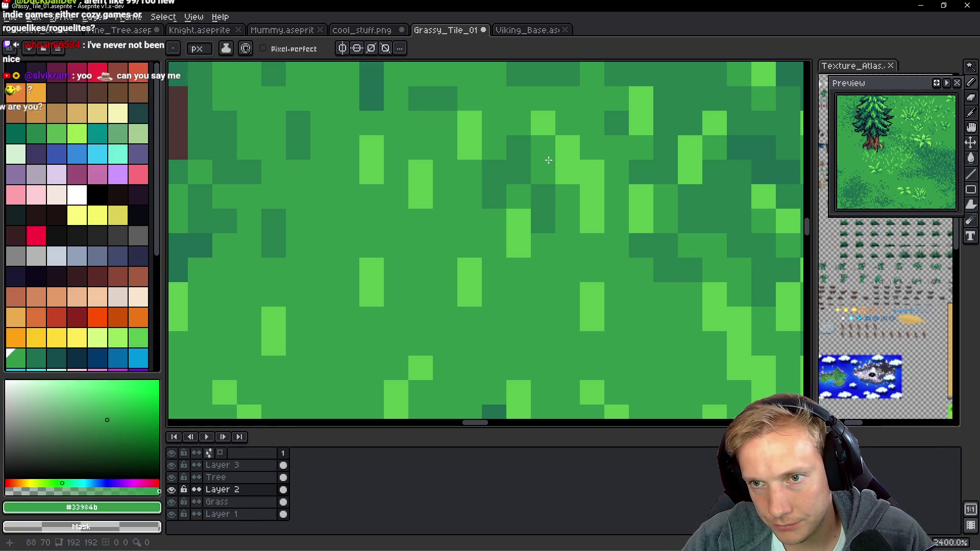
{"action": "left_click", "coordinate": [543, 168]}
{"action": "left_click", "coordinate": [510, 168]}
{"action": "left_click", "coordinate": [507, 144], "text": "alt"}
{"action": "left_click", "coordinate": [515, 146]}
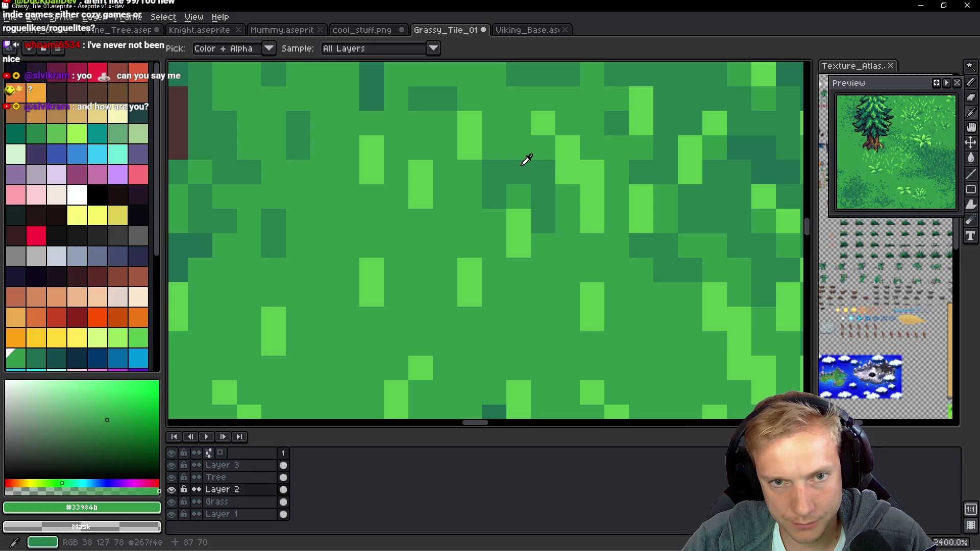
Re-pick the dark shading green and add three more dark-green shading pixels.
{"action": "left_click", "coordinate": [523, 161], "text": "alt"}
{"action": "left_click", "coordinate": [442, 217]}
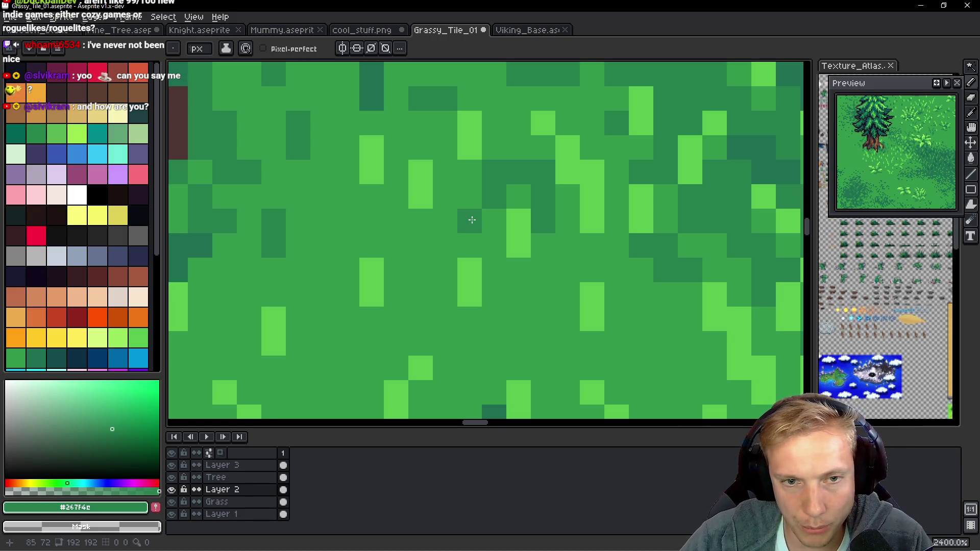
{"action": "left_click", "coordinate": [470, 173]}
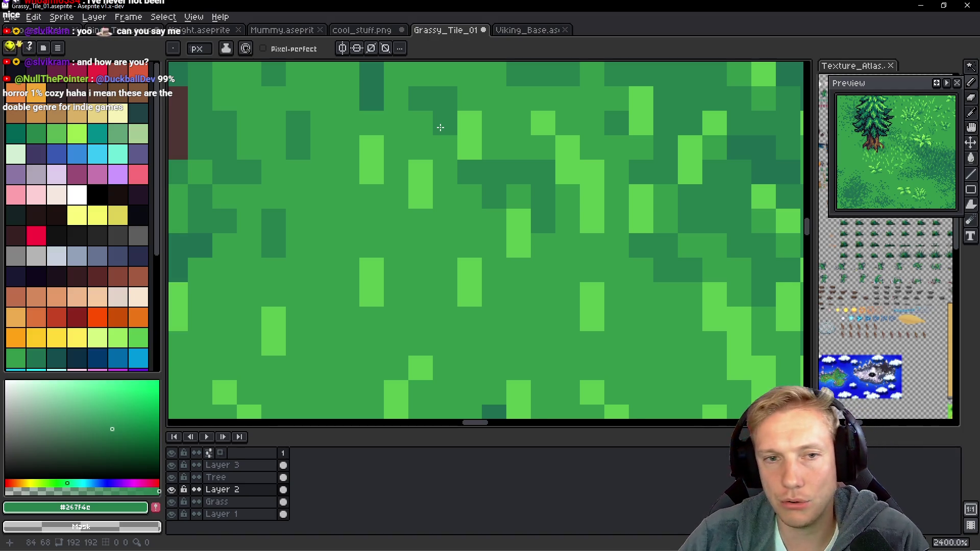
{"action": "scroll", "coordinate": [490, 140], "scroll_direction": "up", "scroll_amount": 2}
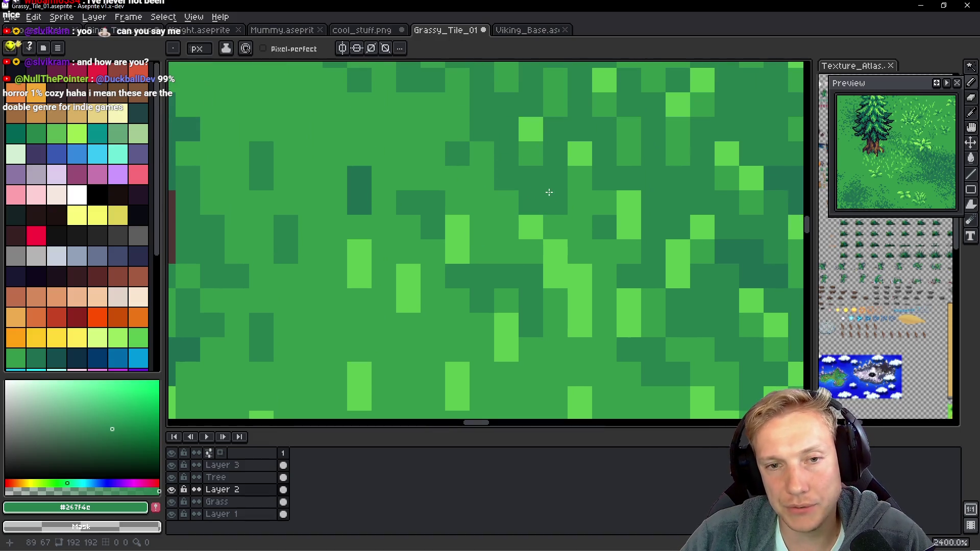
{"action": "left_click", "coordinate": [573, 205]}
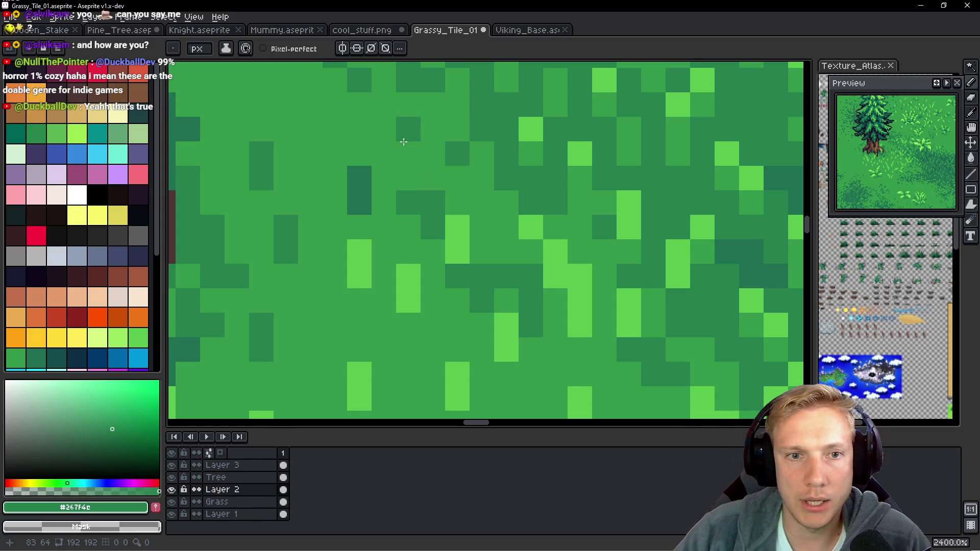
{"action": "scroll", "coordinate": [463, 221], "scroll_direction": "up", "scroll_amount": 1}
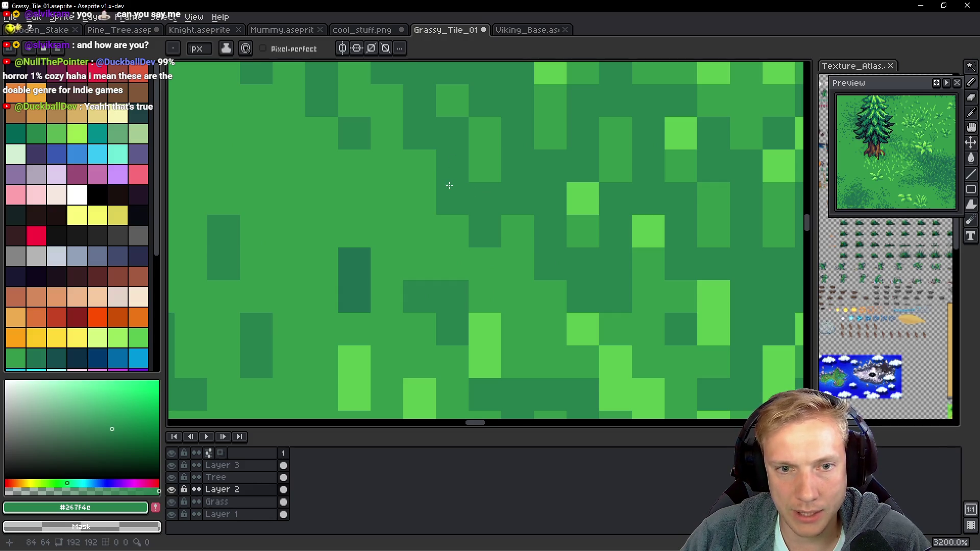
{"action": "scroll", "coordinate": [449, 184], "scroll_direction": "down", "scroll_amount": 7}
{"action": "scroll", "coordinate": [495, 220], "scroll_direction": "up", "scroll_amount": 6}
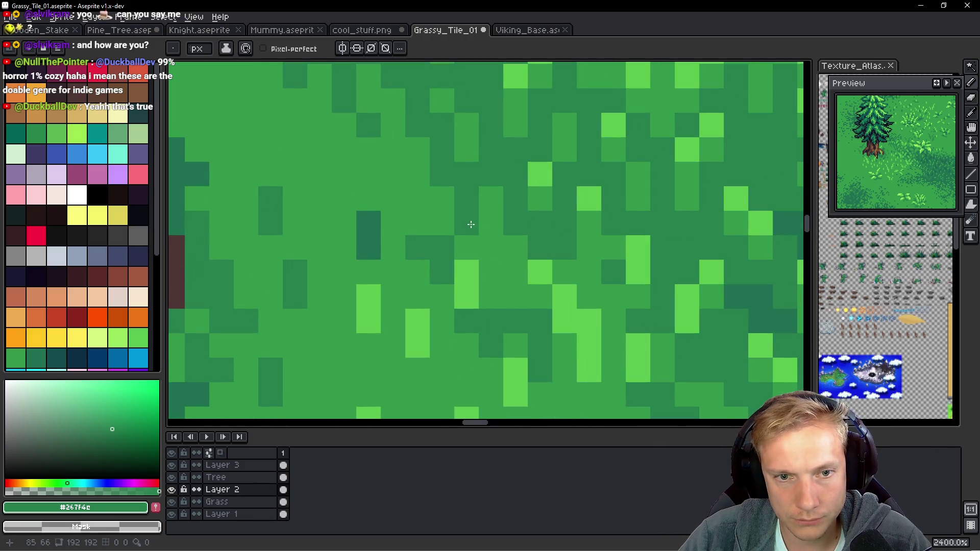
Extend the dark shading downward with four more dark-green pixels.
{"action": "left_click", "coordinate": [509, 223], "text": "alt"}
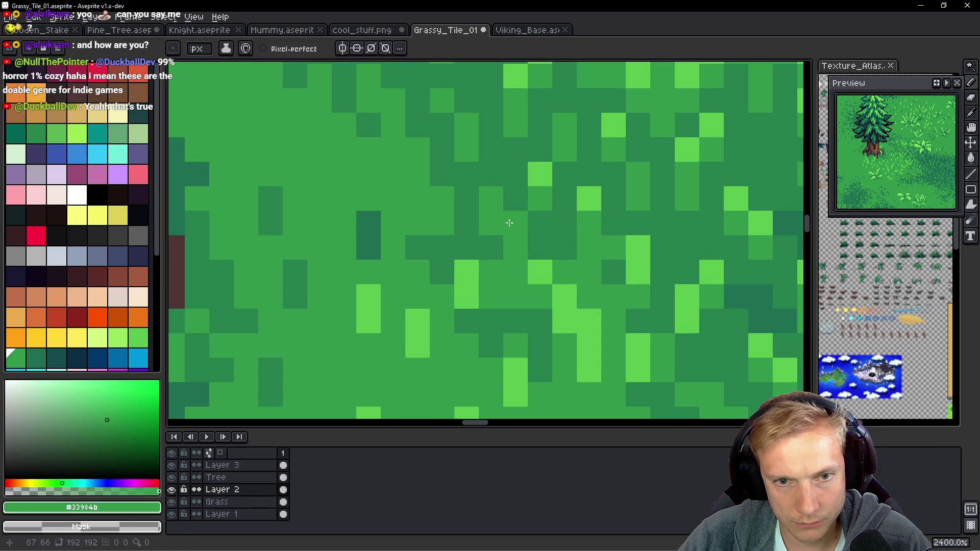
{"action": "left_click", "coordinate": [501, 252], "text": "alt"}
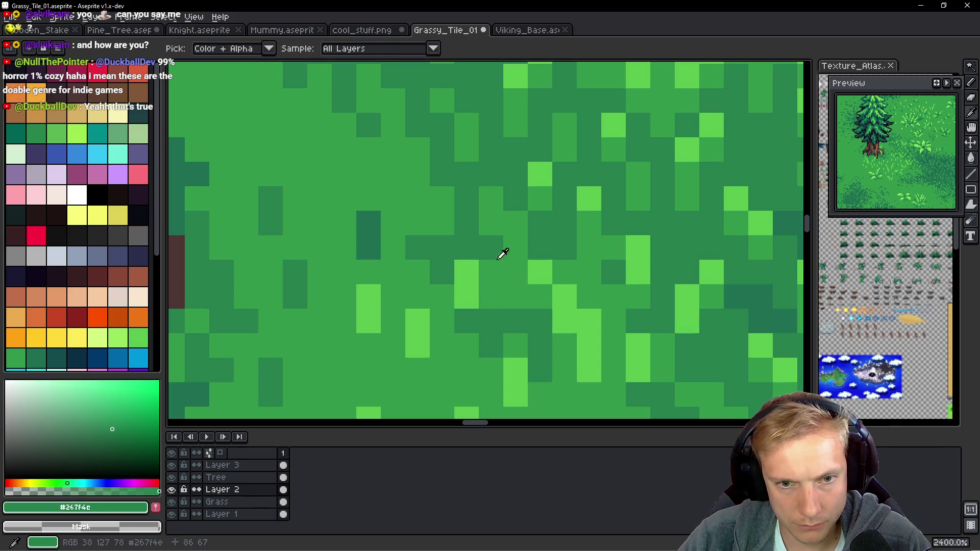
{"action": "left_click", "coordinate": [512, 287]}
{"action": "left_click", "coordinate": [499, 267]}
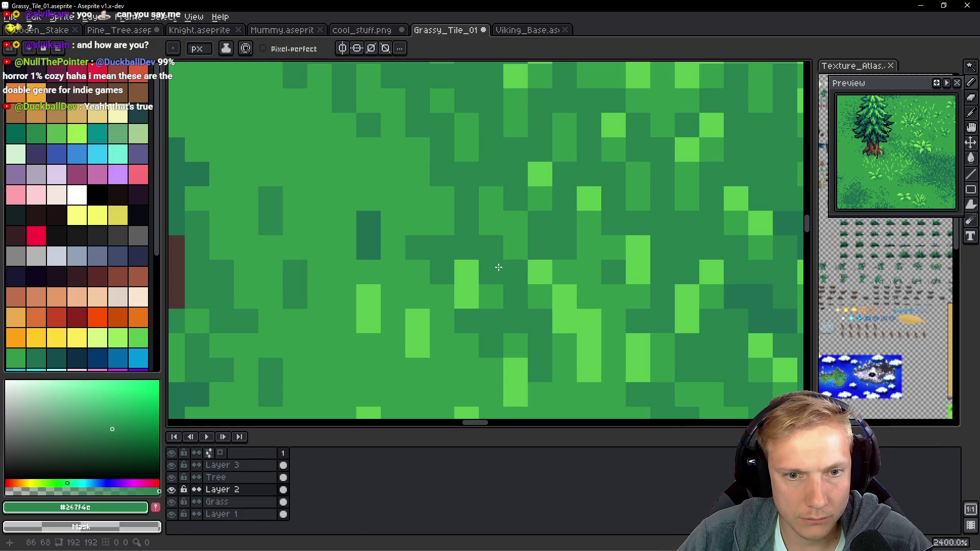
{"action": "left_click", "coordinate": [502, 290]}
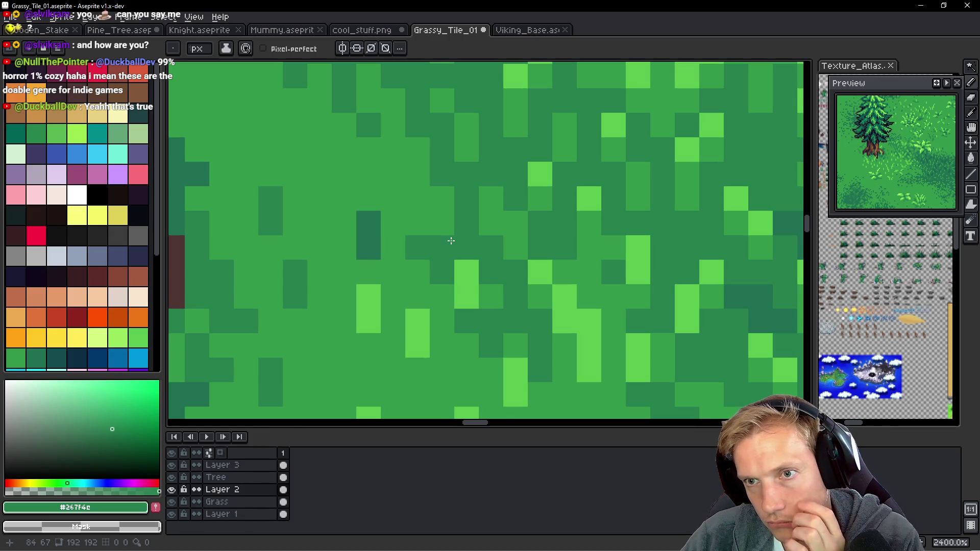
{"action": "left_click", "coordinate": [443, 223]}
Eyedrop light green #5ac54f, scatter five pixels beside the trunk base, then re-pick #267f4c.
{"action": "scroll", "coordinate": [449, 229], "scroll_direction": "down", "scroll_amount": 2}
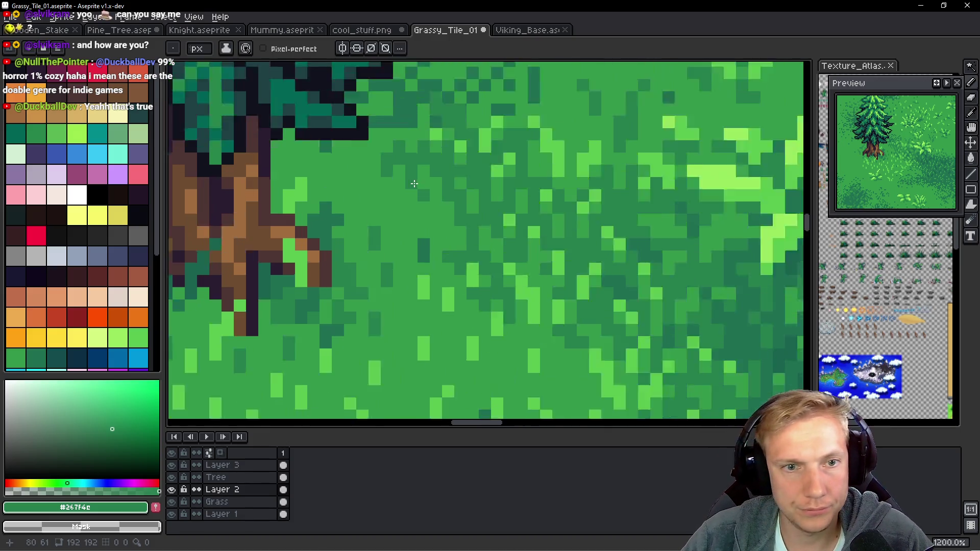
{"action": "scroll", "coordinate": [421, 253], "scroll_direction": "up", "scroll_amount": 2}
{"action": "left_click_drag", "start_coordinate": [421, 253], "coordinate": [448, 246]}
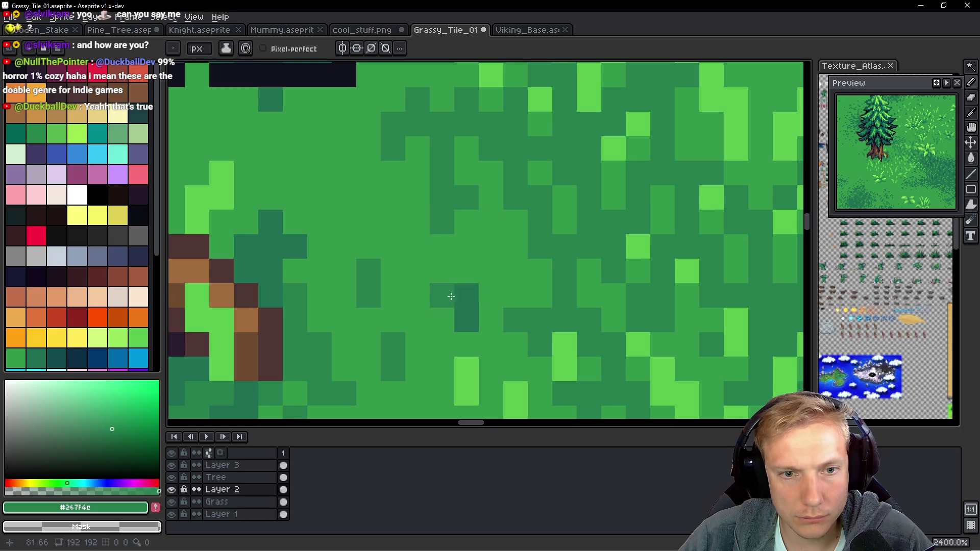
{"action": "left_click", "coordinate": [466, 371], "text": "alt"}
{"action": "left_click", "coordinate": [488, 267]}
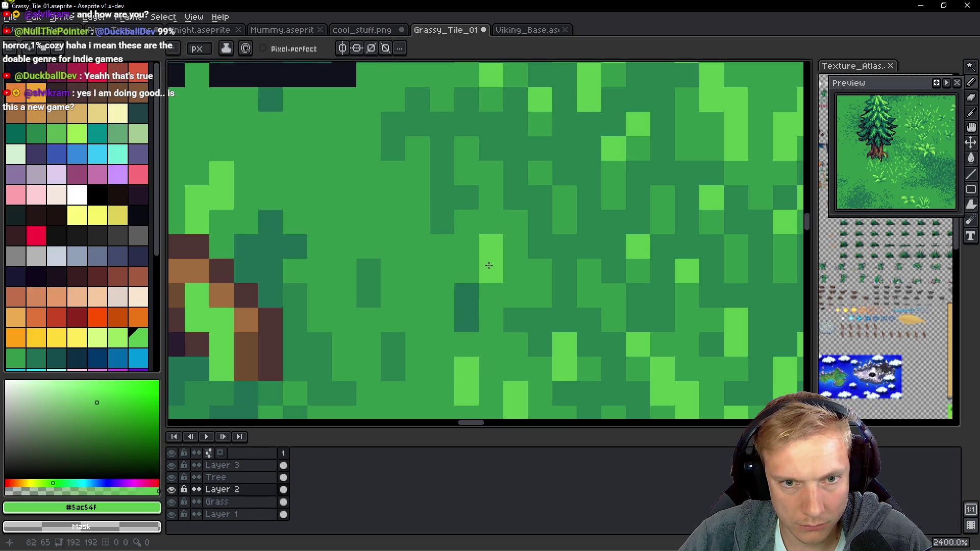
{"action": "left_click", "coordinate": [418, 271]}
{"action": "left_click", "coordinate": [393, 221]}
{"action": "left_click", "coordinate": [393, 198]}
{"action": "left_click", "coordinate": [417, 222]}
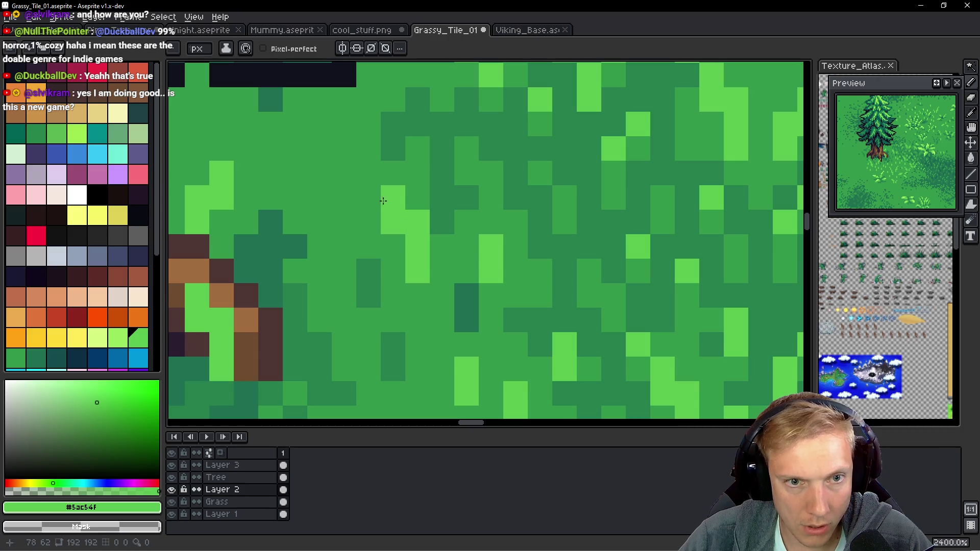
{"action": "left_click", "coordinate": [368, 173]}
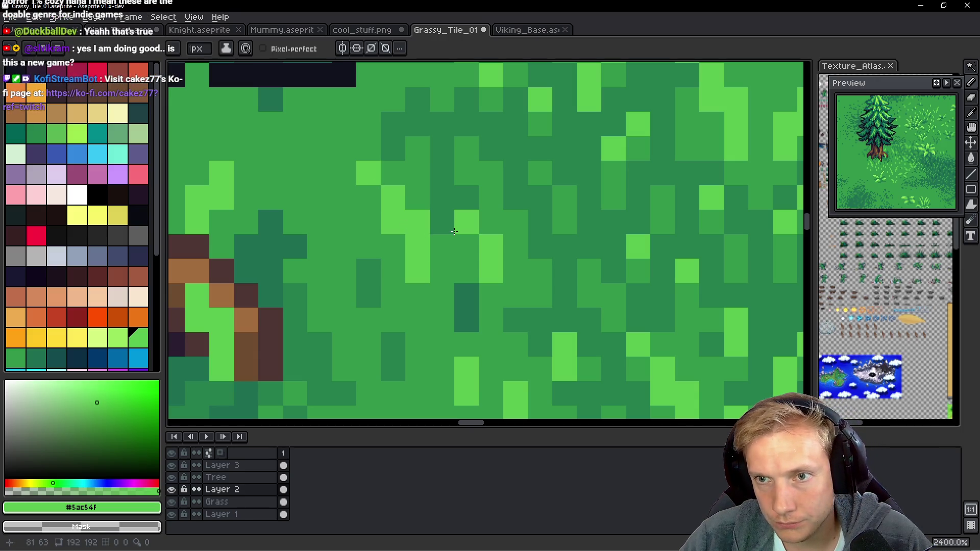
{"action": "left_click", "coordinate": [448, 194], "text": "alt"}
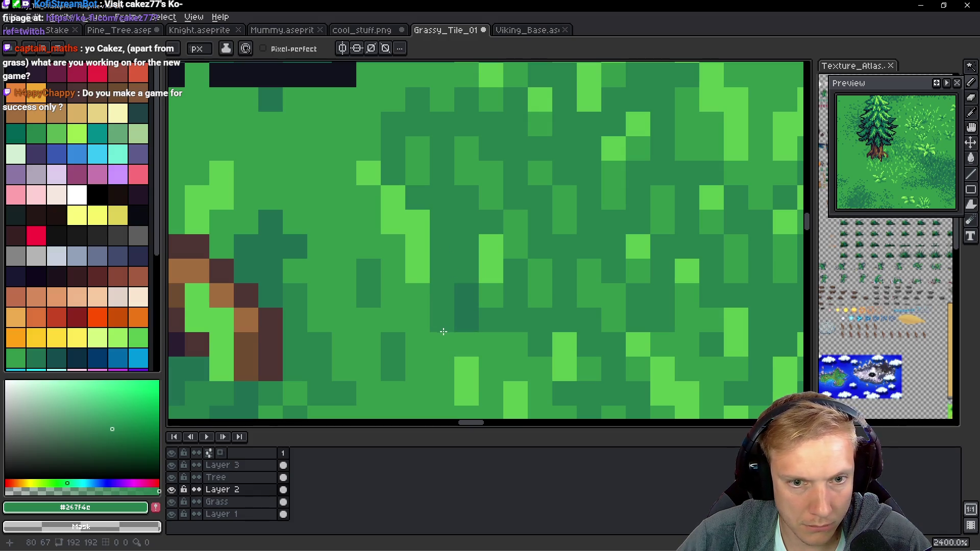
{"action": "scroll", "coordinate": [443, 331], "scroll_direction": "down", "scroll_amount": 2}
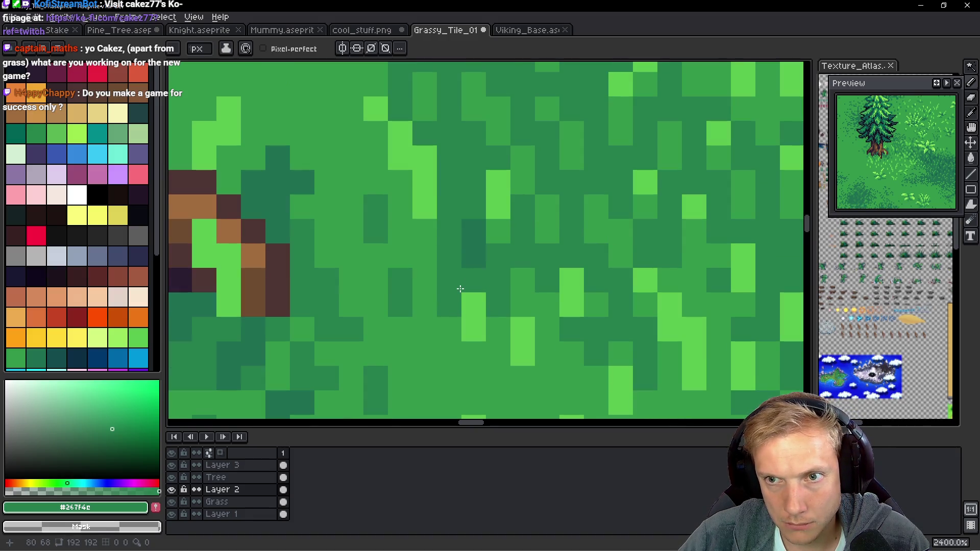
{"action": "scroll", "coordinate": [490, 221], "scroll_direction": "down", "scroll_amount": 8}
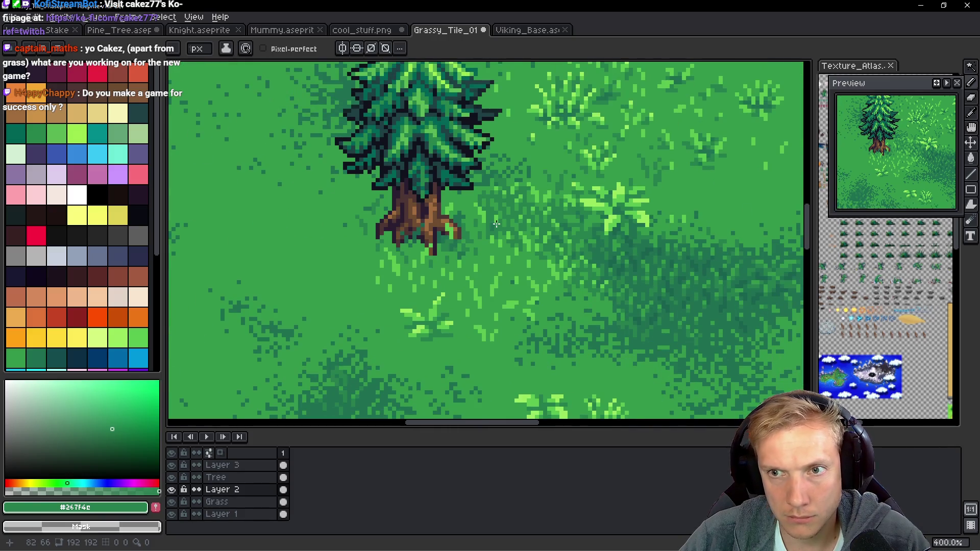
{"action": "scroll", "coordinate": [496, 219], "scroll_direction": "up", "scroll_amount": 1}
{"action": "scroll", "coordinate": [492, 222], "scroll_direction": "down", "scroll_amount": 1}
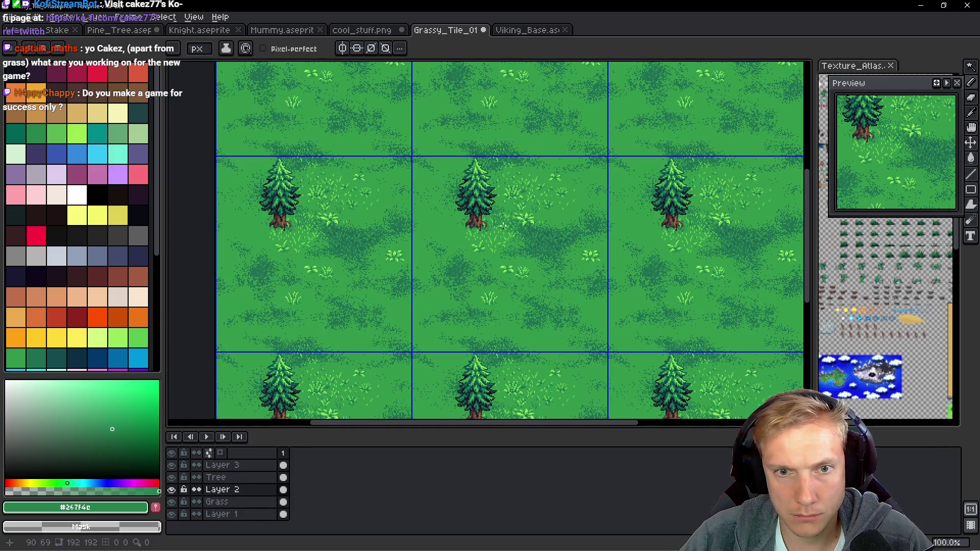
{"action": "scroll", "coordinate": [503, 225], "scroll_direction": "up", "scroll_amount": 1}
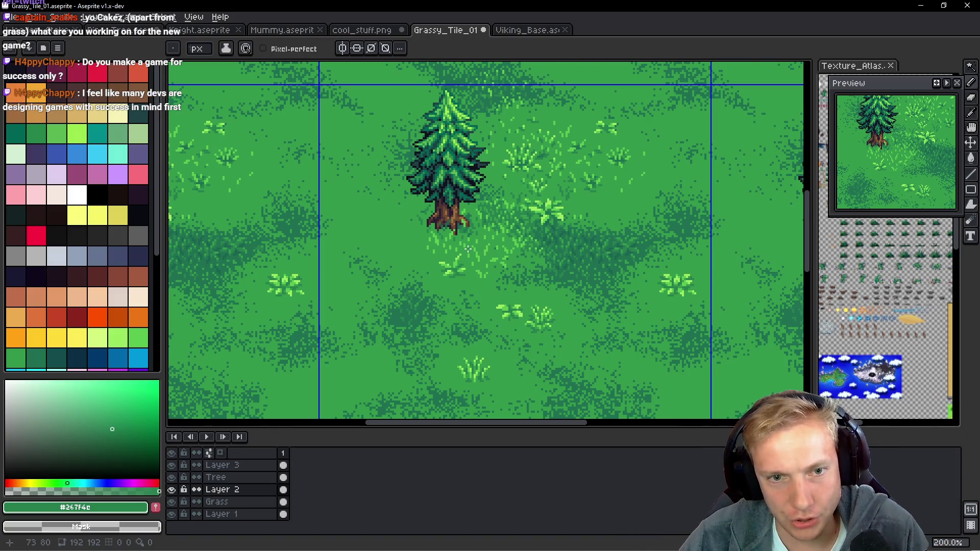
{"action": "scroll", "coordinate": [467, 248], "scroll_direction": "up", "scroll_amount": 3}
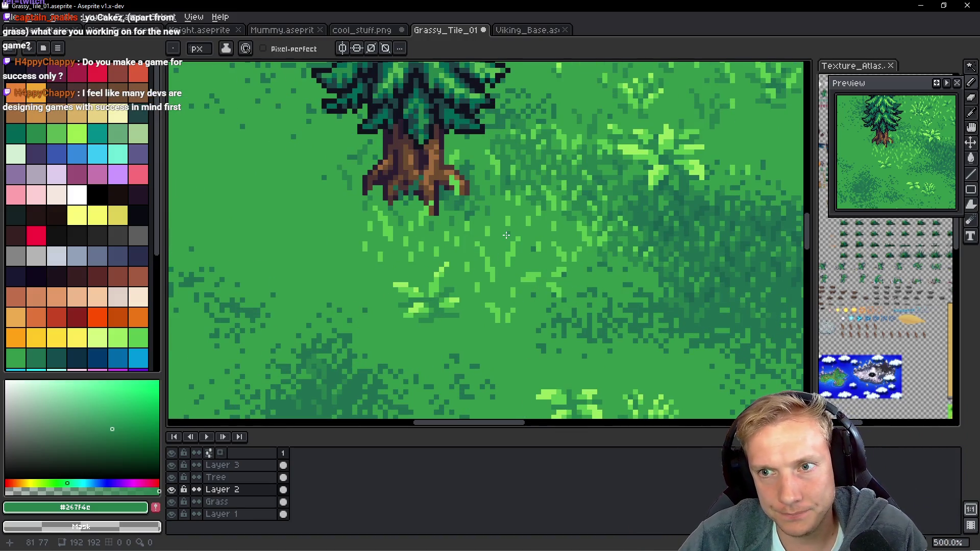
{"action": "scroll", "coordinate": [455, 190], "scroll_direction": "up", "scroll_amount": 3}
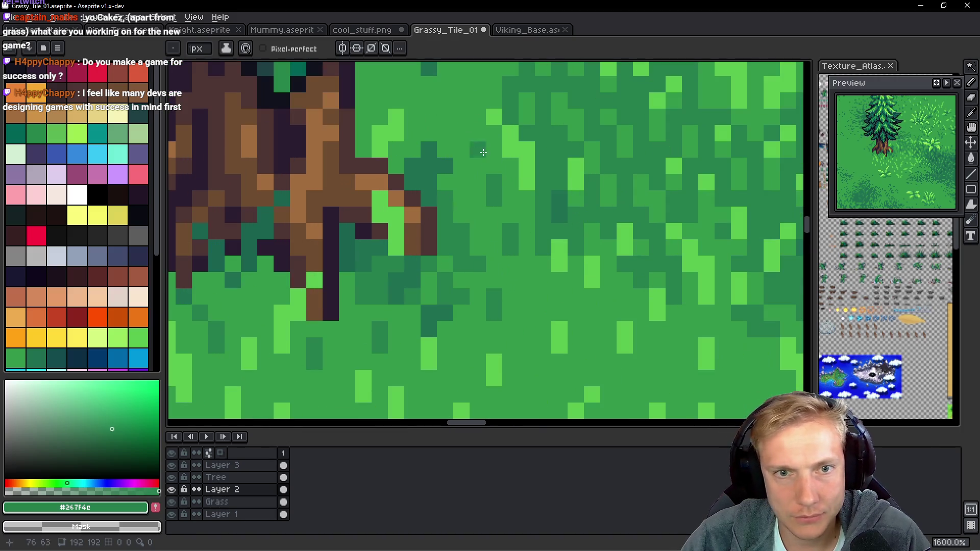
{"action": "scroll", "coordinate": [474, 163], "scroll_direction": "up", "scroll_amount": 3}
{"action": "left_click", "coordinate": [475, 118]}
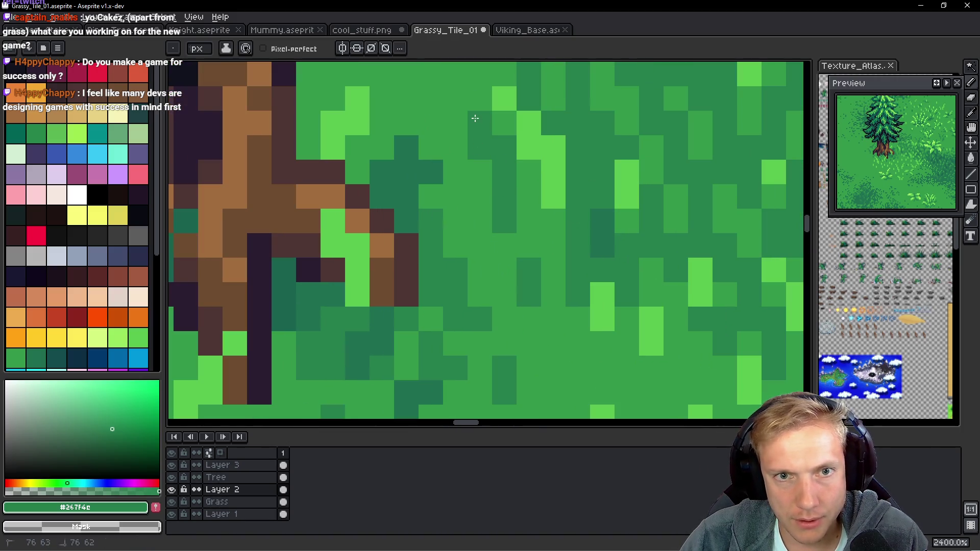
Darken a diagonal run of four grass pixels below the trunk base with #267f4c.
{"action": "left_click", "coordinate": [454, 171]}
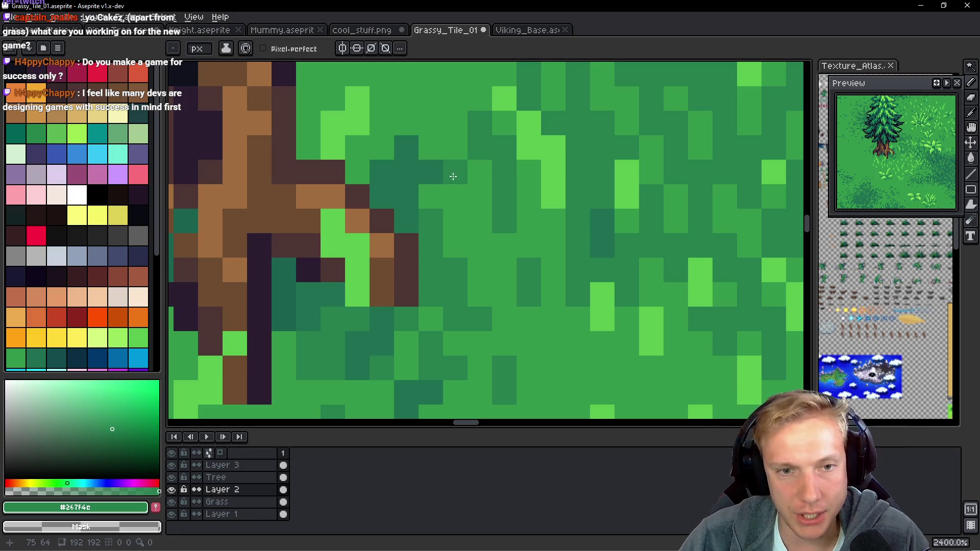
{"action": "left_click", "coordinate": [455, 196]}
{"action": "left_click", "coordinate": [479, 221]}
{"action": "left_click", "coordinate": [479, 245]}
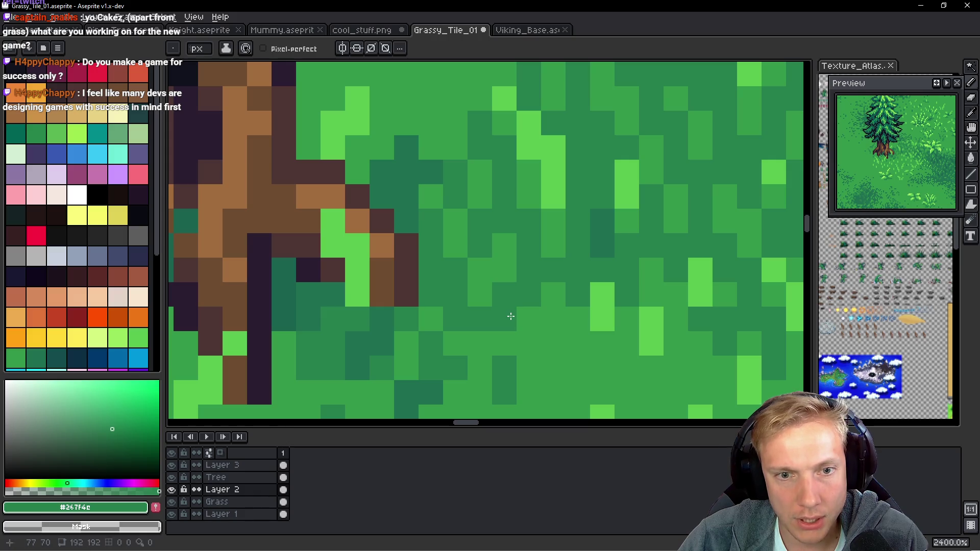
{"action": "scroll", "coordinate": [525, 309], "scroll_direction": "down", "scroll_amount": 8}
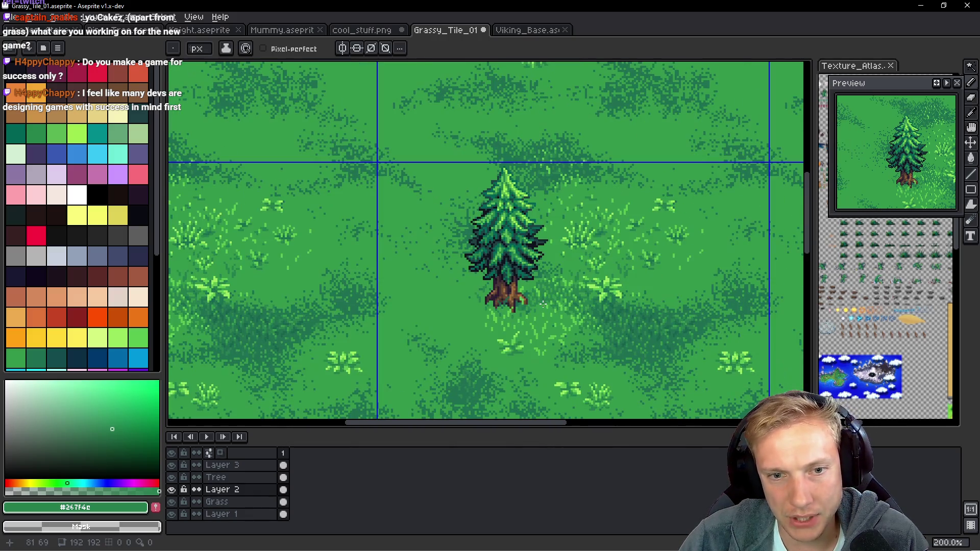
{"action": "scroll", "coordinate": [550, 317], "scroll_direction": "up", "scroll_amount": 10}
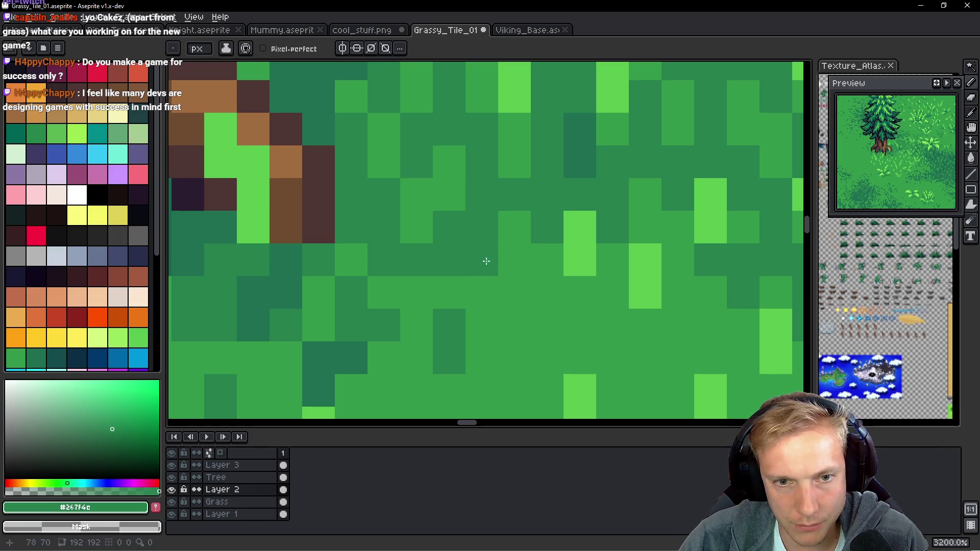
{"action": "scroll", "coordinate": [546, 324], "scroll_direction": "down", "scroll_amount": 2}
{"action": "scroll", "coordinate": [612, 283], "scroll_direction": "down", "scroll_amount": 1}
{"action": "scroll", "coordinate": [625, 278], "scroll_direction": "up", "scroll_amount": 1}
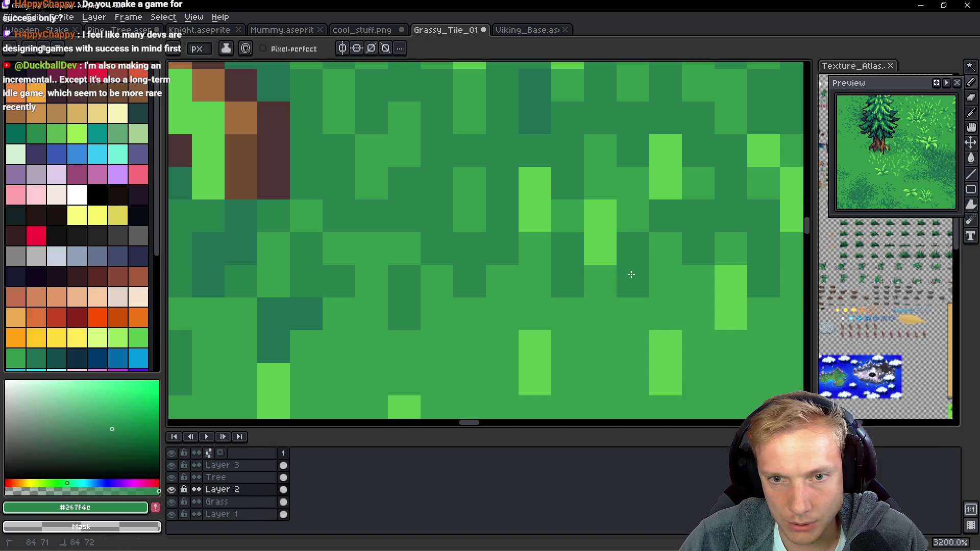
Darken four more pixels in the shading patch, then zoom out to check the tiling.
{"action": "left_click", "coordinate": [698, 347]}
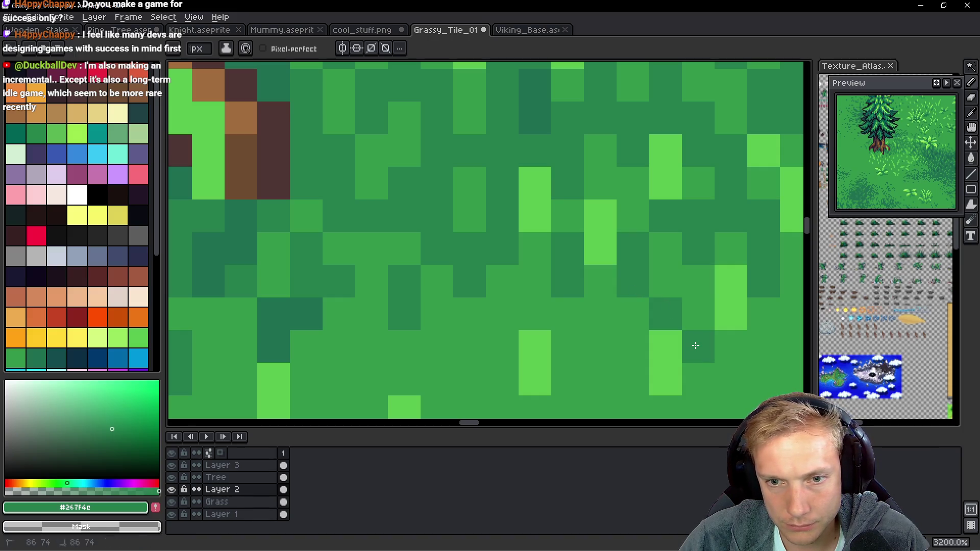
{"action": "left_click", "coordinate": [633, 346]}
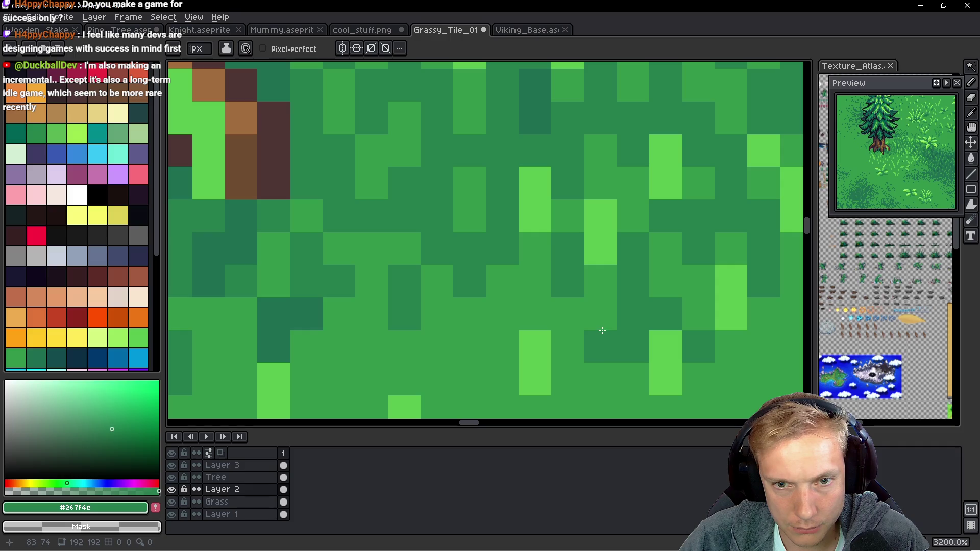
{"action": "left_click", "coordinate": [600, 314]}
{"action": "left_click", "coordinate": [532, 299]}
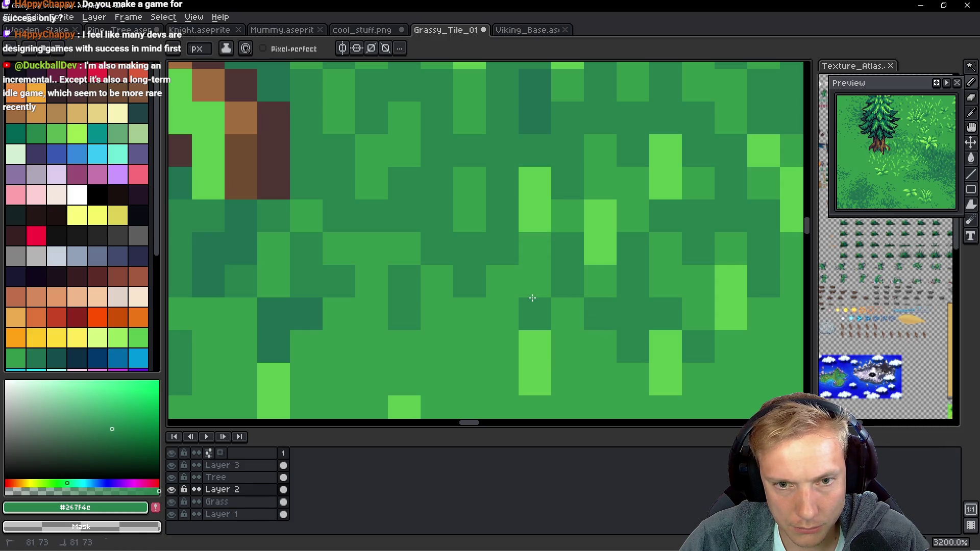
{"action": "scroll", "coordinate": [602, 319], "scroll_direction": "down", "scroll_amount": 5}
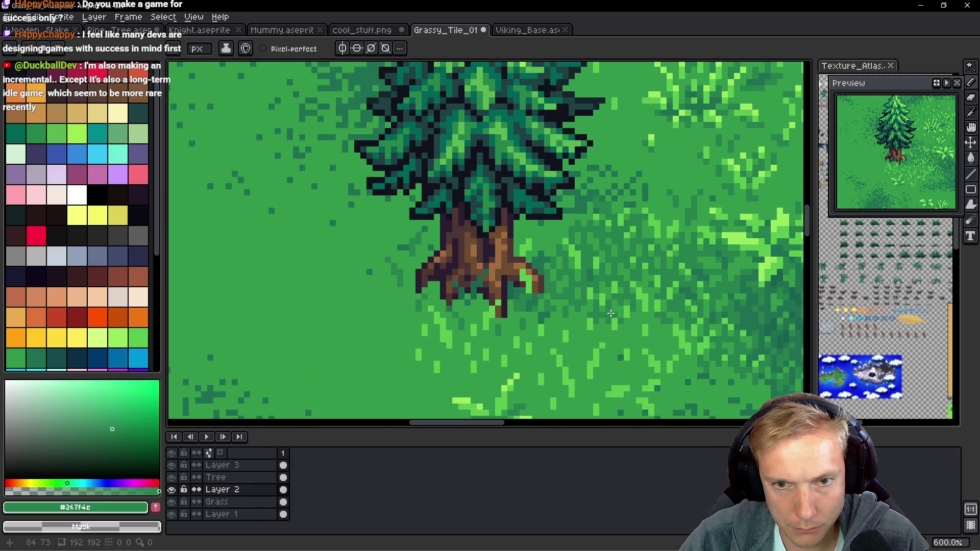
{"action": "scroll", "coordinate": [611, 313], "scroll_direction": "down", "scroll_amount": 4}
{"action": "scroll", "coordinate": [629, 312], "scroll_direction": "down", "scroll_amount": 1}
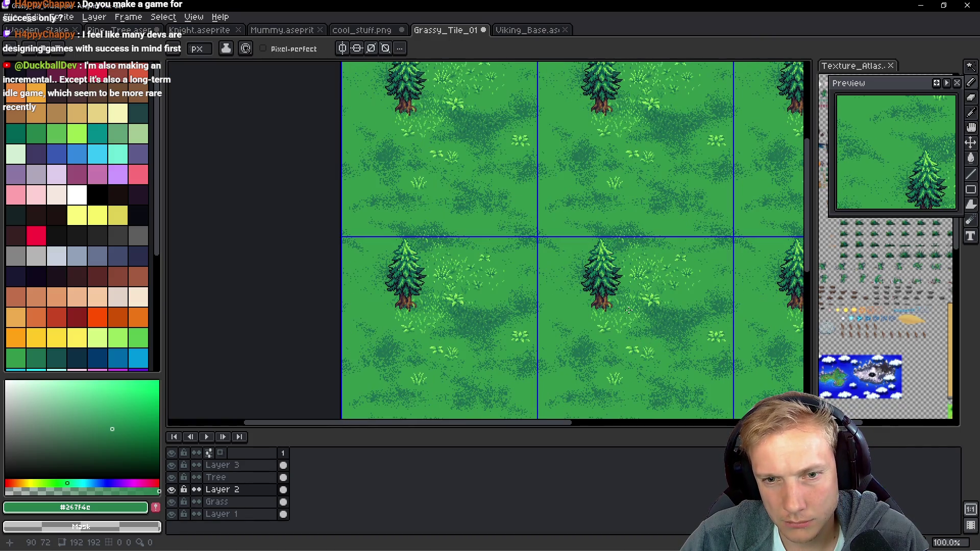
{"action": "scroll", "coordinate": [638, 311], "scroll_direction": "up", "scroll_amount": 11}
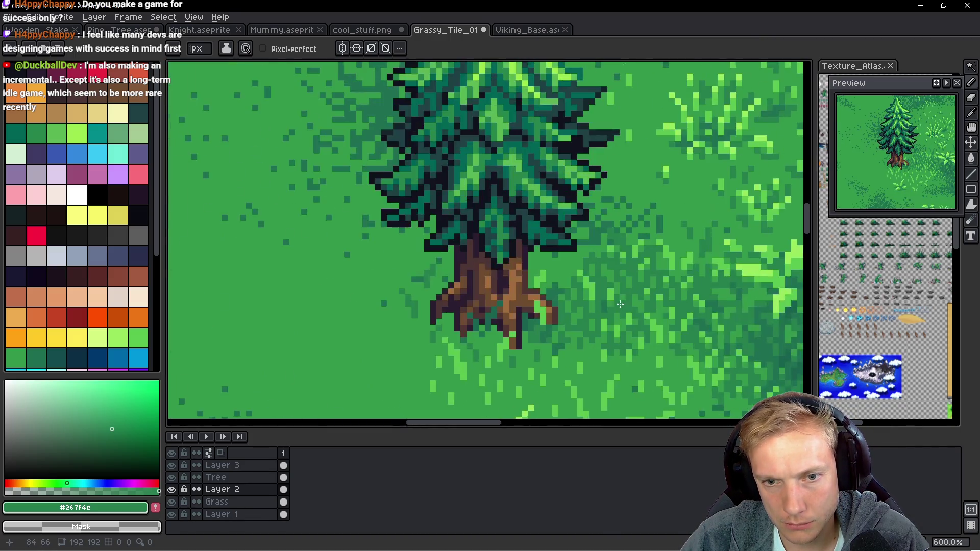
Pick light green #5ac54f and add ten highlight pixels across the grass and trunk roots.
{"action": "left_click", "coordinate": [627, 307], "text": "alt"}
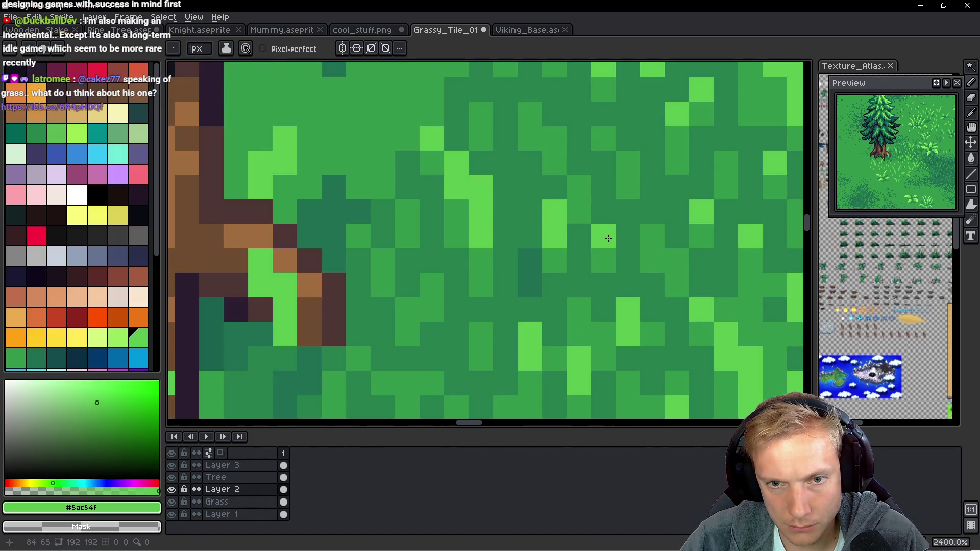
{"action": "left_click", "coordinate": [529, 113]}
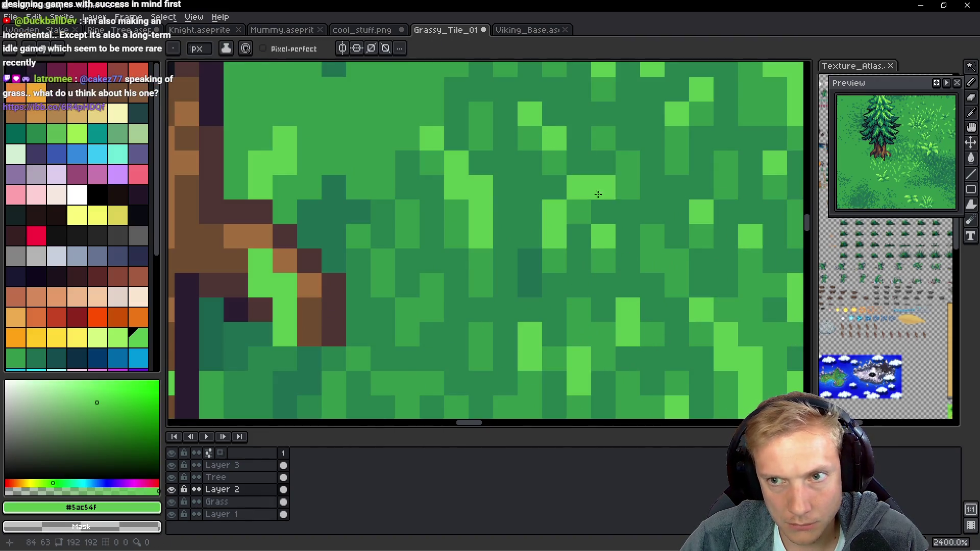
{"action": "left_click", "coordinate": [603, 138]}
{"action": "left_click", "coordinate": [628, 162]}
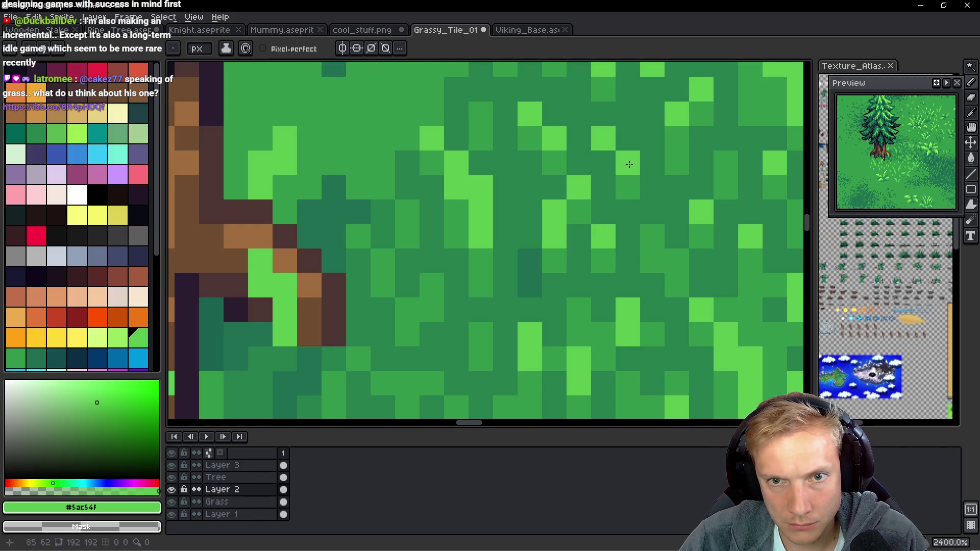
{"action": "left_click", "coordinate": [652, 236]}
{"action": "left_click", "coordinate": [481, 113]}
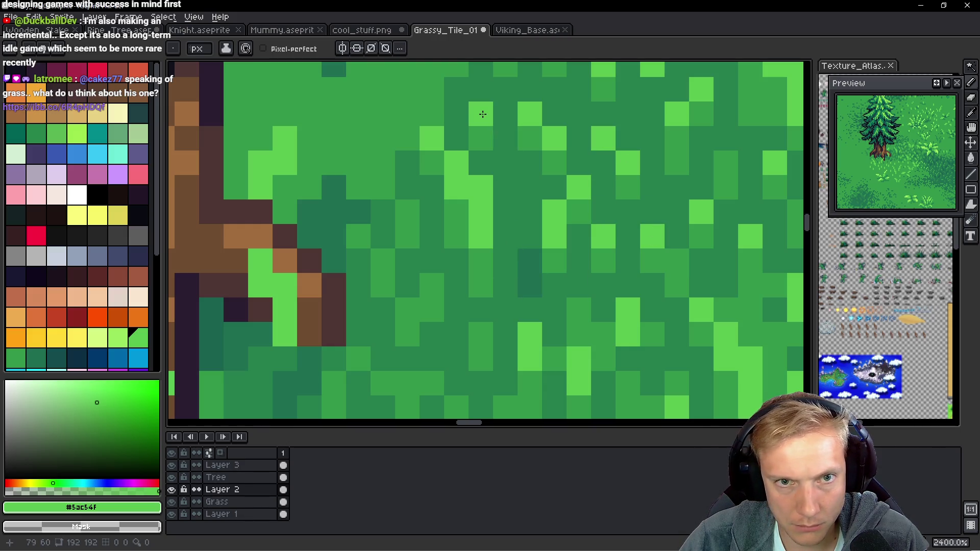
{"action": "left_click", "coordinate": [407, 212]}
{"action": "left_click", "coordinate": [432, 284]}
{"action": "left_click", "coordinate": [382, 260]}
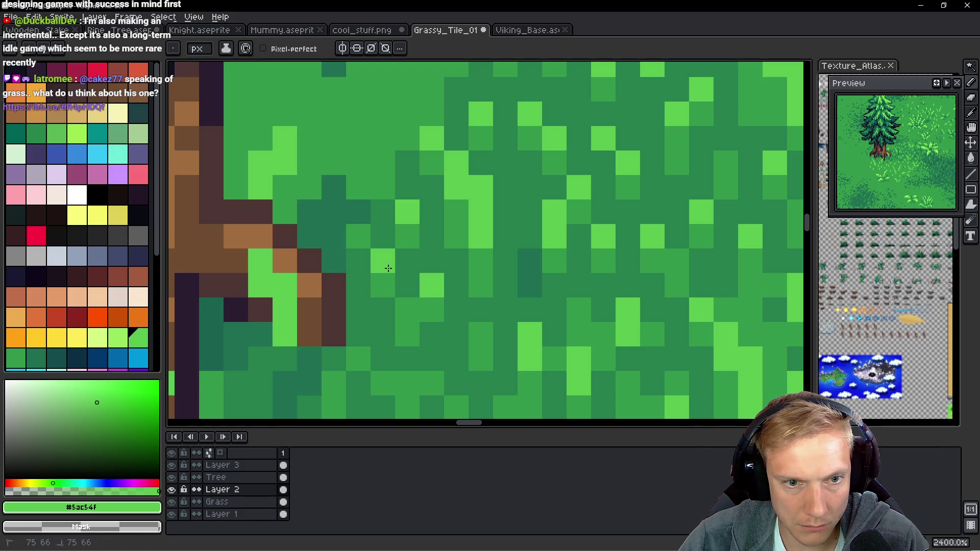
{"action": "left_click", "coordinate": [407, 309]}
{"action": "left_click", "coordinate": [359, 236]}
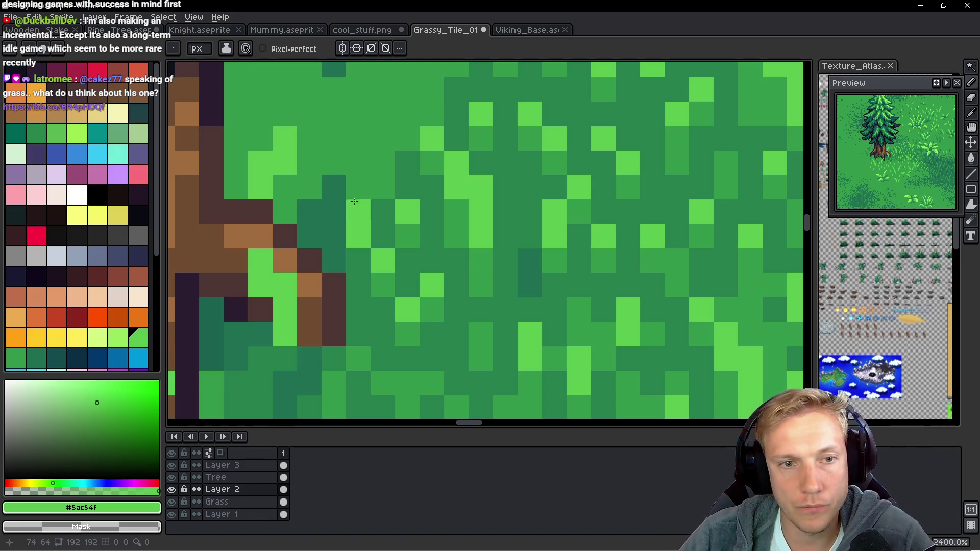
Eyedrop the darker green #1c6f50 and paint three shading pixels into the grass.
{"action": "left_click", "coordinate": [413, 164], "text": "alt"}
{"action": "scroll", "coordinate": [369, 160], "scroll_direction": "down", "scroll_amount": 9}
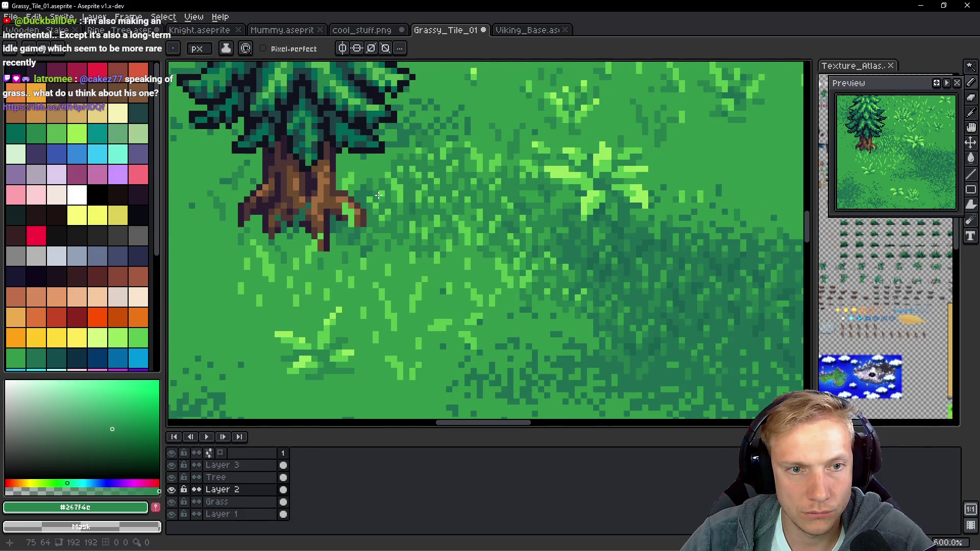
{"action": "scroll", "coordinate": [387, 211], "scroll_direction": "up", "scroll_amount": 1}
{"action": "scroll", "coordinate": [387, 211], "scroll_direction": "up", "scroll_amount": 9}
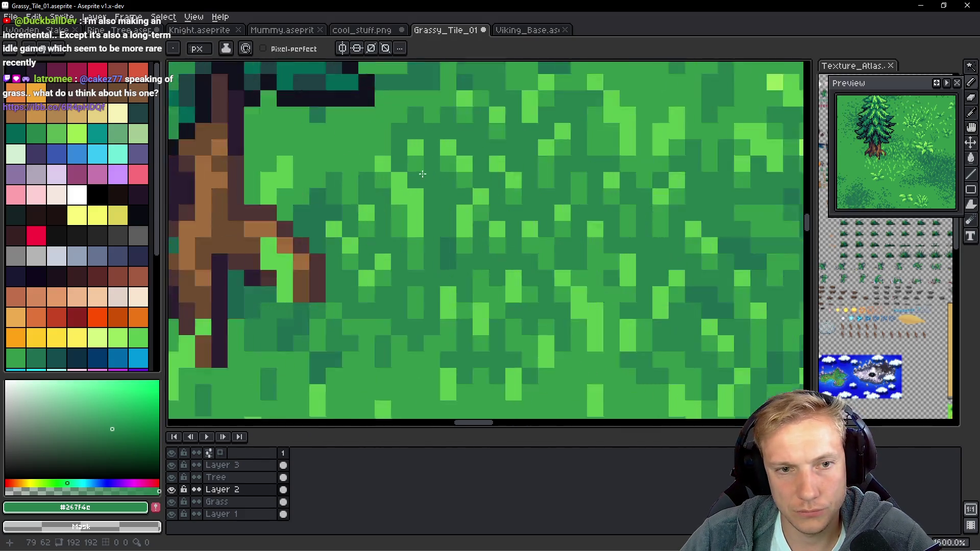
{"action": "left_click", "coordinate": [463, 289], "text": "alt"}
{"action": "left_click", "coordinate": [438, 230]}
{"action": "left_click", "coordinate": [453, 203]}
{"action": "left_click", "coordinate": [437, 182]}
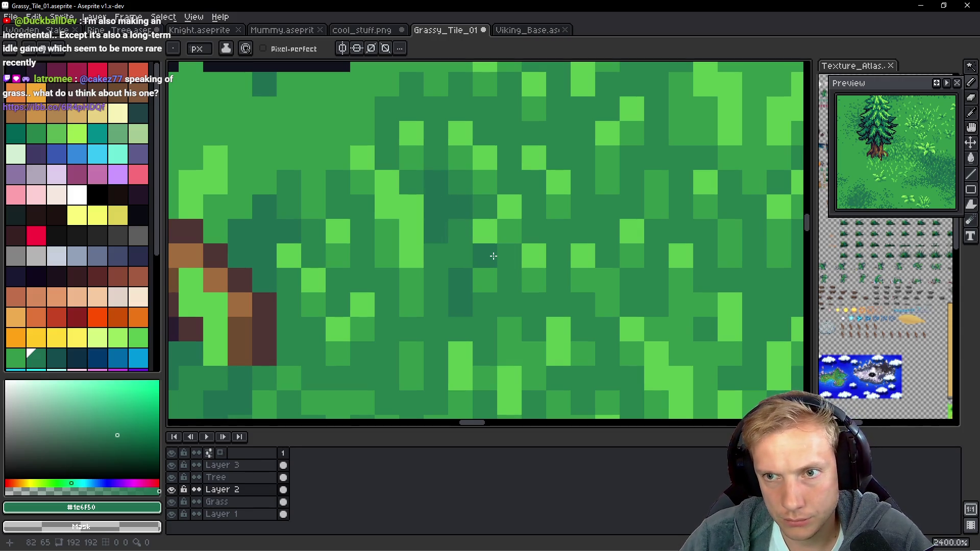
Darken six more grass pixels beside the trunk and in the shading patch.
{"action": "left_click", "coordinate": [363, 256]}
{"action": "left_click", "coordinate": [388, 304]}
{"action": "left_click", "coordinate": [388, 329]}
{"action": "left_click", "coordinate": [388, 311]}
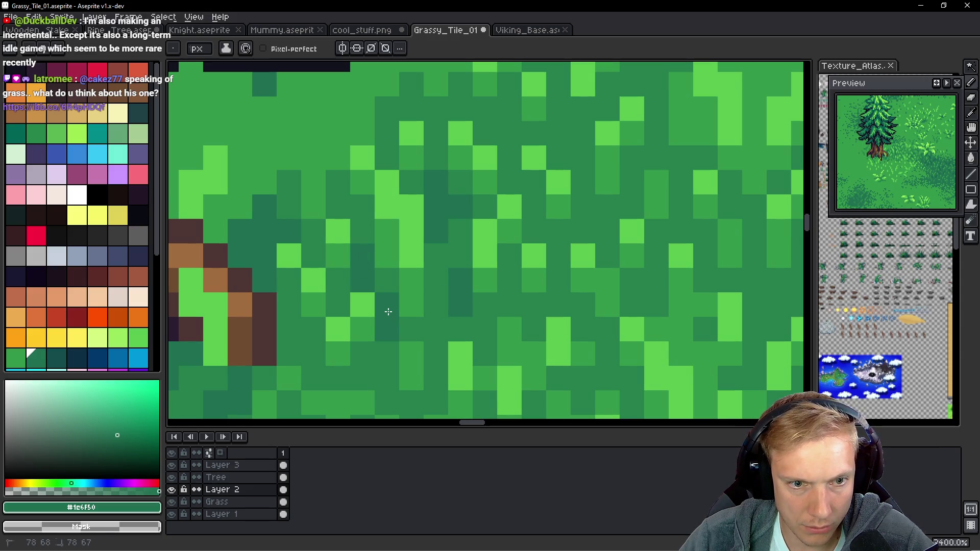
{"action": "scroll", "coordinate": [398, 332], "scroll_direction": "down", "scroll_amount": 2}
{"action": "scroll", "coordinate": [398, 332], "scroll_direction": "left", "scroll_amount": 2}
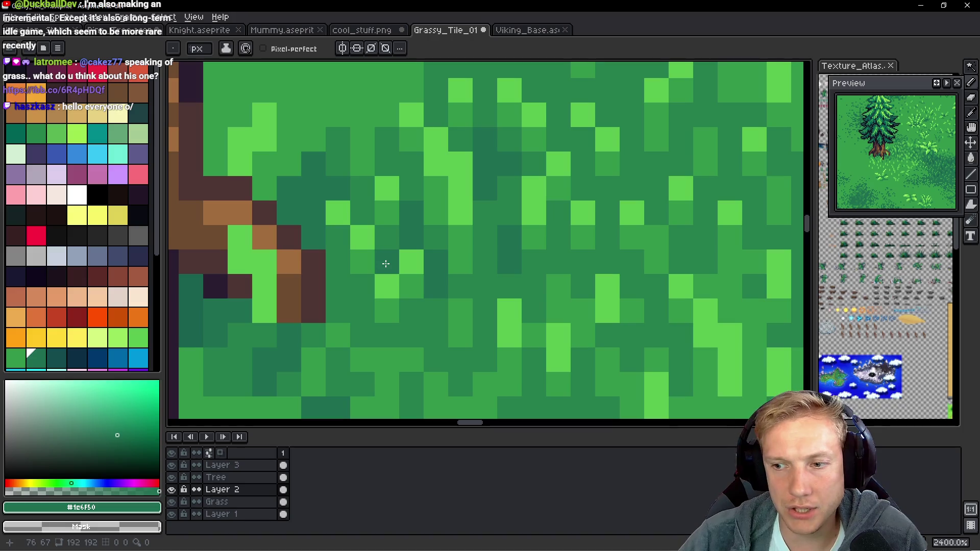
{"action": "scroll", "coordinate": [385, 263], "scroll_direction": "down", "scroll_amount": 4}
{"action": "scroll", "coordinate": [511, 250], "scroll_direction": "up", "scroll_amount": 5}
{"action": "left_click", "coordinate": [531, 225]}
{"action": "left_click", "coordinate": [532, 255]}
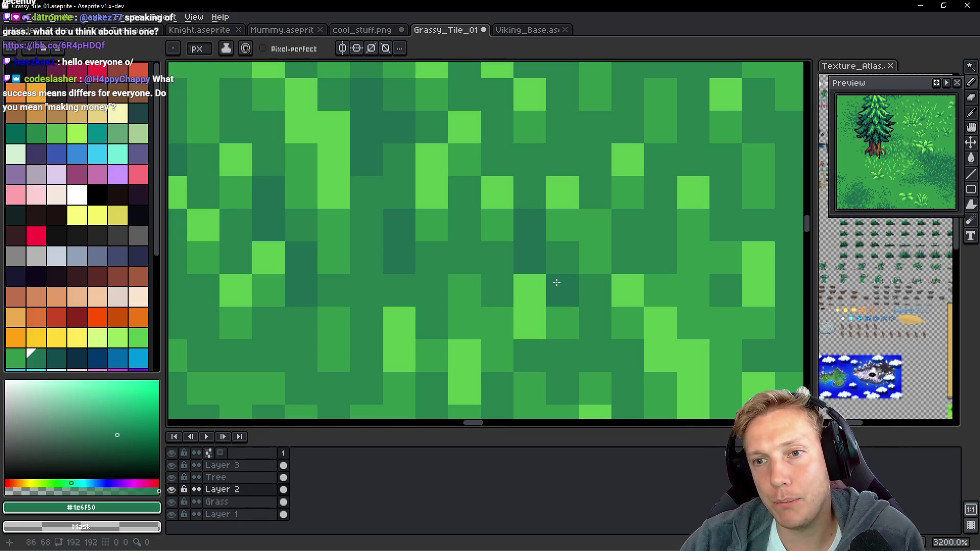
Paint a short vertical run and three single dark-green pixels into the grass.
{"action": "scroll", "coordinate": [515, 194], "scroll_direction": "down", "scroll_amount": 1}
{"action": "scroll", "coordinate": [561, 163], "scroll_direction": "down", "scroll_amount": 5}
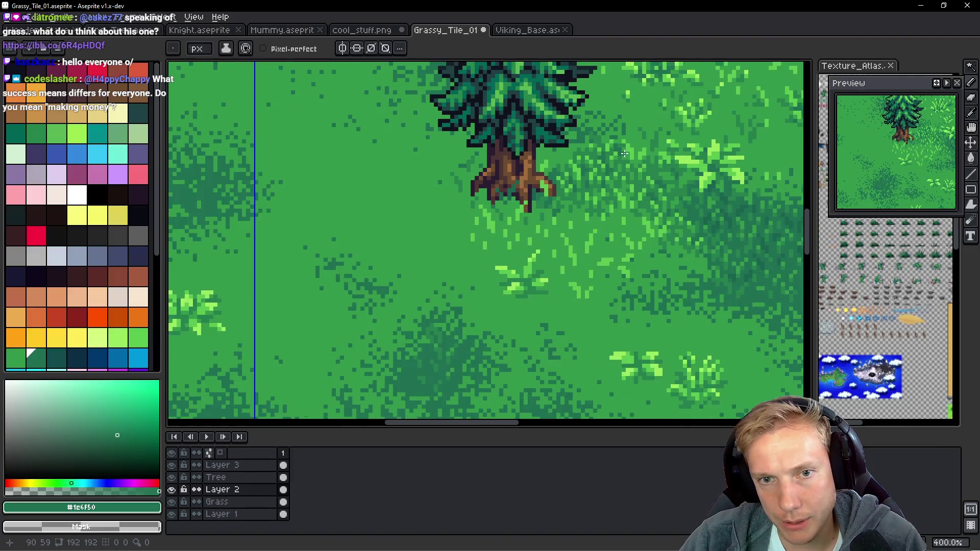
{"action": "scroll", "coordinate": [624, 153], "scroll_direction": "down", "scroll_amount": 2}
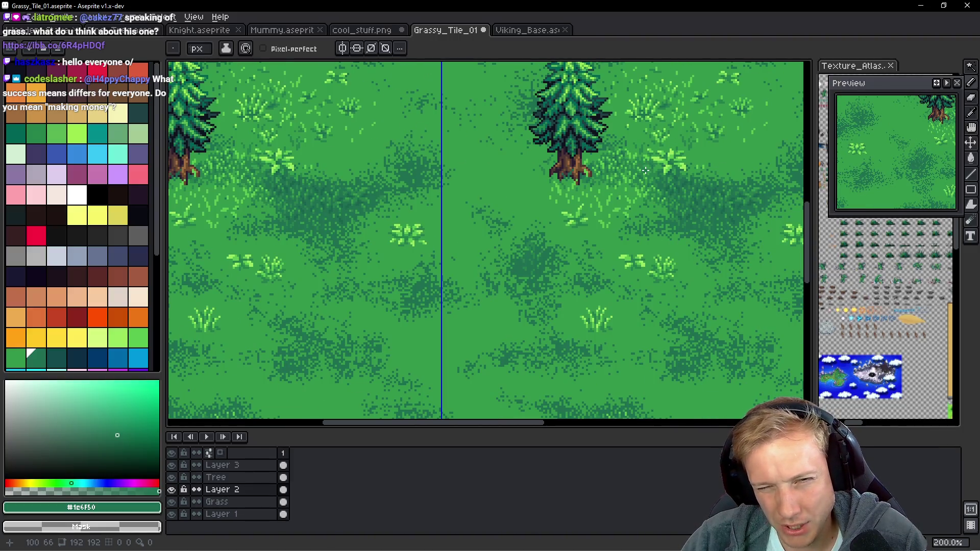
{"action": "scroll", "coordinate": [641, 166], "scroll_direction": "up", "scroll_amount": 10}
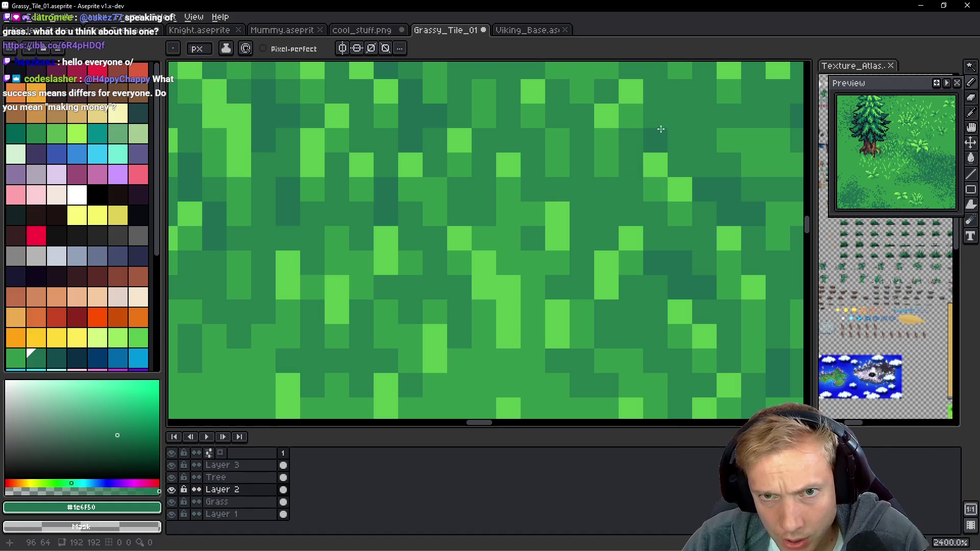
{"action": "left_click_drag", "start_coordinate": [579, 160], "coordinate": [578, 207]}
{"action": "left_click", "coordinate": [557, 190]}
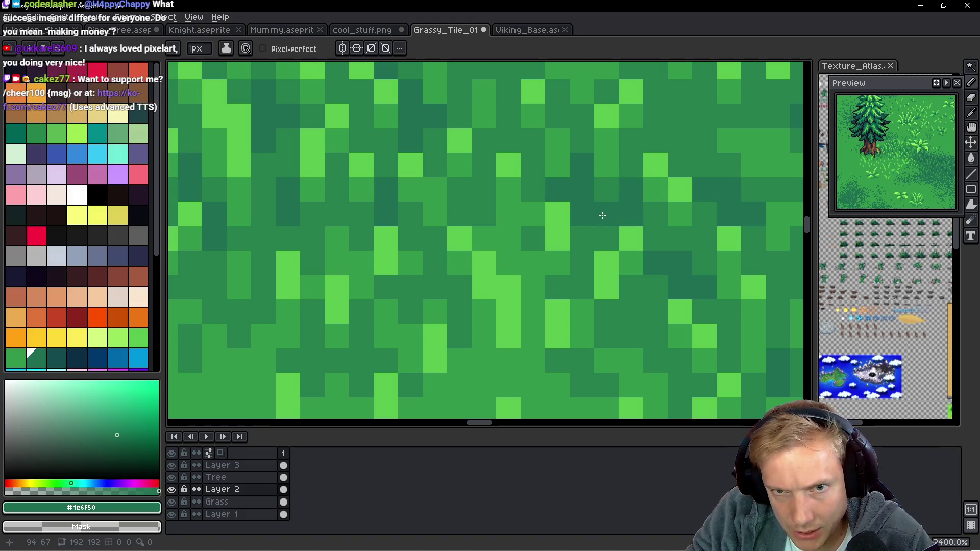
{"action": "left_click", "coordinate": [606, 239]}
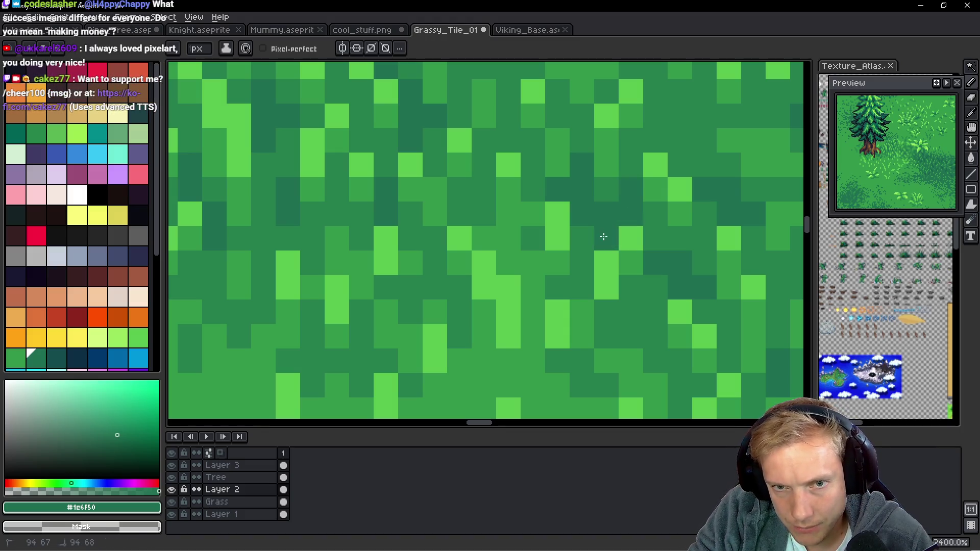
{"action": "left_click", "coordinate": [646, 216]}
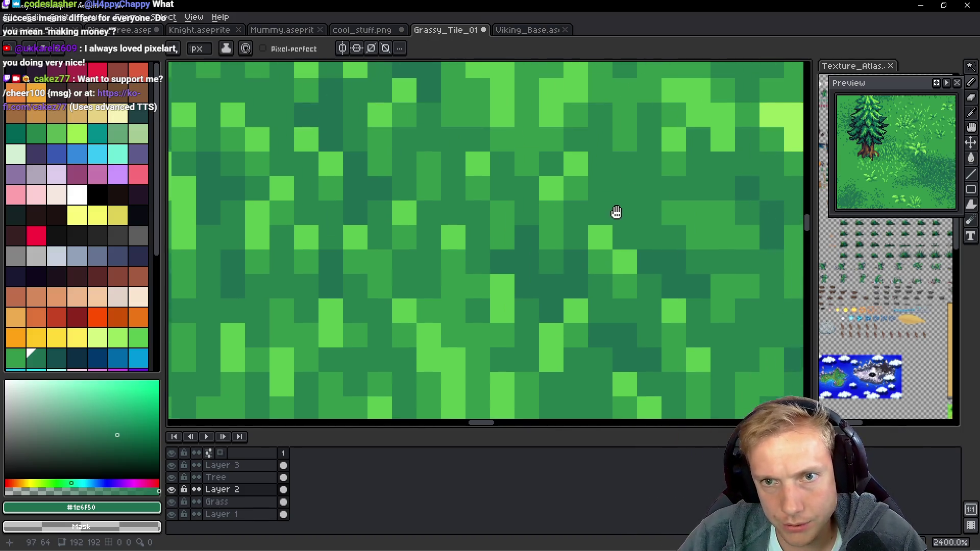
Add a four-pixel dark-green cluster, then zoom out to 200% to view the tiled result.
{"action": "scroll", "coordinate": [617, 214], "scroll_direction": "up", "scroll_amount": 2}
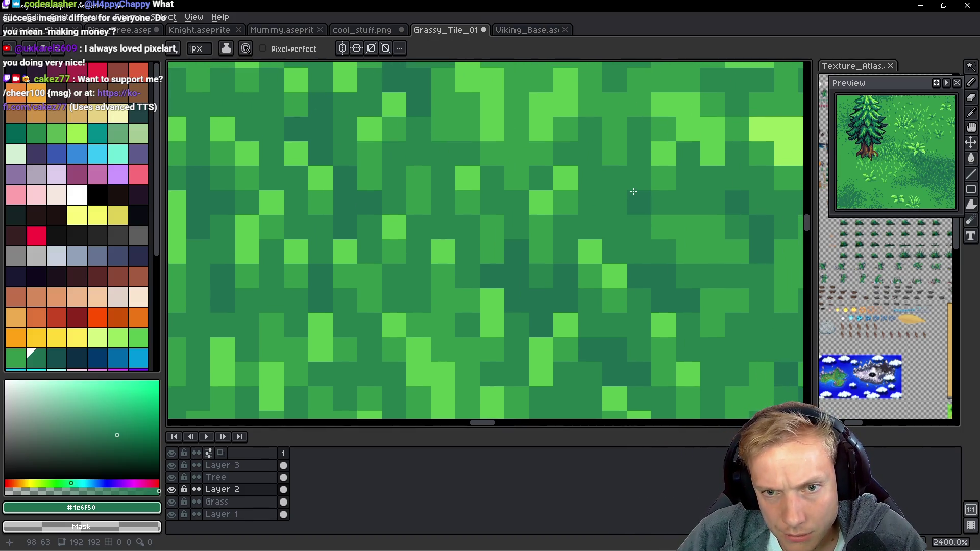
{"action": "left_click", "coordinate": [638, 202]}
{"action": "left_click", "coordinate": [635, 224]}
{"action": "left_click", "coordinate": [615, 201]}
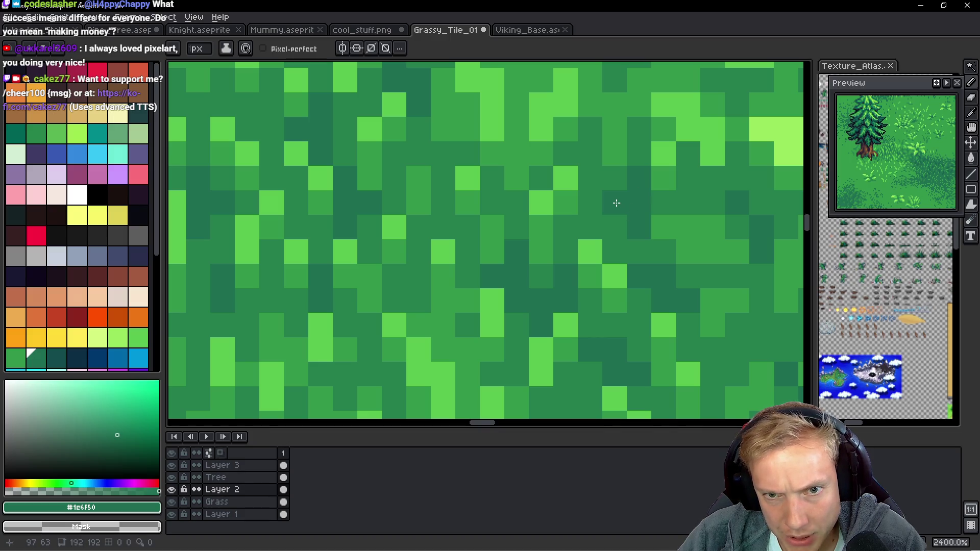
{"action": "left_click", "coordinate": [688, 192]}
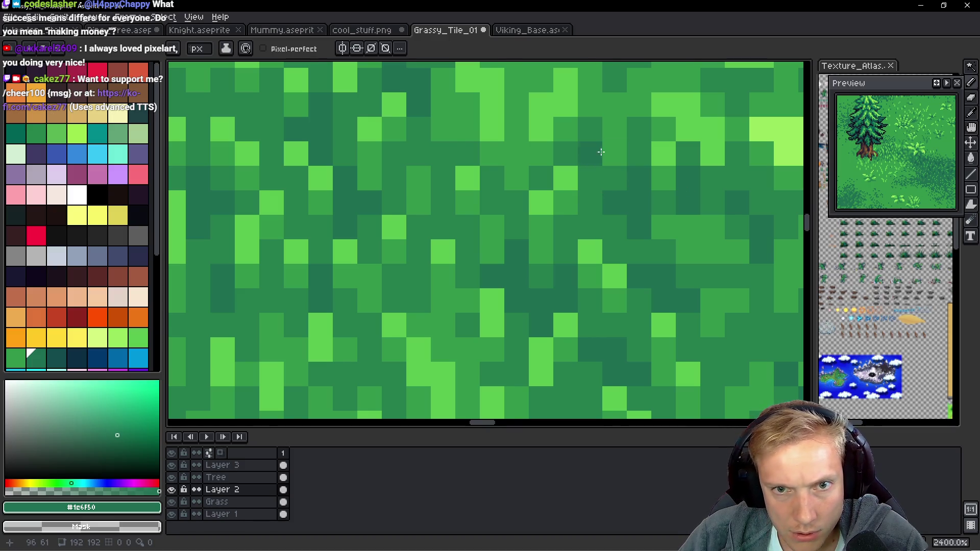
{"action": "scroll", "coordinate": [600, 152], "scroll_direction": "down", "scroll_amount": 4}
{"action": "scroll", "coordinate": [446, 158], "scroll_direction": "up", "scroll_amount": 4}
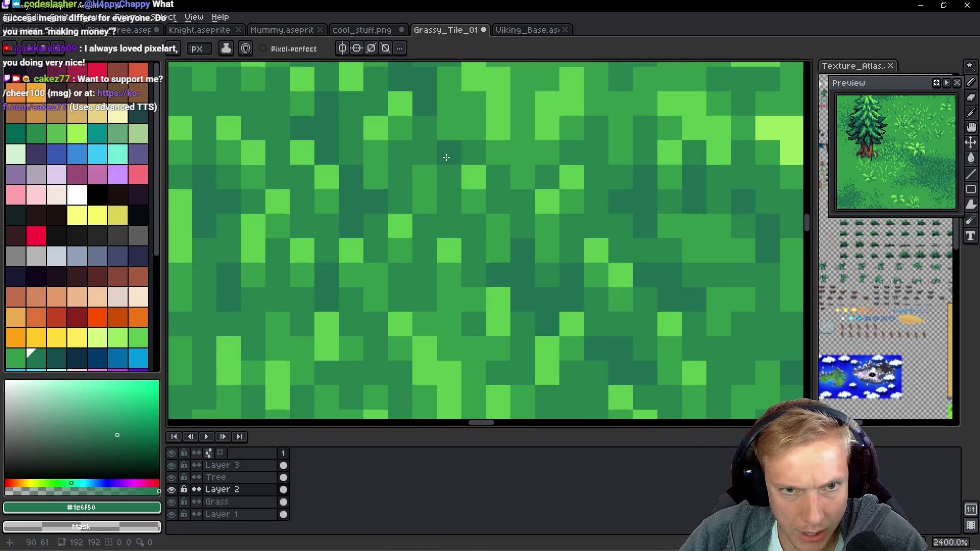
{"action": "scroll", "coordinate": [448, 199], "scroll_direction": "down", "scroll_amount": 5}
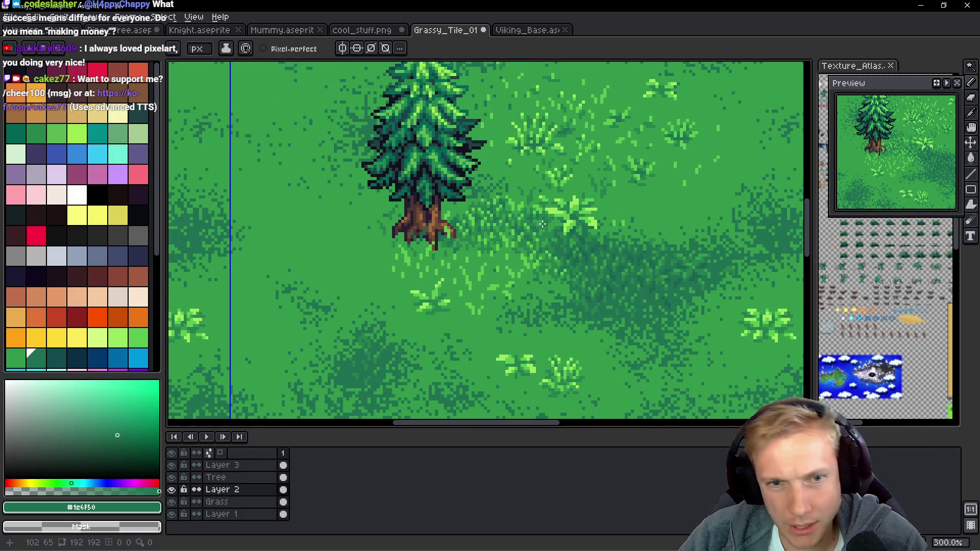
{"action": "scroll", "coordinate": [542, 223], "scroll_direction": "down", "scroll_amount": 1}
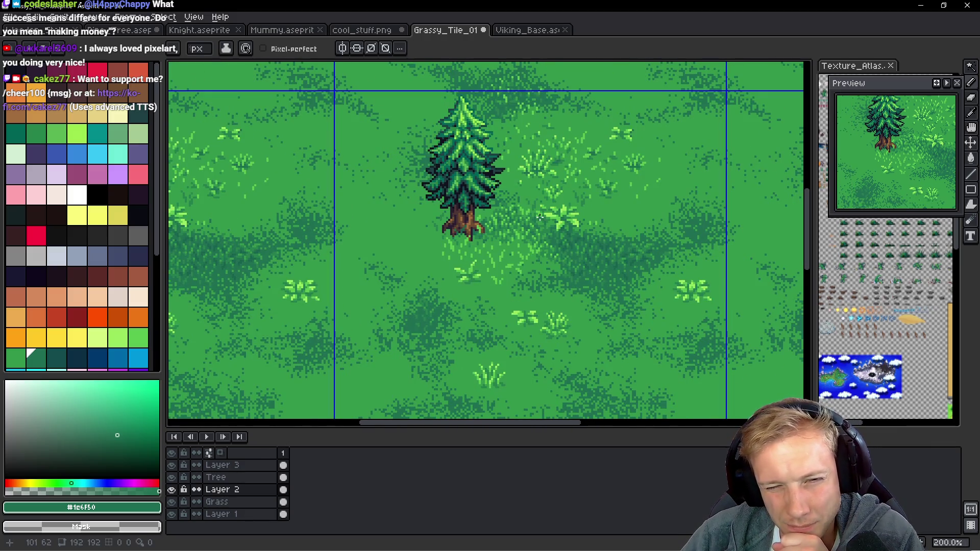
{"action": "scroll", "coordinate": [515, 242], "scroll_direction": "down", "scroll_amount": 1}
{"action": "scroll", "coordinate": [515, 242], "scroll_direction": "up", "scroll_amount": 1}
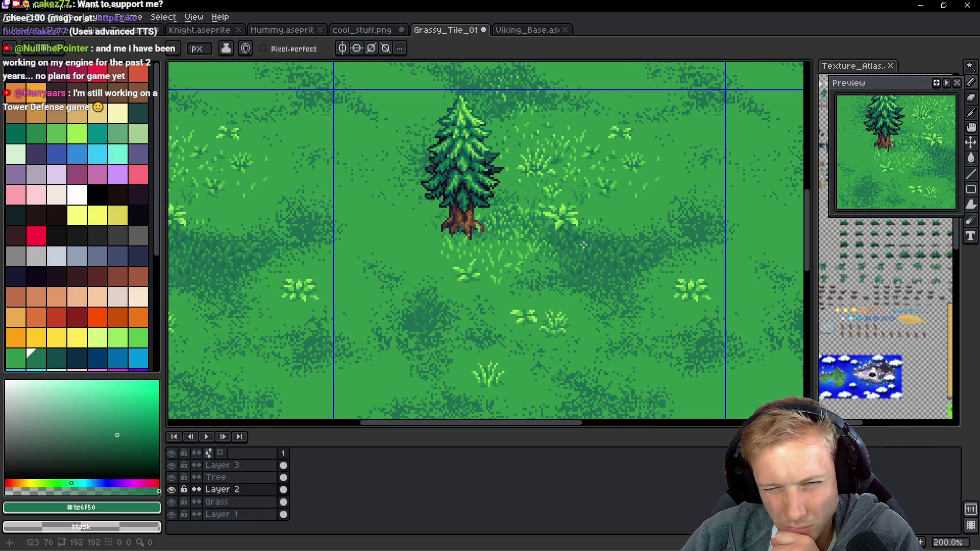
{"action": "scroll", "coordinate": [584, 245], "scroll_direction": "down", "scroll_amount": 1}
{"action": "scroll", "coordinate": [576, 251], "scroll_direction": "up", "scroll_amount": 2}
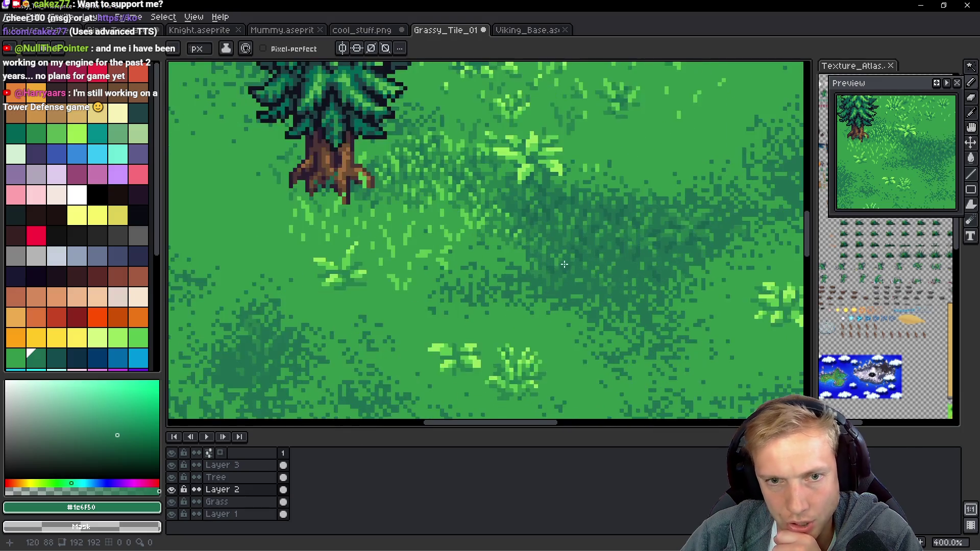
{"action": "scroll", "coordinate": [564, 264], "scroll_direction": "up", "scroll_amount": 1}
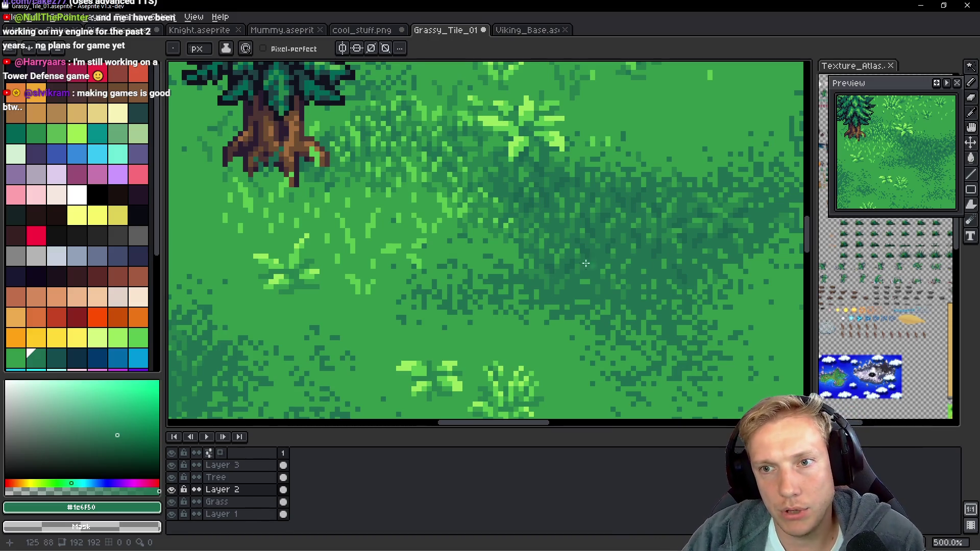
Eyedrop pale green #99e65f, place four highlight pixels in the grass, then re-pick #267f4c.
{"action": "scroll", "coordinate": [447, 127], "scroll_direction": "up", "scroll_amount": 5}
{"action": "key", "text": "i"}
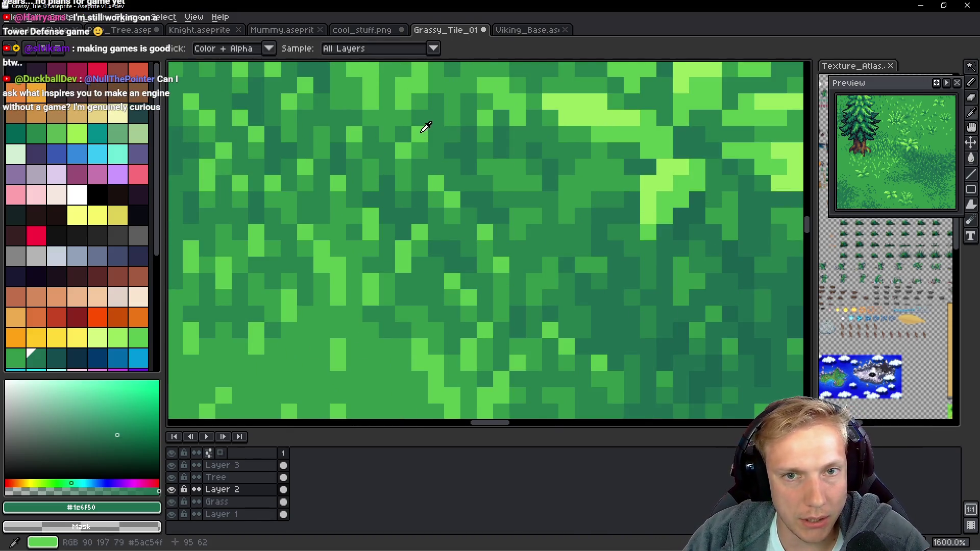
{"action": "left_click", "coordinate": [580, 102], "text": "alt"}
{"action": "scroll", "coordinate": [411, 131], "scroll_direction": "up", "scroll_amount": 2}
{"action": "left_click", "coordinate": [419, 179]}
{"action": "left_click", "coordinate": [403, 195]}
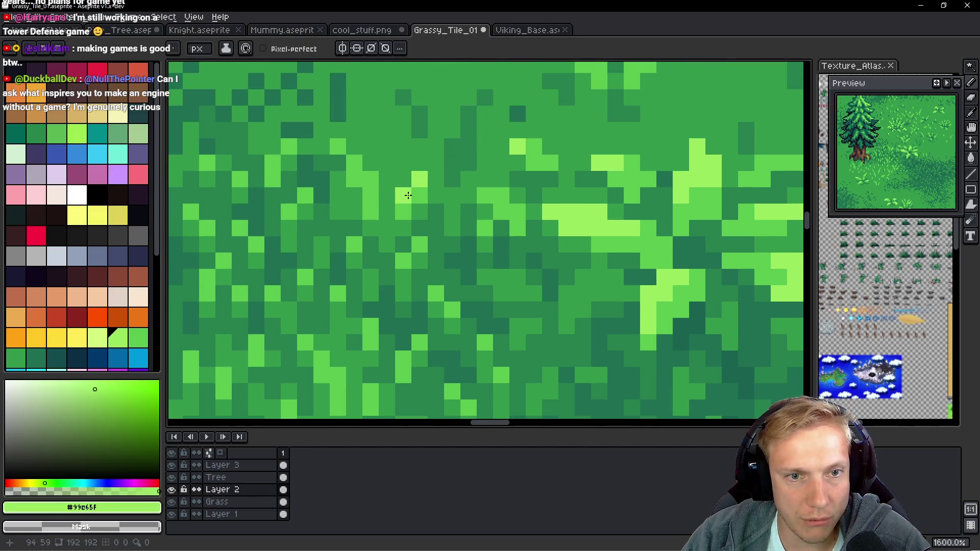
{"action": "left_click", "coordinate": [356, 161]}
{"action": "left_click", "coordinate": [398, 209]}
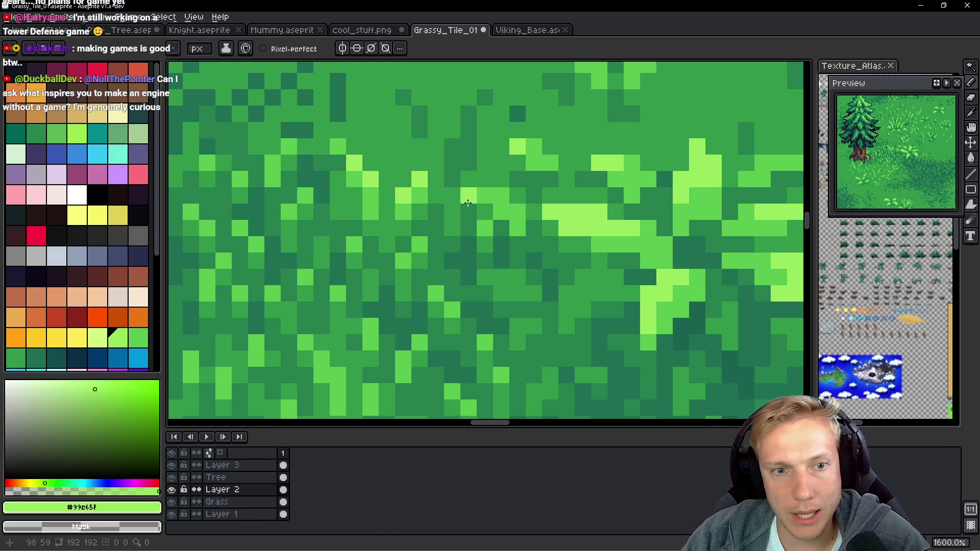
{"action": "left_click", "coordinate": [439, 216], "text": "alt"}
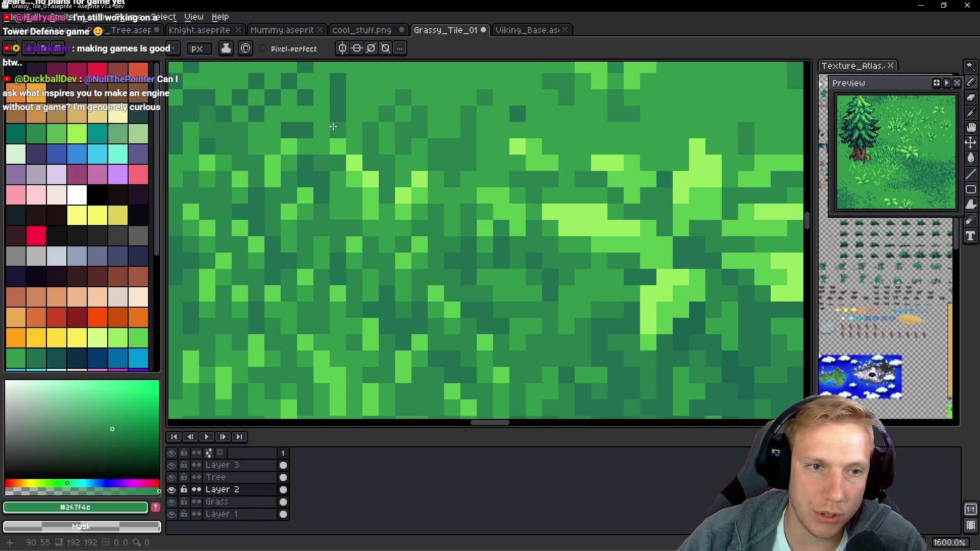
{"action": "scroll", "coordinate": [333, 124], "scroll_direction": "down", "scroll_amount": 5}
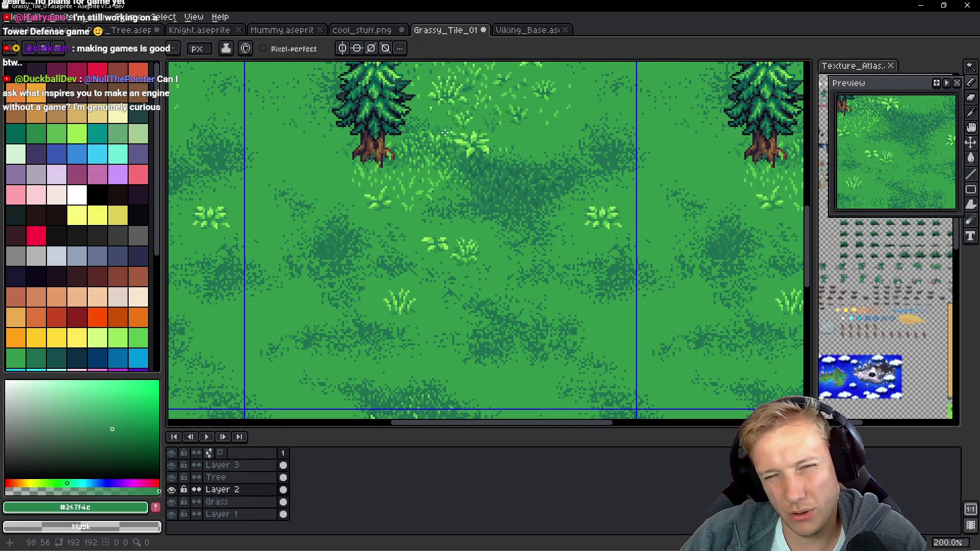
Darken a small cluster and two single grass pixels in the upper shading patch with #247f4c.
{"action": "scroll", "coordinate": [447, 132], "scroll_direction": "up", "scroll_amount": 5}
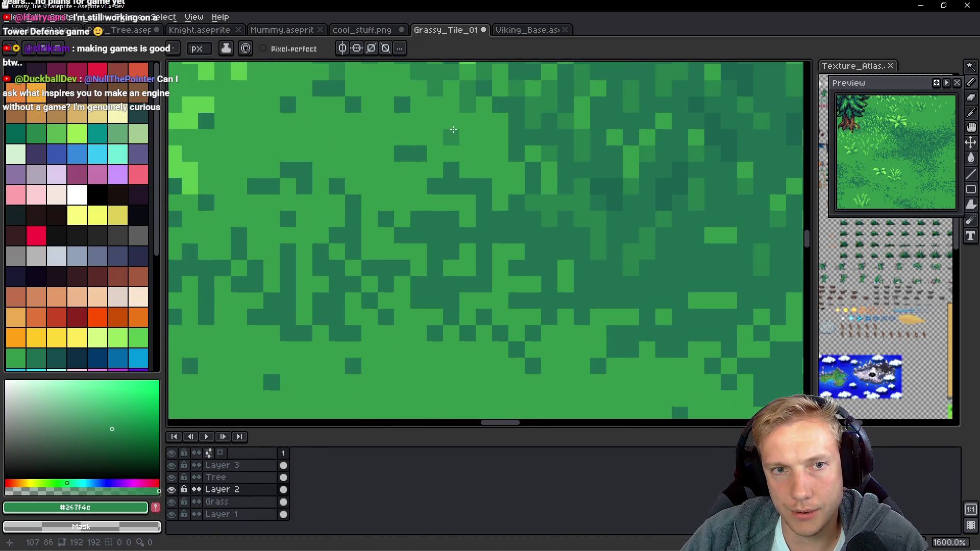
{"action": "mouse_move", "coordinate": [416, 134]}
{"action": "left_mouse_down"}
{"action": "mouse_move", "coordinate": [432, 136]}
{"action": "mouse_move", "coordinate": [435, 153]}
{"action": "left_mouse_up"}
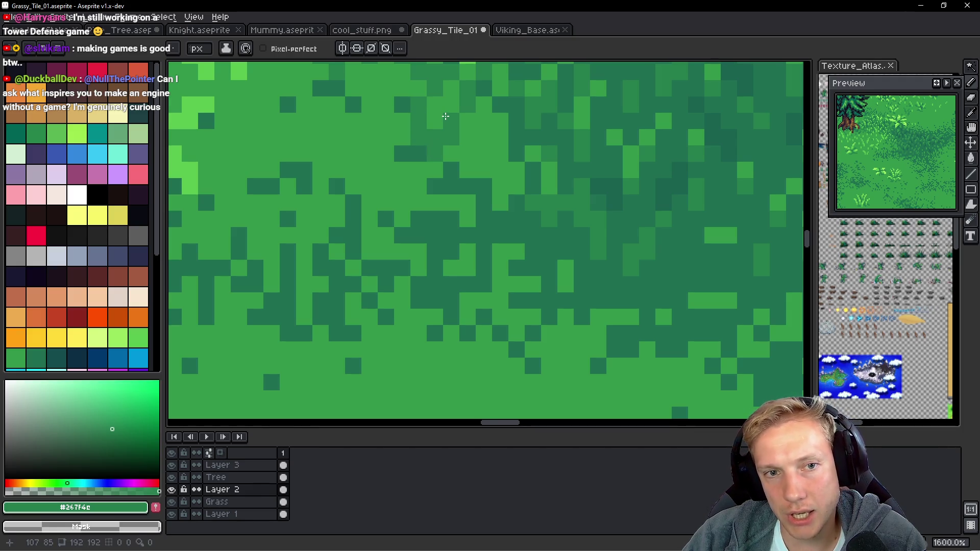
{"action": "scroll", "coordinate": [470, 132], "scroll_direction": "up", "scroll_amount": 1}
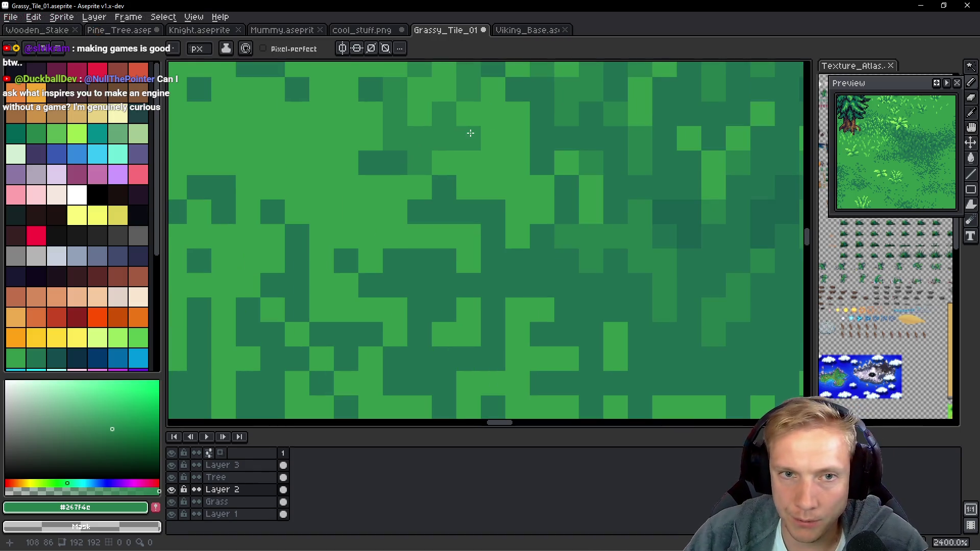
{"action": "left_click", "coordinate": [488, 136]}
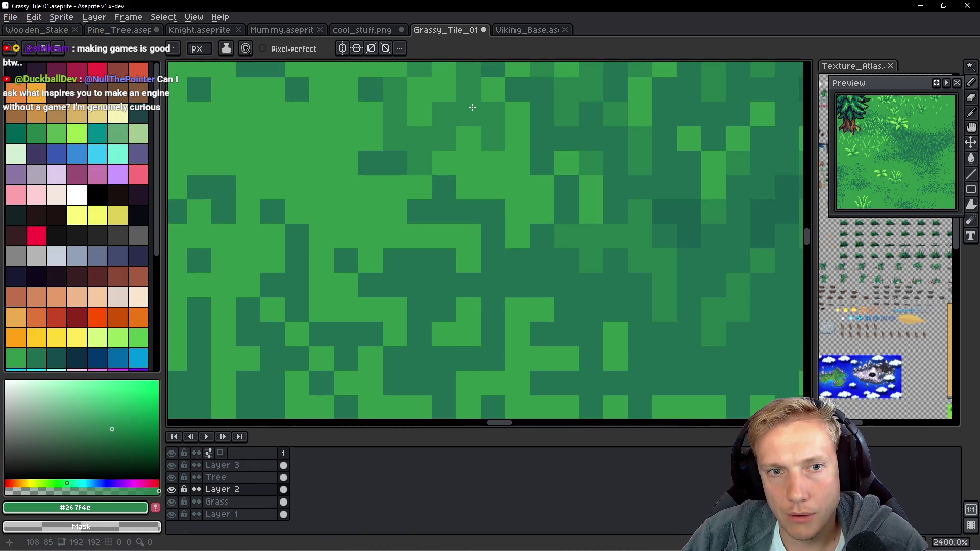
{"action": "scroll", "coordinate": [494, 135], "scroll_direction": "down", "scroll_amount": 6}
{"action": "scroll", "coordinate": [497, 138], "scroll_direction": "up", "scroll_amount": 7}
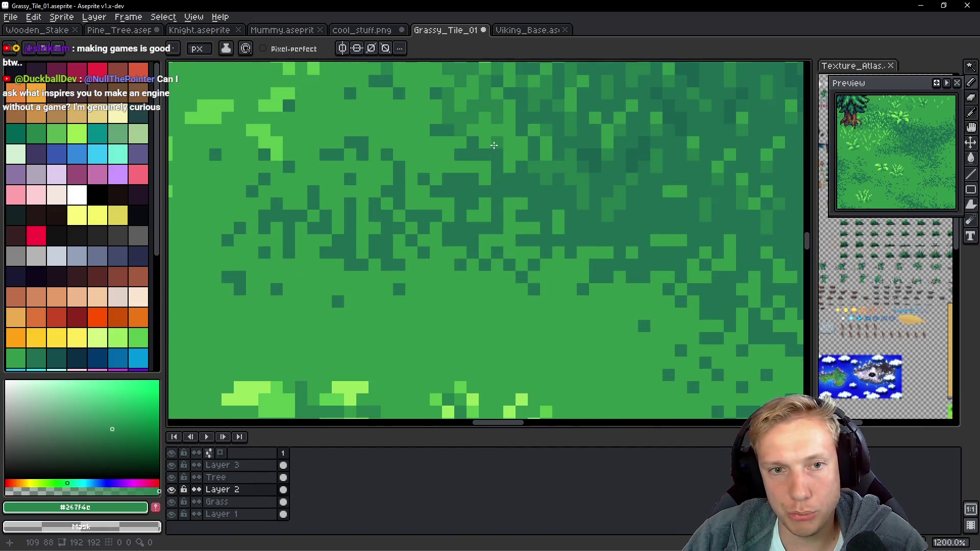
{"action": "left_click", "coordinate": [508, 150]}
{"action": "scroll", "coordinate": [508, 150], "scroll_direction": "down", "scroll_amount": 4}
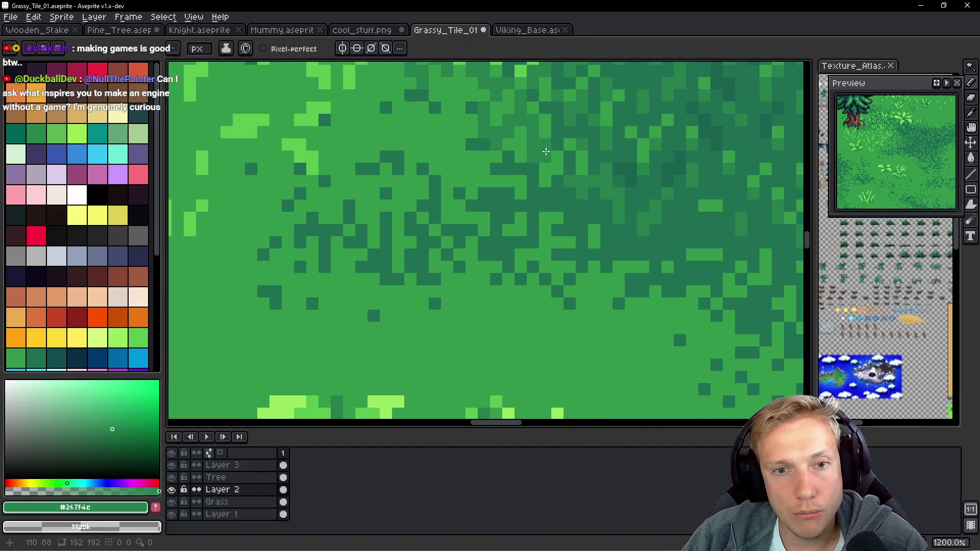
{"action": "scroll", "coordinate": [541, 164], "scroll_direction": "up", "scroll_amount": 2}
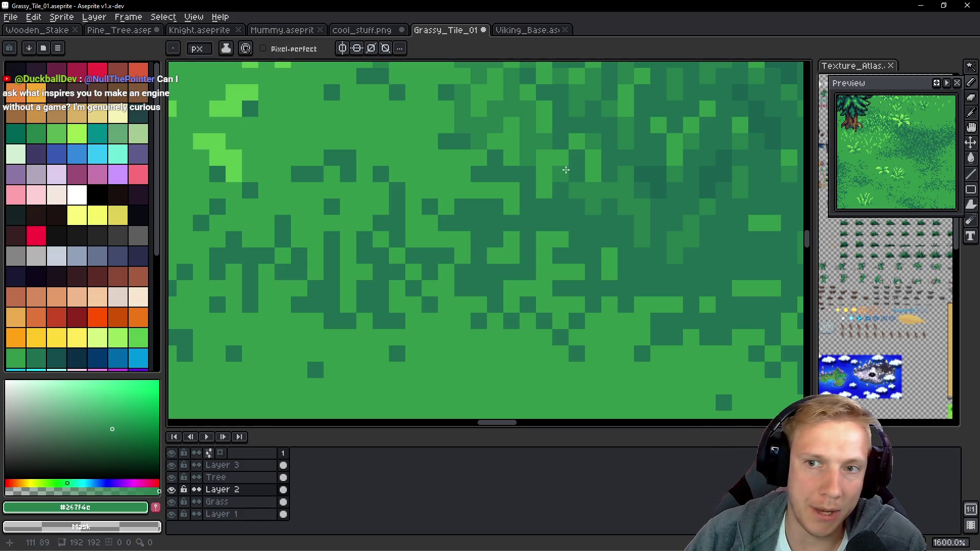
{"action": "scroll", "coordinate": [427, 141], "scroll_direction": "down", "scroll_amount": 5}
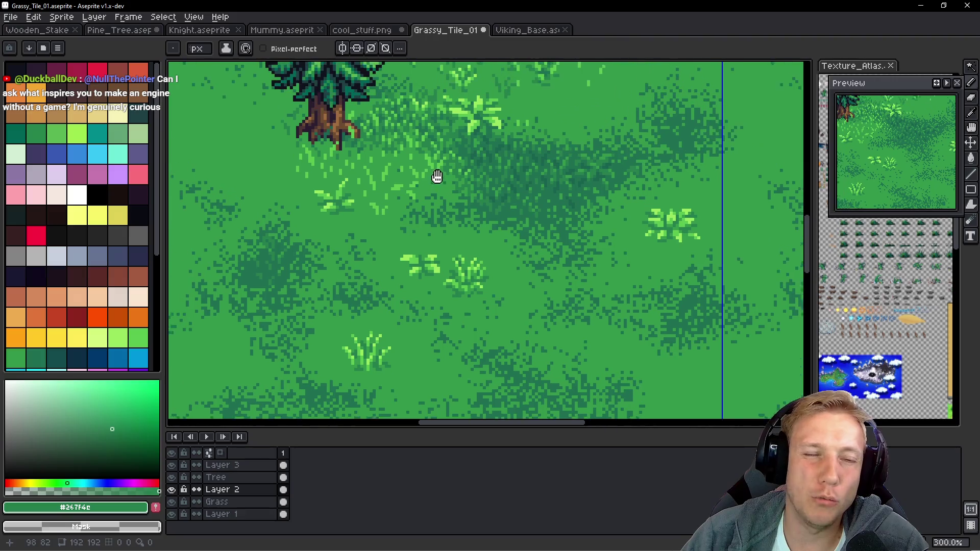
{"action": "scroll", "coordinate": [437, 175], "scroll_direction": "up", "scroll_amount": 10}
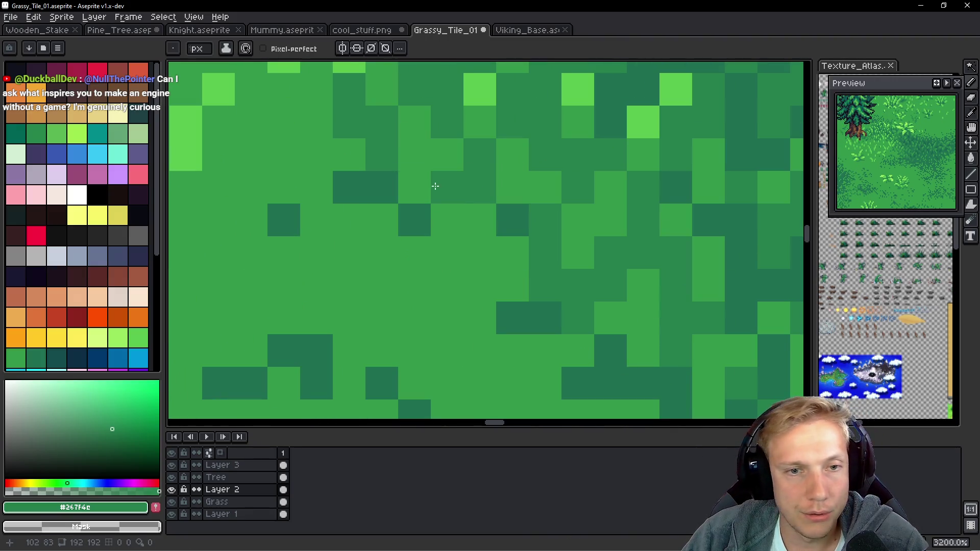
Scatter about eight single dark-green pixels through the lower shading patch.
{"action": "left_click", "coordinate": [447, 236]}
{"action": "left_click_drag", "start_coordinate": [447, 236], "coordinate": [449, 242]}
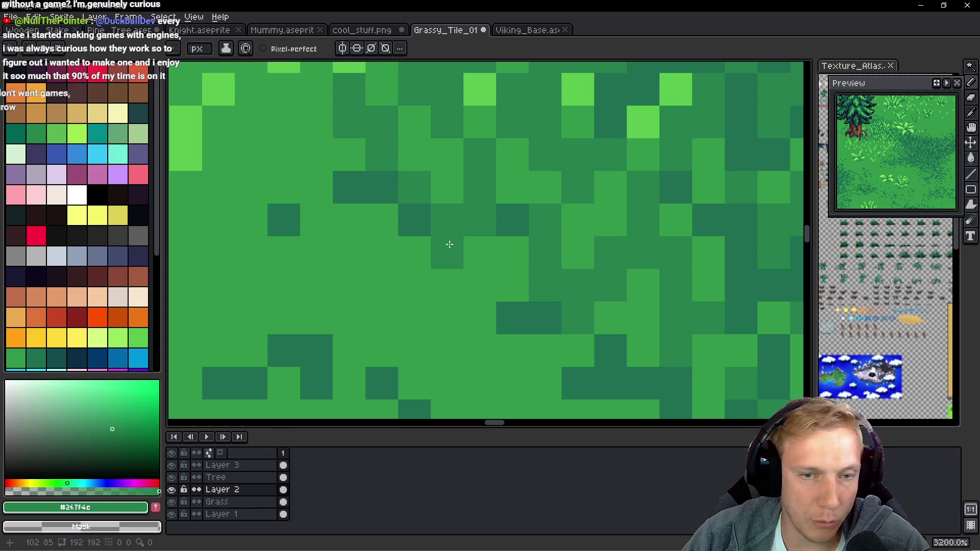
{"action": "left_click", "coordinate": [519, 284]}
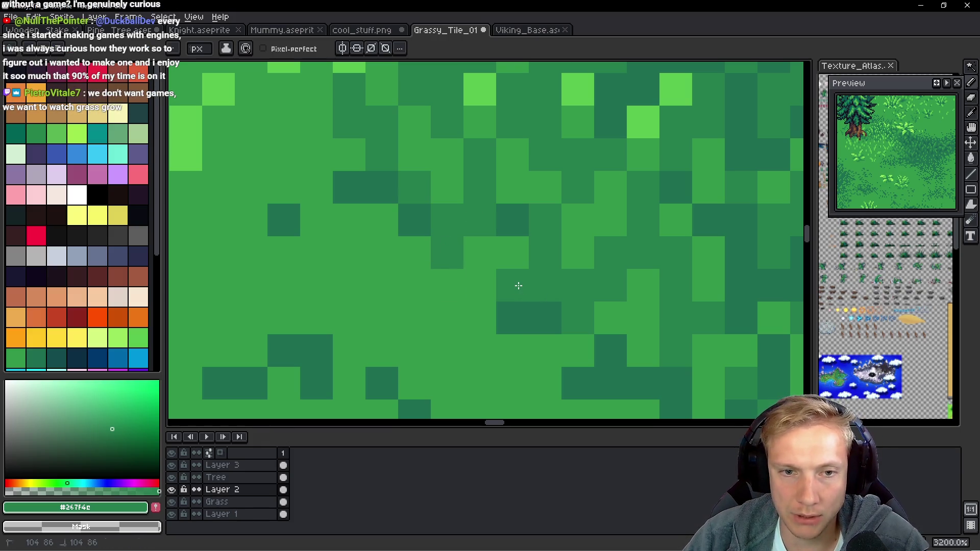
{"action": "left_click", "coordinate": [478, 317]}
{"action": "left_click", "coordinate": [449, 285]}
{"action": "left_click", "coordinate": [447, 316]}
{"action": "left_click", "coordinate": [477, 250]}
{"action": "scroll", "coordinate": [477, 248], "scroll_direction": "down", "scroll_amount": 2}
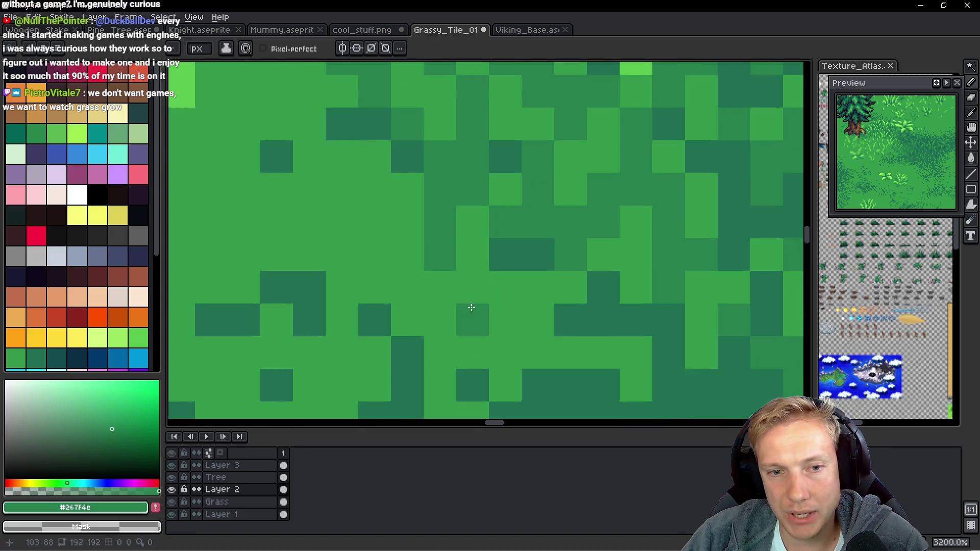
{"action": "left_click", "coordinate": [465, 316]}
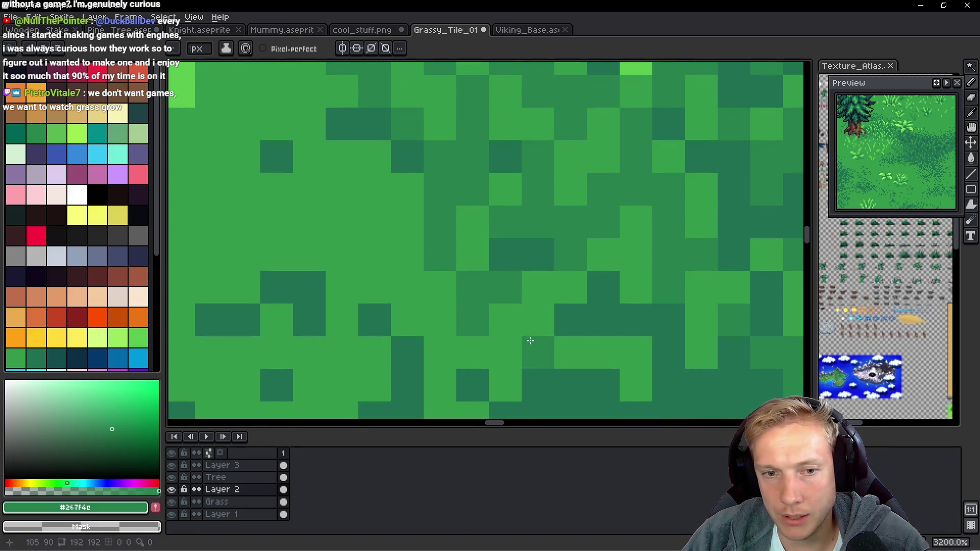
Zoom out to check the tiled grass with its dithered shading.
{"action": "scroll", "coordinate": [527, 339], "scroll_direction": "down", "scroll_amount": 1}
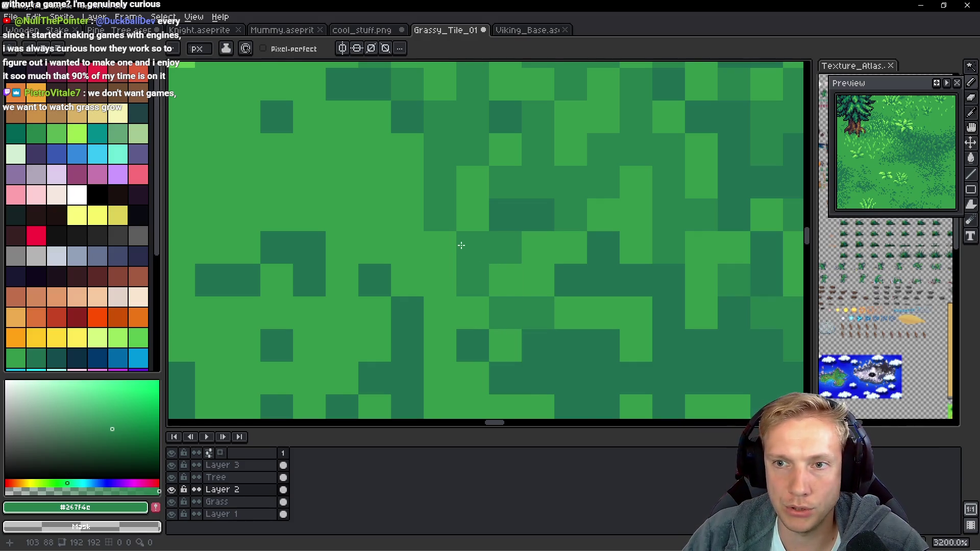
{"action": "scroll", "coordinate": [461, 246], "scroll_direction": "down", "scroll_amount": 6}
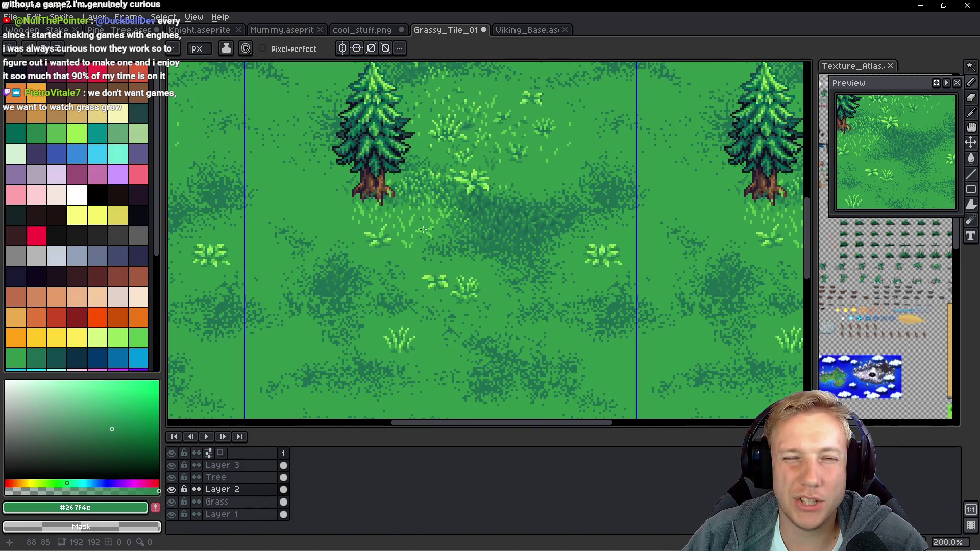
{"action": "scroll", "coordinate": [431, 214], "scroll_direction": "up", "scroll_amount": 7}
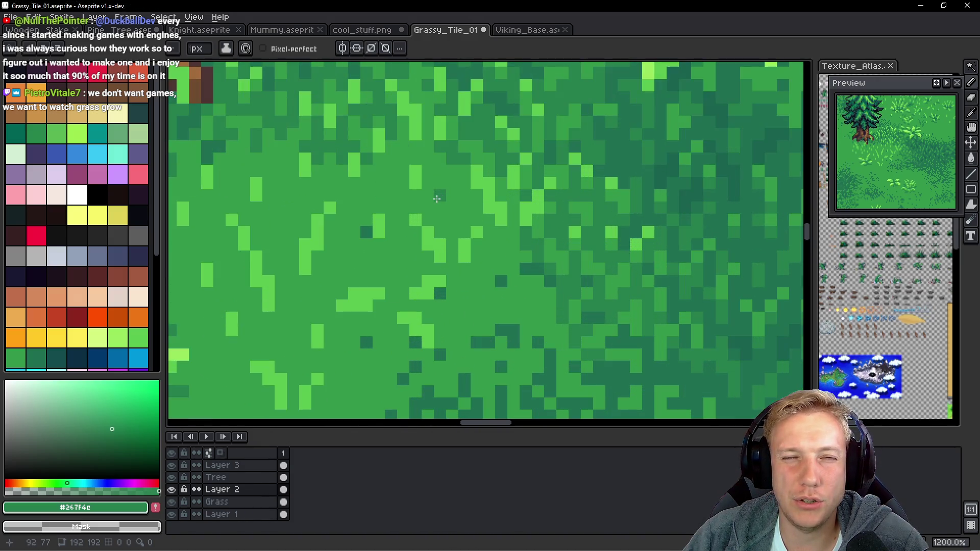
{"action": "scroll", "coordinate": [436, 199], "scroll_direction": "up", "scroll_amount": 3}
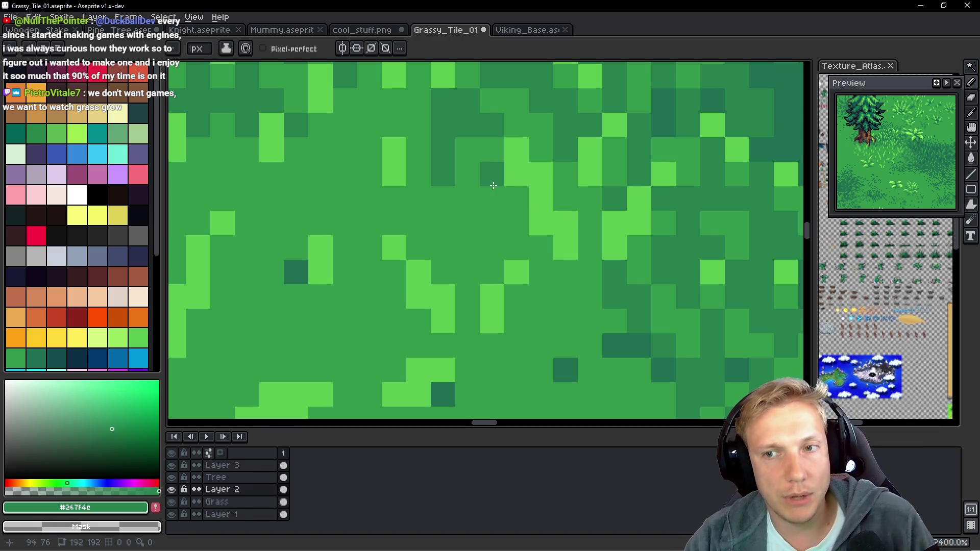
{"action": "scroll", "coordinate": [416, 193], "scroll_direction": "down", "scroll_amount": 9}
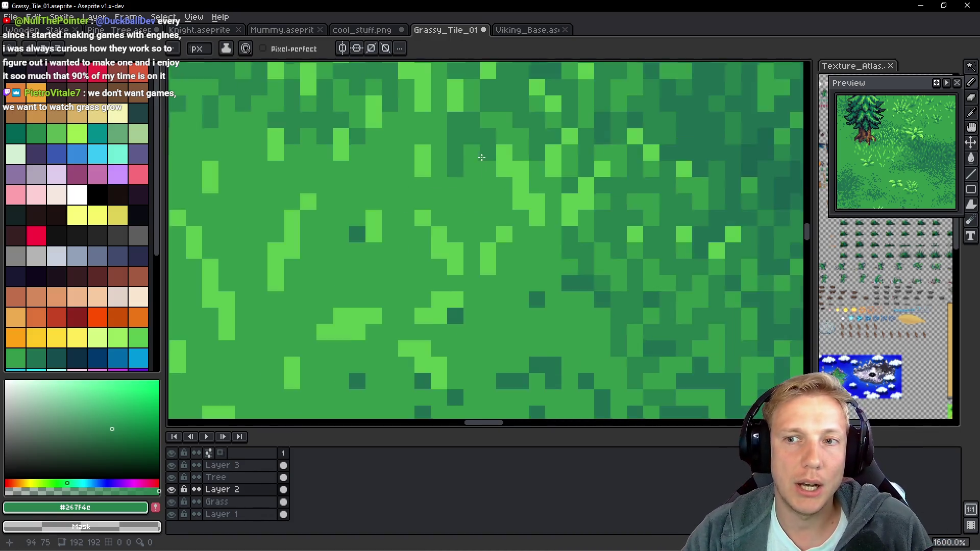
{"action": "scroll", "coordinate": [492, 158], "scroll_direction": "down", "scroll_amount": 1}
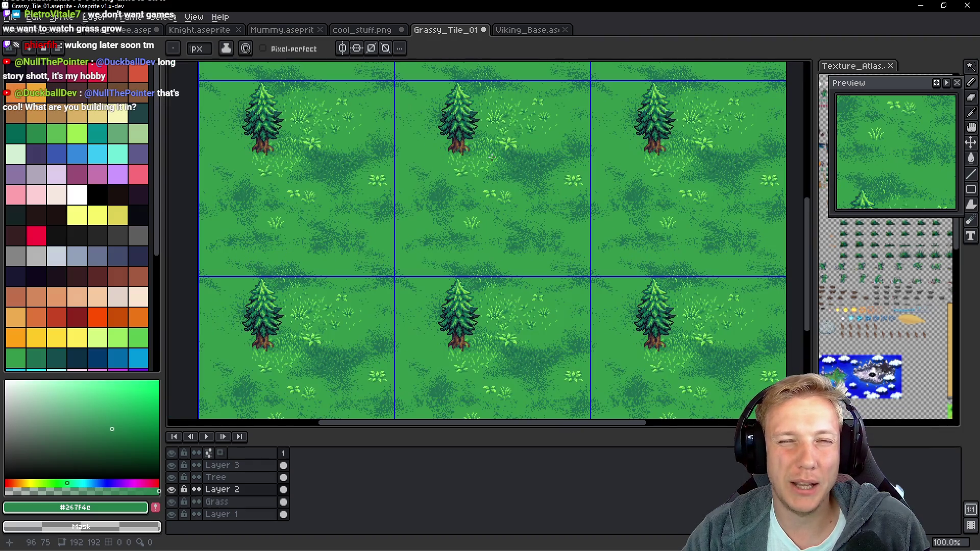
Extend the dark-green shading block downward by three pixels.
{"action": "scroll", "coordinate": [488, 153], "scroll_direction": "up", "scroll_amount": 5}
{"action": "scroll", "coordinate": [426, 165], "scroll_direction": "up", "scroll_amount": 3}
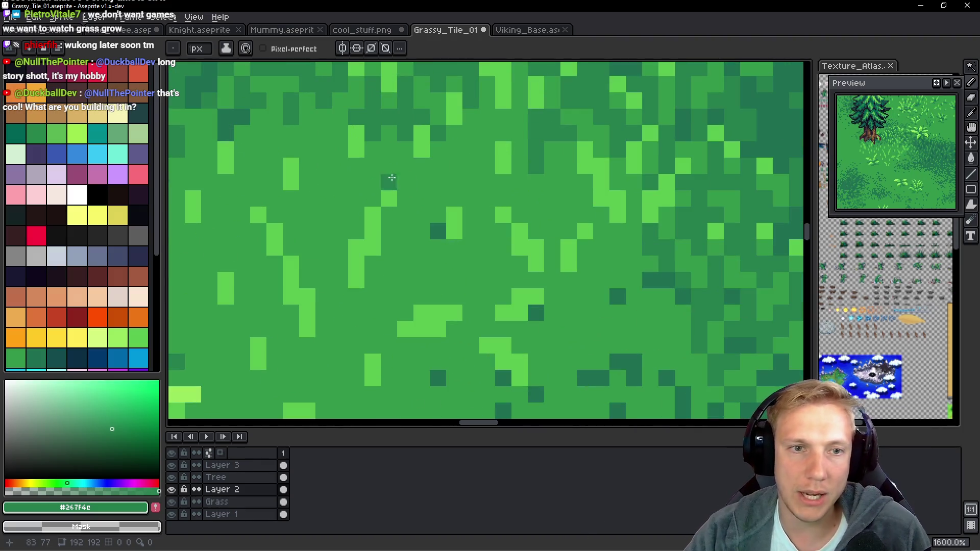
{"action": "scroll", "coordinate": [388, 154], "scroll_direction": "down", "scroll_amount": 2}
{"action": "scroll", "coordinate": [387, 155], "scroll_direction": "up", "scroll_amount": 3}
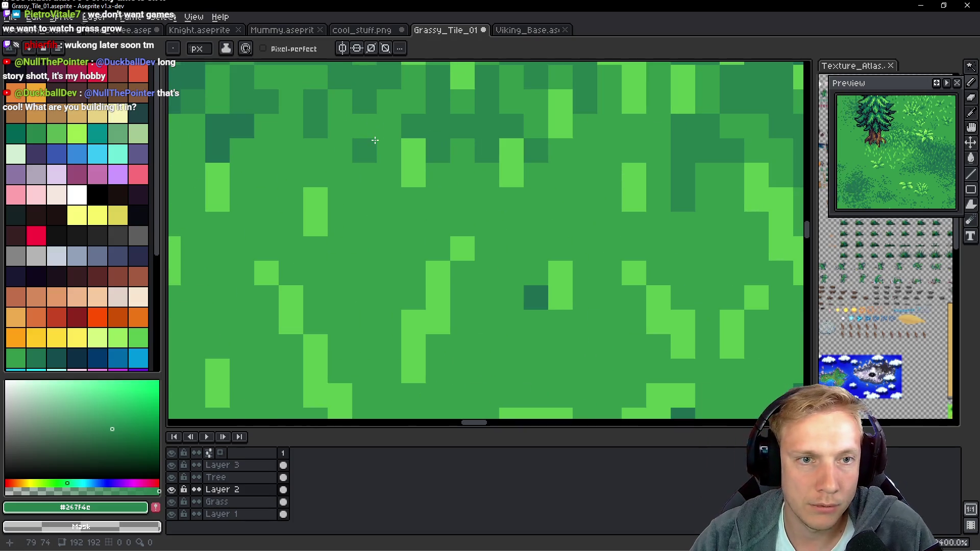
{"action": "left_click", "coordinate": [364, 198]}
{"action": "left_click", "coordinate": [388, 193]}
{"action": "left_click", "coordinate": [383, 153]}
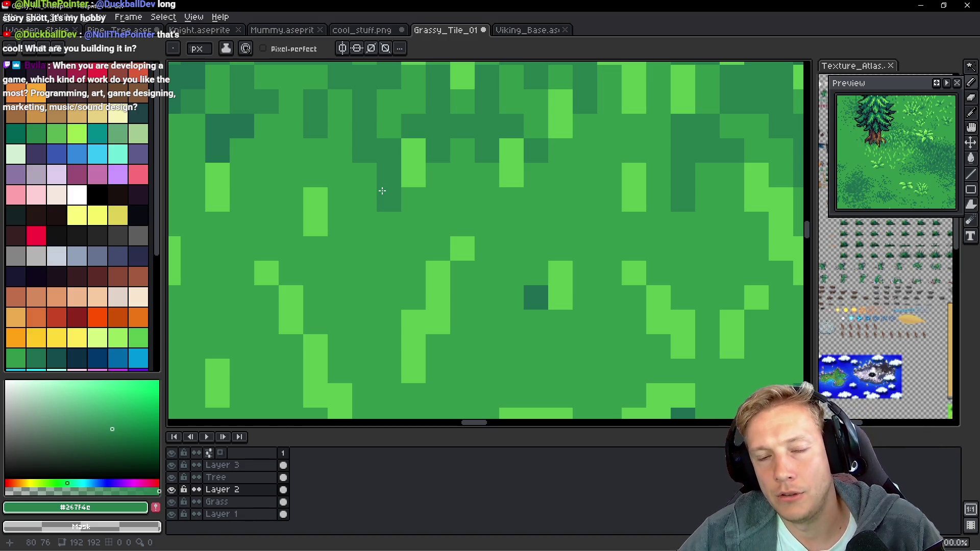
Widen the dark block further left, pixel by pixel, including the next grass area.
{"action": "left_click", "coordinate": [340, 174]}
{"action": "left_click", "coordinate": [340, 150]}
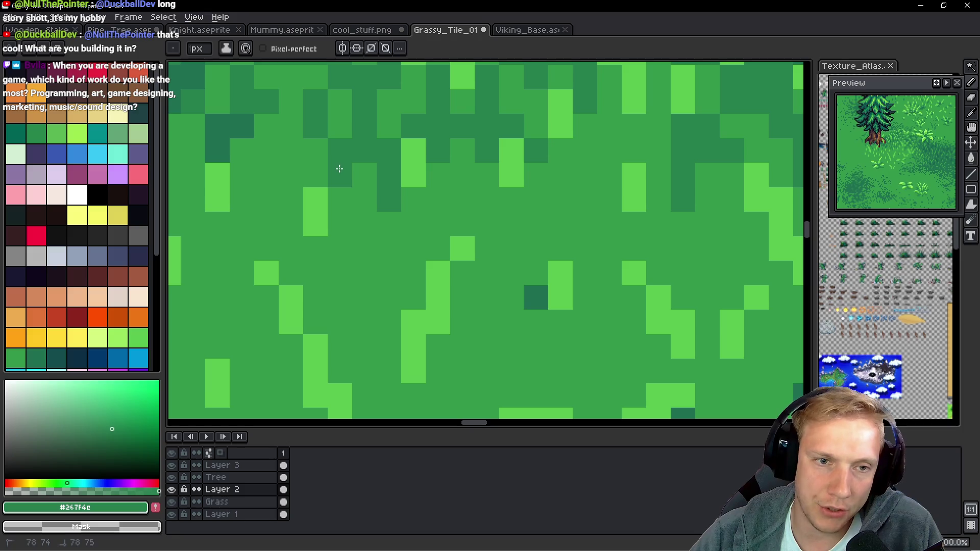
{"action": "left_click", "coordinate": [354, 206]}
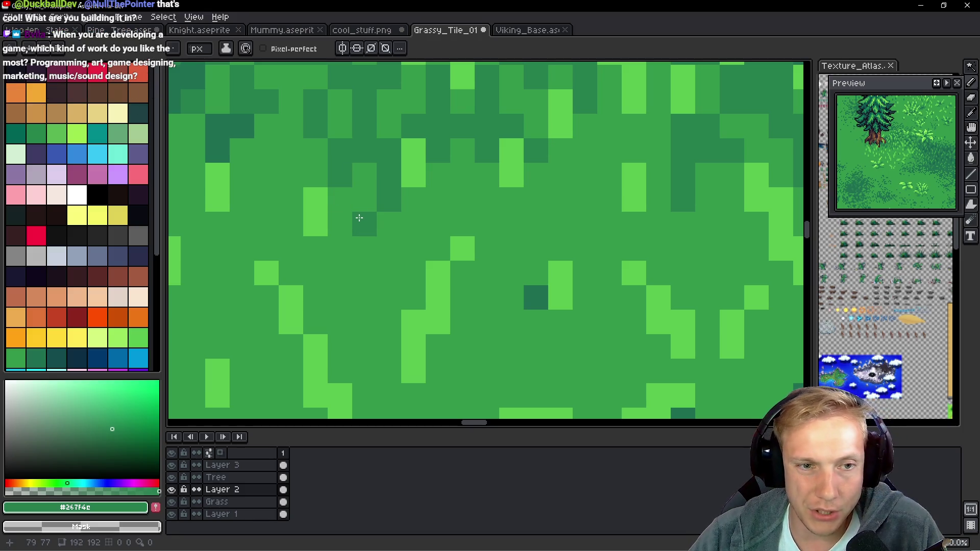
{"action": "left_click_drag", "start_coordinate": [307, 171], "coordinate": [396, 223]}
{"action": "left_click", "coordinate": [380, 227]}
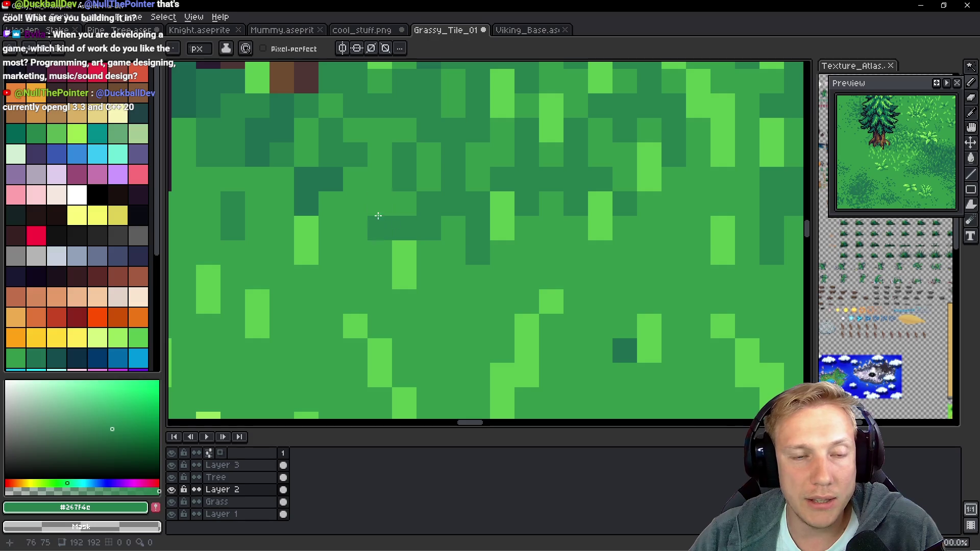
{"action": "left_click", "coordinate": [378, 204]}
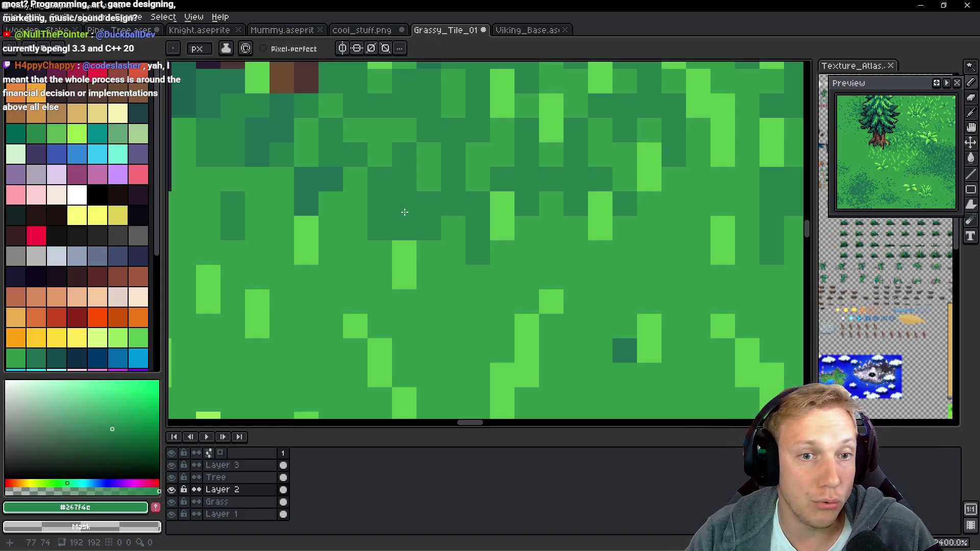
Pick the deep green #1c6f50 from the tile as the drawing colour.
{"action": "scroll", "coordinate": [400, 191], "scroll_direction": "down", "scroll_amount": 4}
{"action": "scroll", "coordinate": [497, 175], "scroll_direction": "up", "scroll_amount": 4}
{"action": "left_click", "coordinate": [477, 164], "text": "alt"}
{"action": "scroll", "coordinate": [433, 166], "scroll_direction": "down", "scroll_amount": 2}
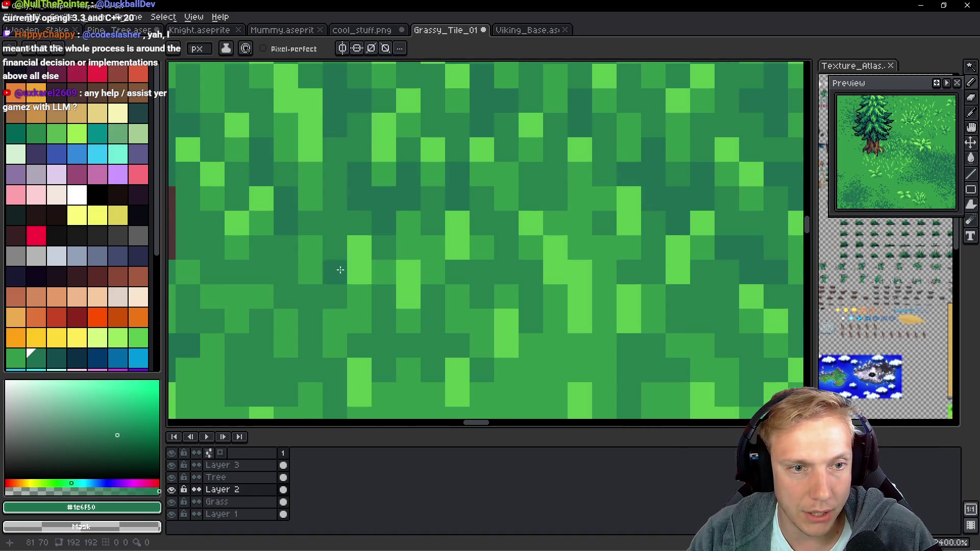
Paint a vertical run of three dark pixels, then bring the patch beside the tree into view.
{"action": "scroll", "coordinate": [334, 264], "scroll_direction": "down", "scroll_amount": 2}
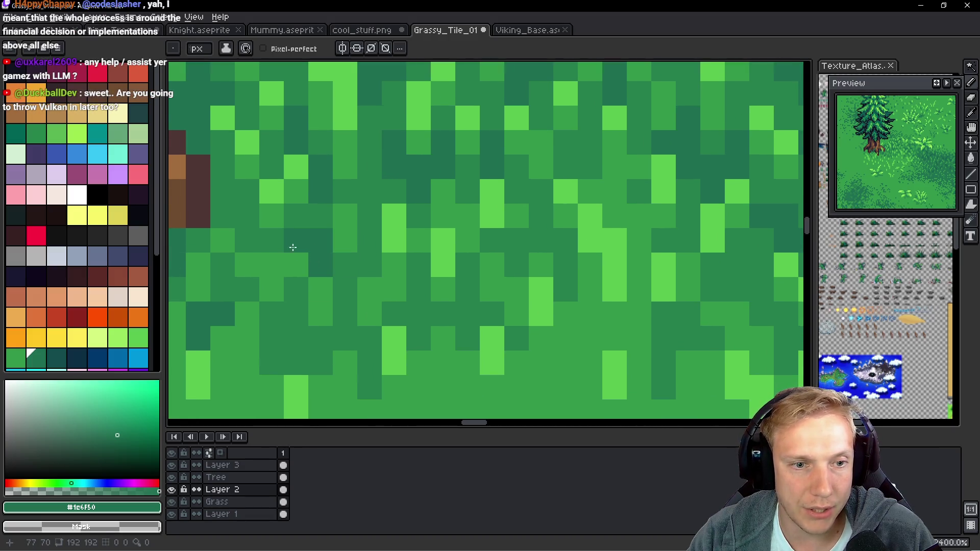
{"action": "left_click_drag", "start_coordinate": [338, 267], "coordinate": [351, 308]}
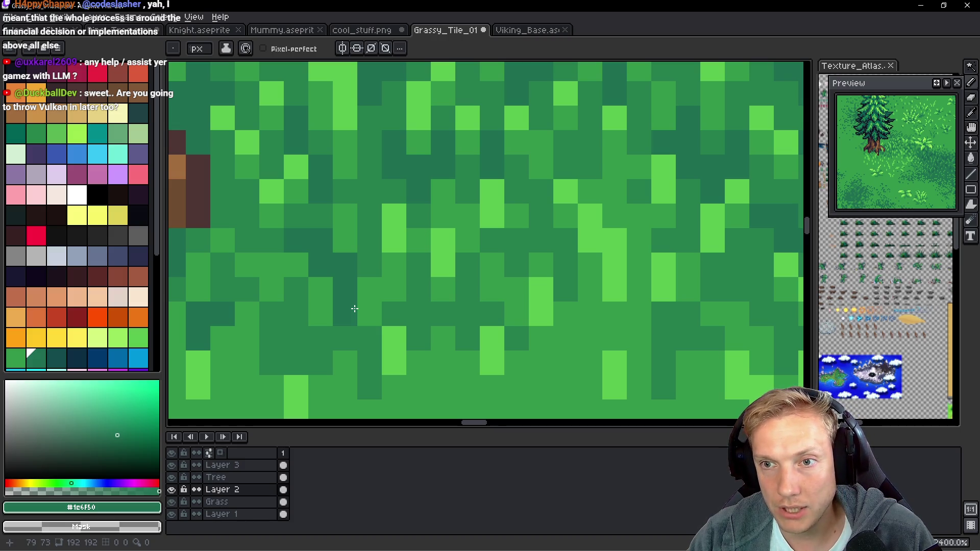
{"action": "scroll", "coordinate": [354, 309], "scroll_direction": "down", "scroll_amount": 4}
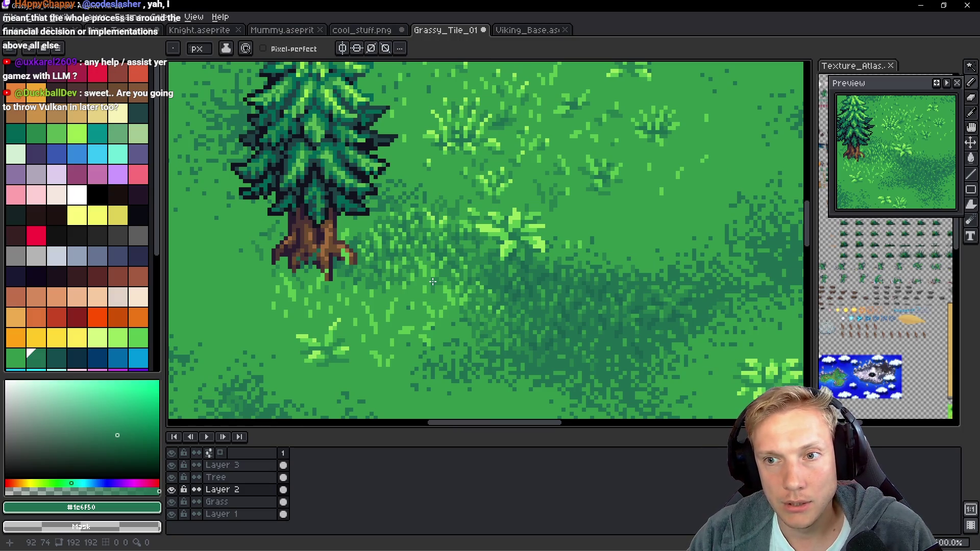
{"action": "left_click_drag", "start_coordinate": [457, 296], "coordinate": [397, 246]}
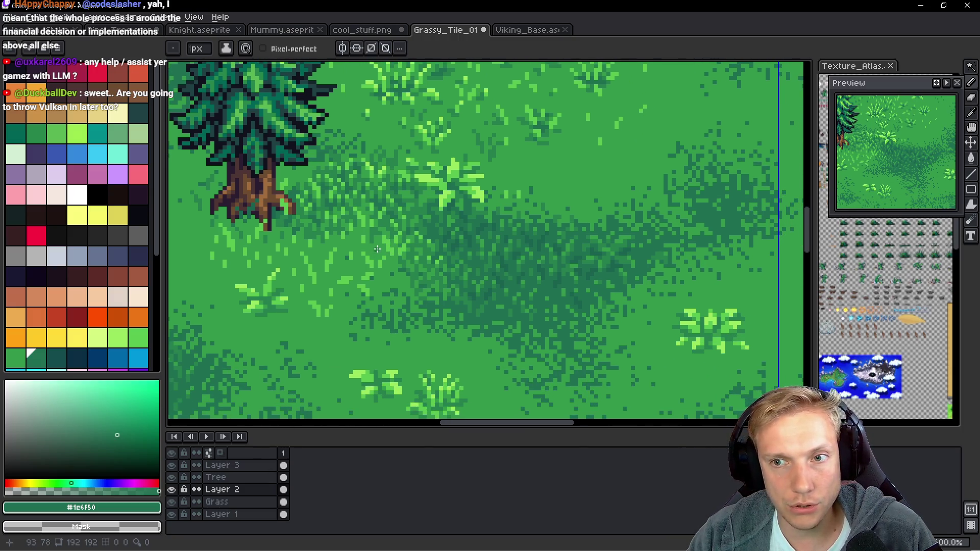
{"action": "scroll", "coordinate": [459, 250], "scroll_direction": "down", "scroll_amount": 1}
{"action": "scroll", "coordinate": [547, 253], "scroll_direction": "up", "scroll_amount": 5}
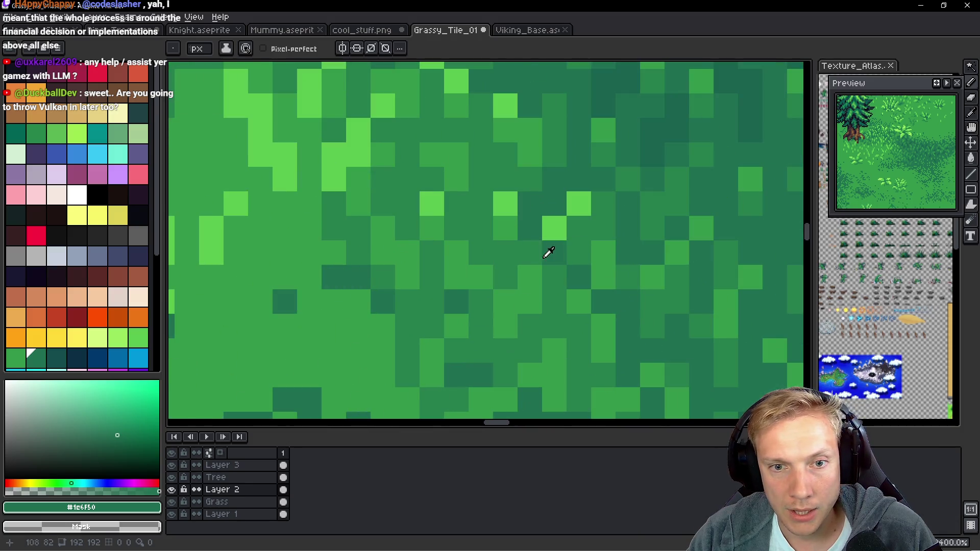
Switch to mid green #33984b and tone down stray pixels near the shading patch.
{"action": "left_click", "coordinate": [547, 252], "text": "alt"}
{"action": "left_click_drag", "start_coordinate": [554, 228], "coordinate": [576, 211]}
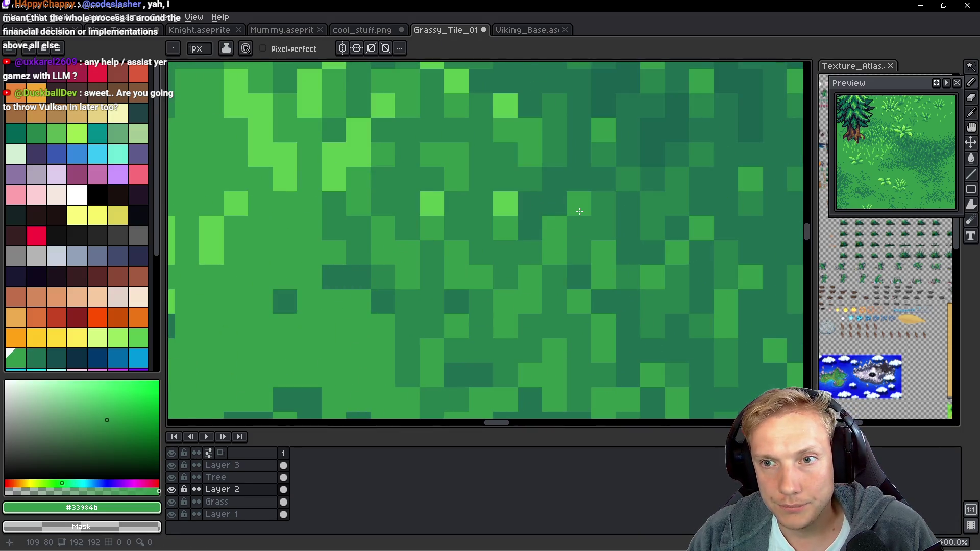
{"action": "left_click", "coordinate": [535, 233]}
{"action": "scroll", "coordinate": [540, 239], "scroll_direction": "down", "scroll_amount": 10}
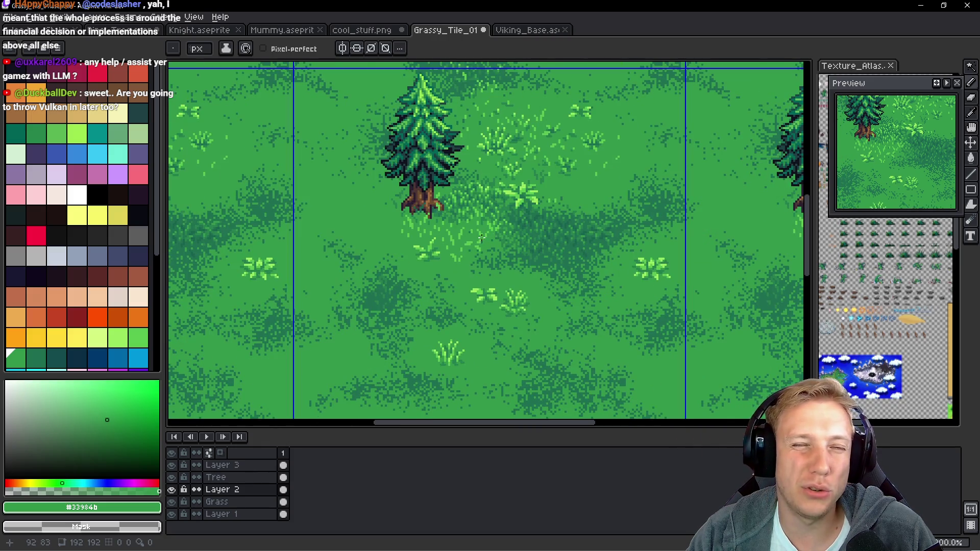
{"action": "scroll", "coordinate": [482, 237], "scroll_direction": "up", "scroll_amount": 3}
Sample #267f4c and darken several grass pixels along the patch, including short vertical runs.
{"action": "left_click", "coordinate": [384, 134], "text": "alt"}
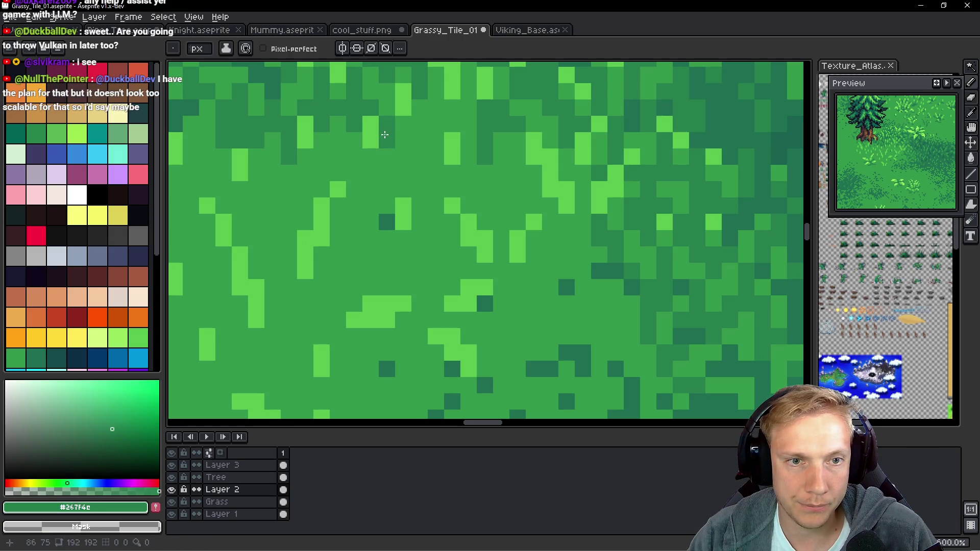
{"action": "mouse_move", "coordinate": [420, 122]}
{"action": "left_mouse_down"}
{"action": "mouse_move", "coordinate": [419, 108]}
{"action": "mouse_move", "coordinate": [435, 110]}
{"action": "mouse_move", "coordinate": [435, 137]}
{"action": "left_mouse_up"}
{"action": "left_click", "coordinate": [418, 194]}
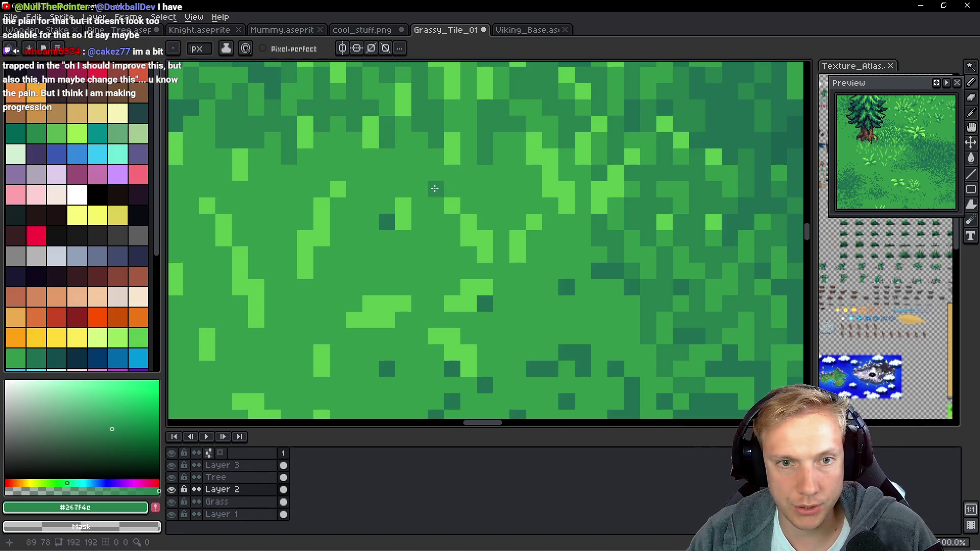
{"action": "mouse_move", "coordinate": [469, 156]}
{"action": "left_mouse_down"}
{"action": "mouse_move", "coordinate": [468, 173]}
{"action": "mouse_move", "coordinate": [499, 159]}
{"action": "mouse_move", "coordinate": [500, 189]}
{"action": "left_mouse_up"}
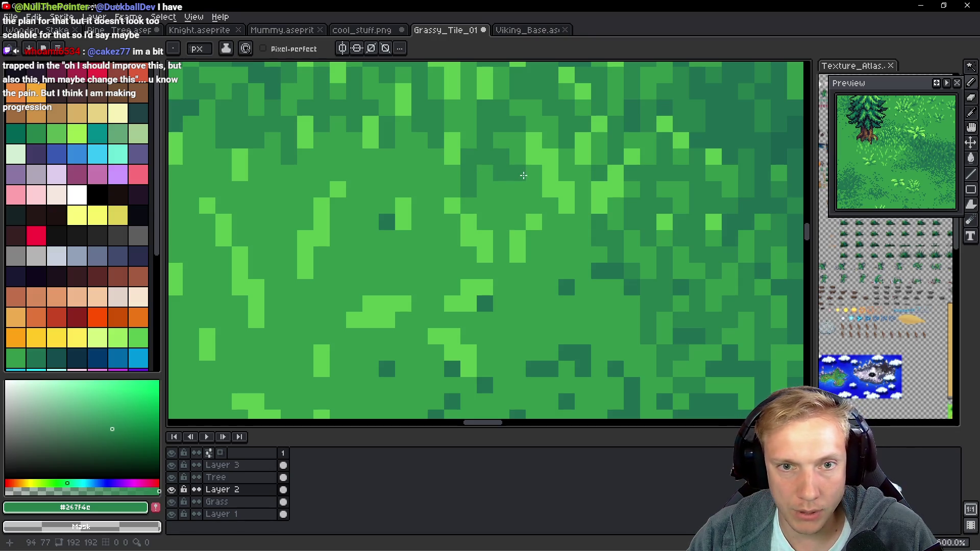
{"action": "left_click", "coordinate": [534, 184]}
{"action": "left_click", "coordinate": [501, 206]}
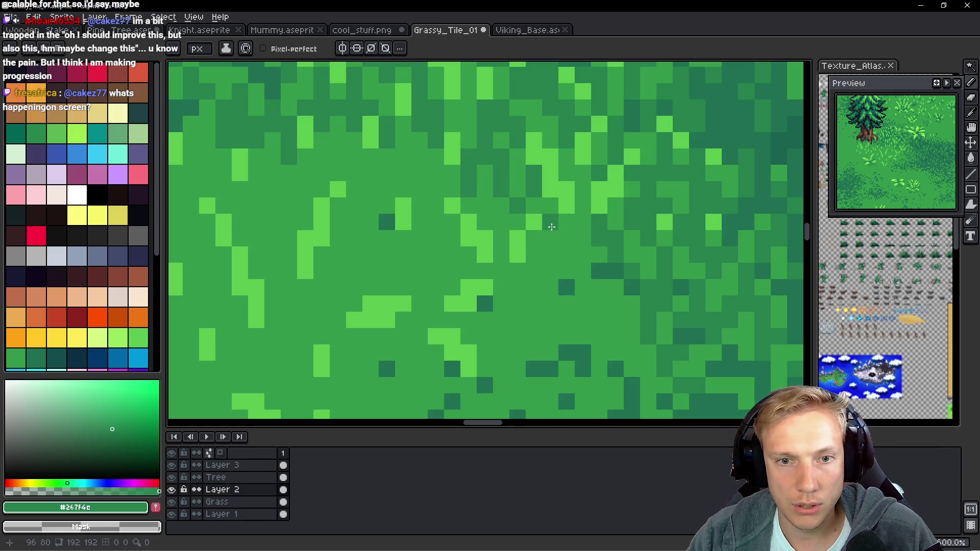
{"action": "left_click", "coordinate": [558, 236]}
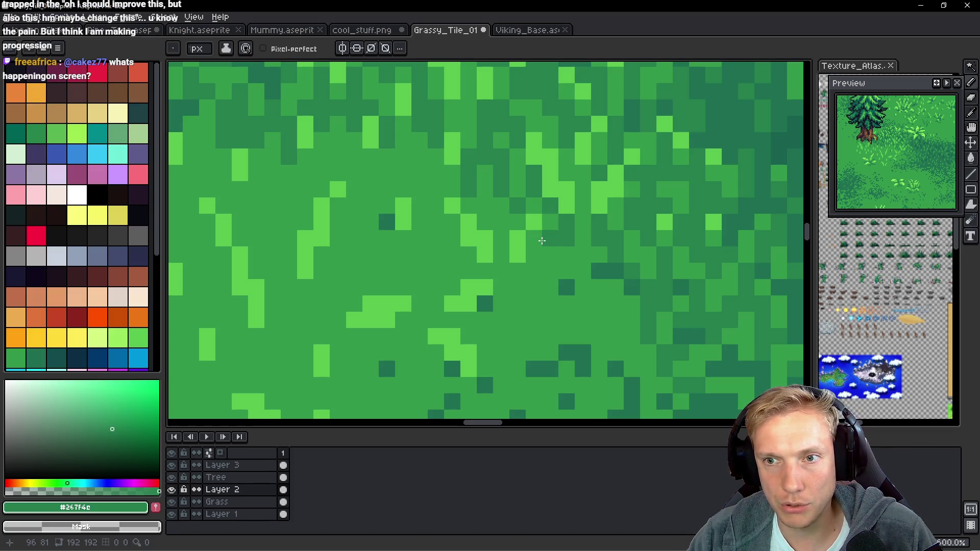
Cover stray dark pixels with mid green #33984b and undo a misplaced dark pixel.
{"action": "left_click", "coordinate": [549, 205]}
{"action": "left_click", "coordinate": [550, 237], "text": "alt"}
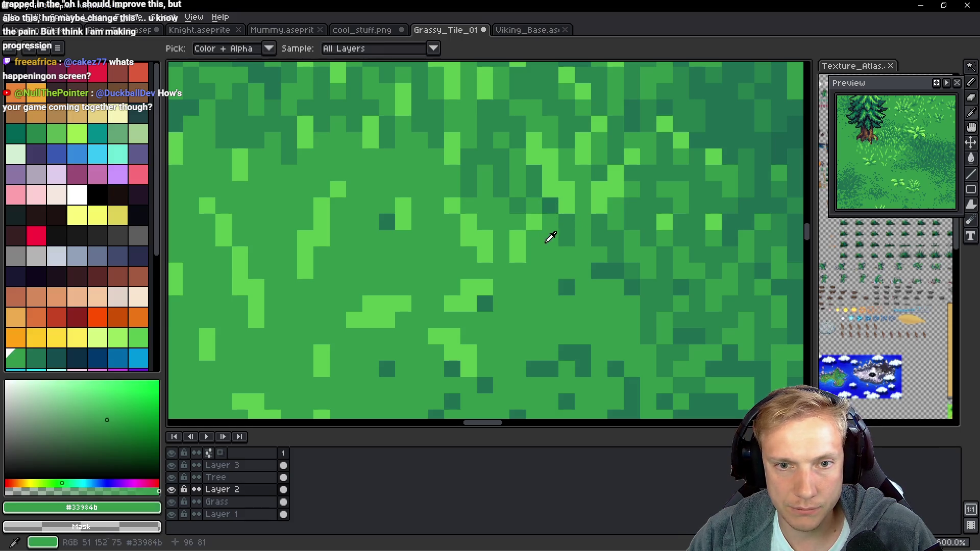
{"action": "left_click_drag", "start_coordinate": [566, 223], "coordinate": [566, 239]}
{"action": "left_click", "coordinate": [533, 189]}
{"action": "left_click", "coordinate": [531, 173]}
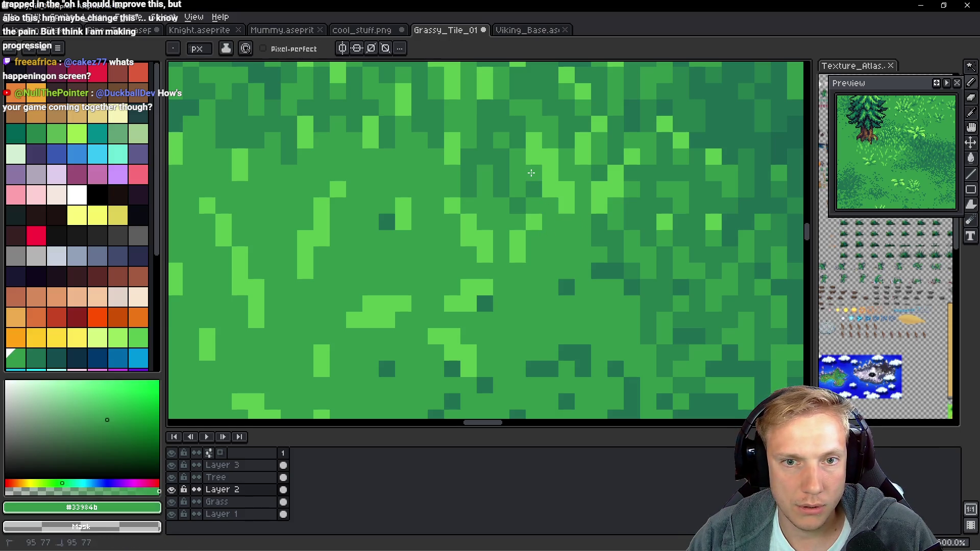
{"action": "left_click", "coordinate": [533, 203], "text": "alt"}
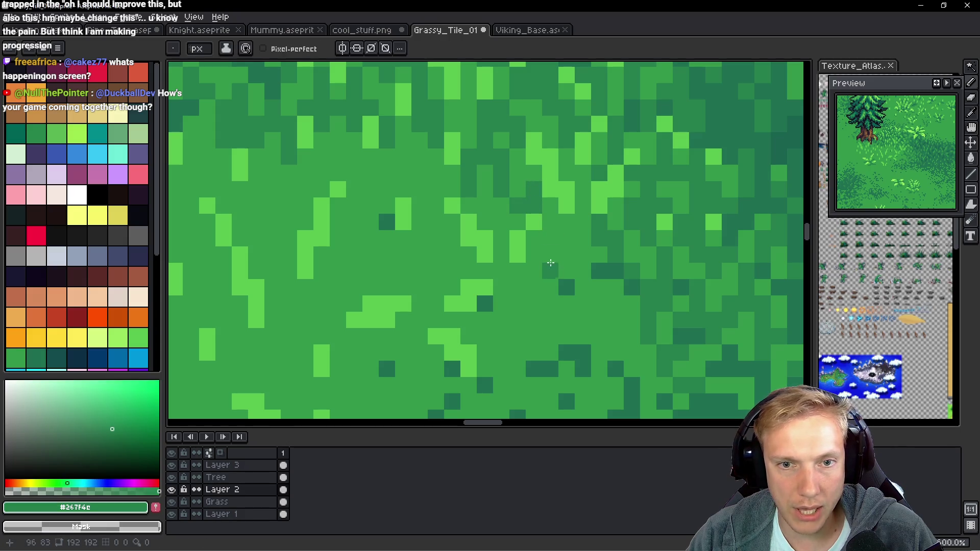
{"action": "key", "text": "ctrl+z"}
Darken pixels along the shading patch edge and just below it with dark green.
{"action": "left_click", "coordinate": [558, 251]}
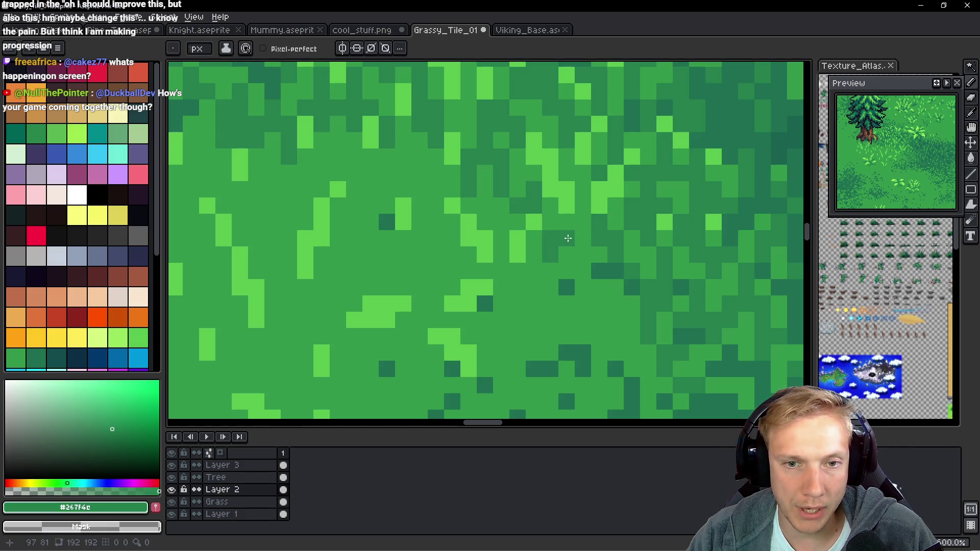
{"action": "left_click", "coordinate": [568, 237]}
{"action": "left_click", "coordinate": [568, 223]}
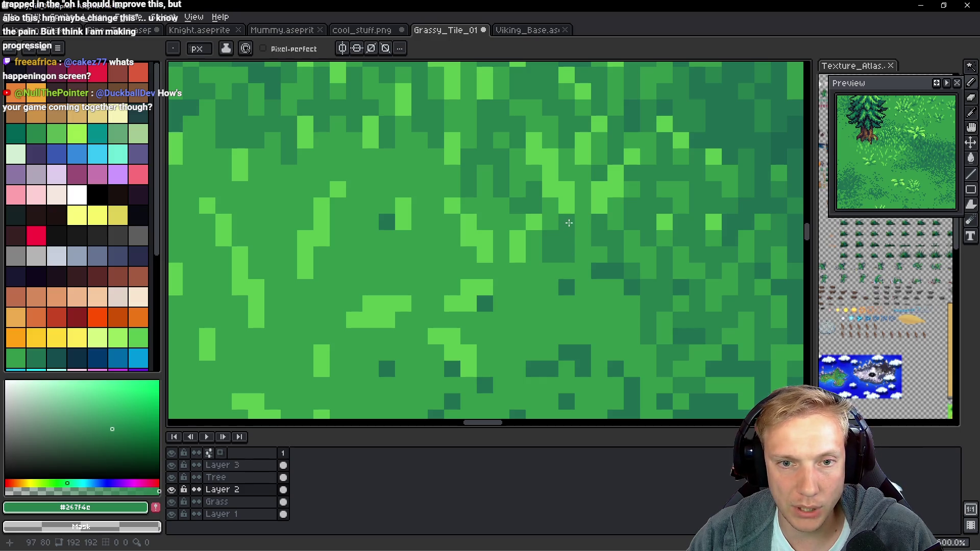
{"action": "left_click", "coordinate": [544, 269]}
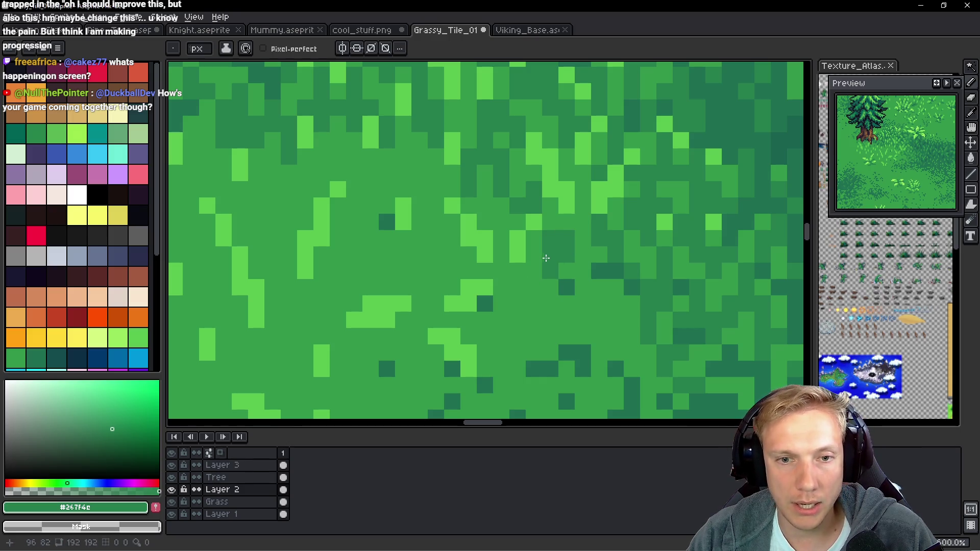
{"action": "left_click", "coordinate": [553, 215], "text": "alt"}
{"action": "left_click", "coordinate": [551, 235]}
{"action": "left_click", "coordinate": [565, 244], "text": "alt"}
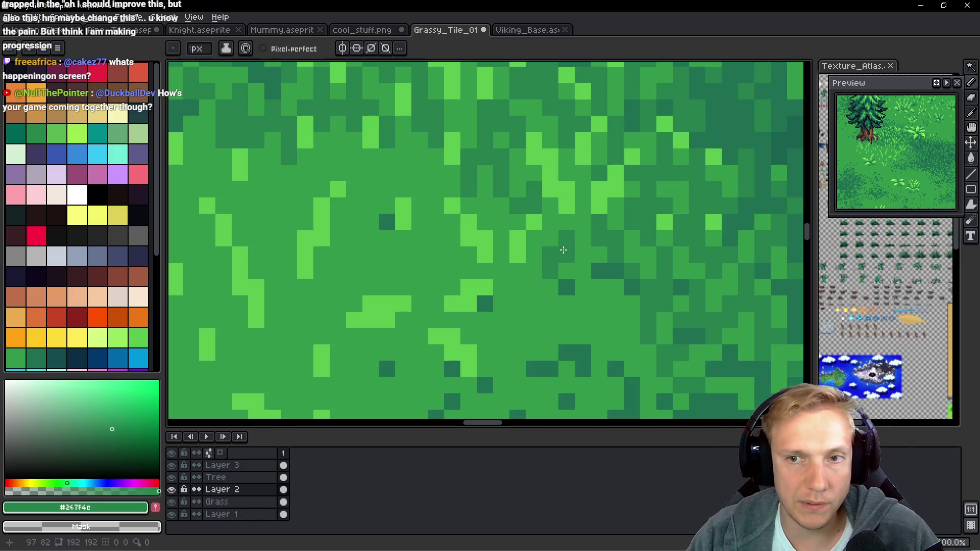
{"action": "left_click", "coordinate": [519, 300]}
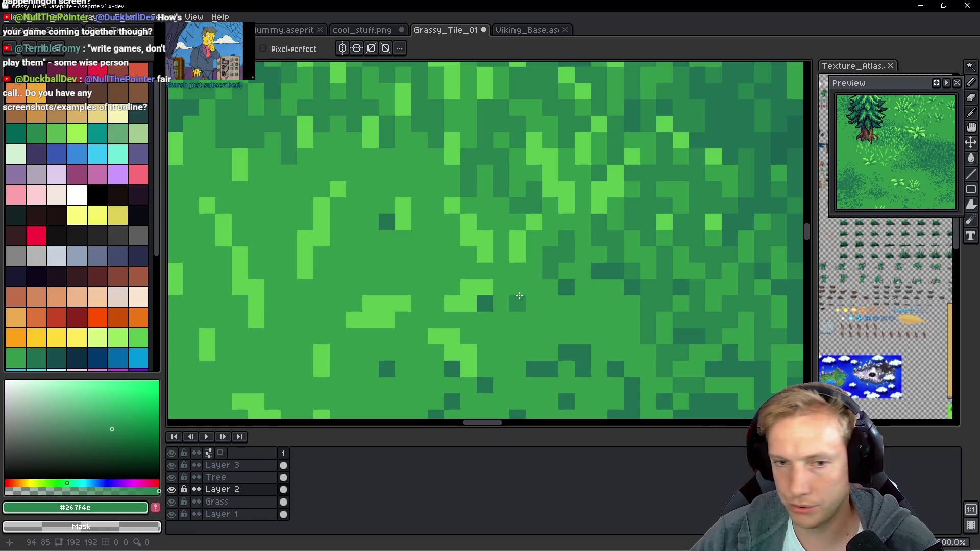
Paint a three-pixel vertical dark run and scatter three dither pixels along the edge.
{"action": "left_click", "coordinate": [501, 255]}
{"action": "left_click", "coordinate": [501, 270]}
{"action": "left_click", "coordinate": [501, 287]}
{"action": "left_click", "coordinate": [453, 270]}
{"action": "left_click", "coordinate": [452, 255]}
{"action": "left_click", "coordinate": [439, 254]}
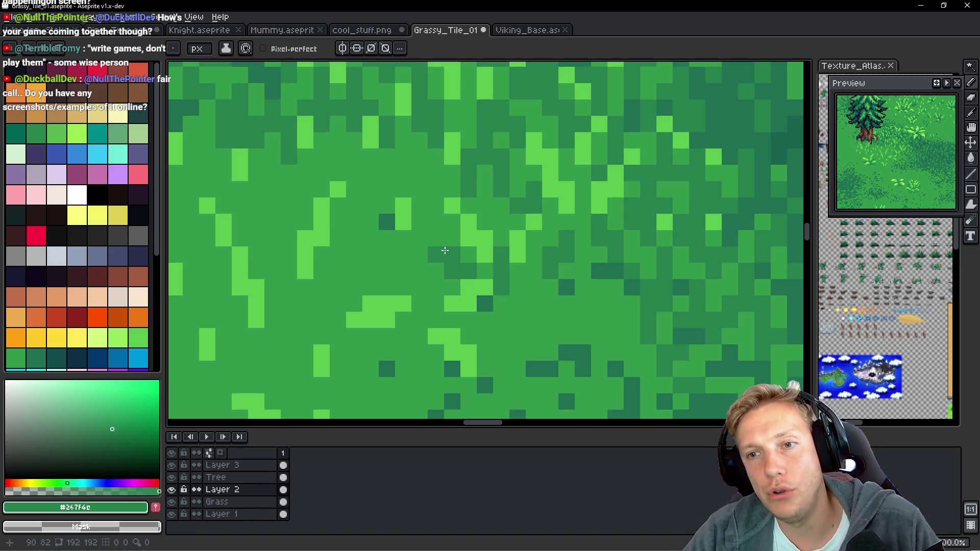
{"action": "scroll", "coordinate": [445, 251], "scroll_direction": "down", "scroll_amount": 10}
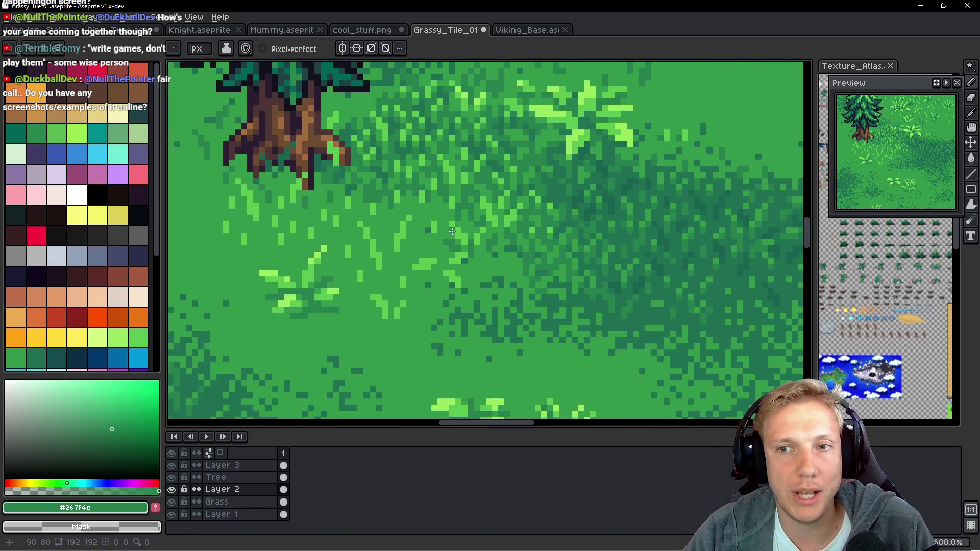
Paint two dark-green dashes and a small dark cluster in the left grass.
{"action": "scroll", "coordinate": [445, 229], "scroll_direction": "up", "scroll_amount": 5}
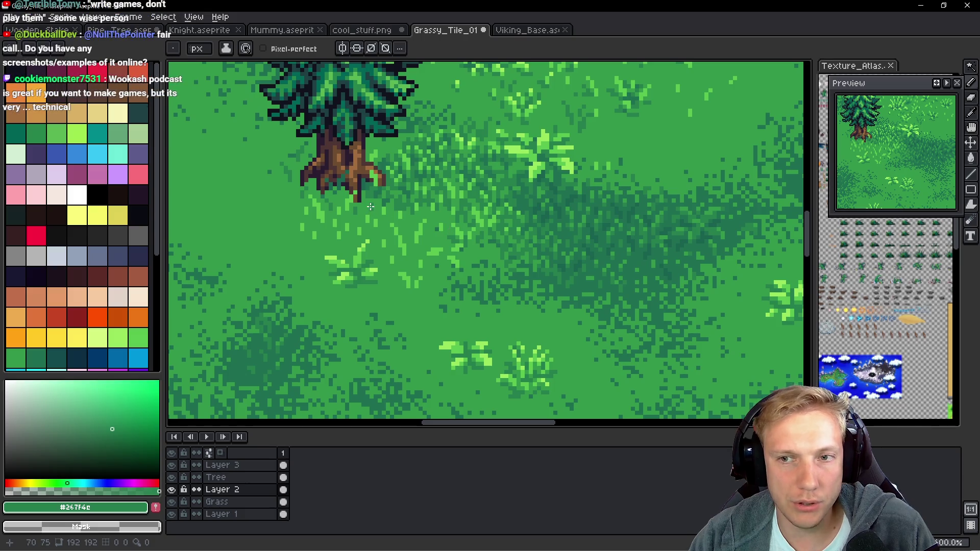
{"action": "scroll", "coordinate": [448, 229], "scroll_direction": "up", "scroll_amount": 5}
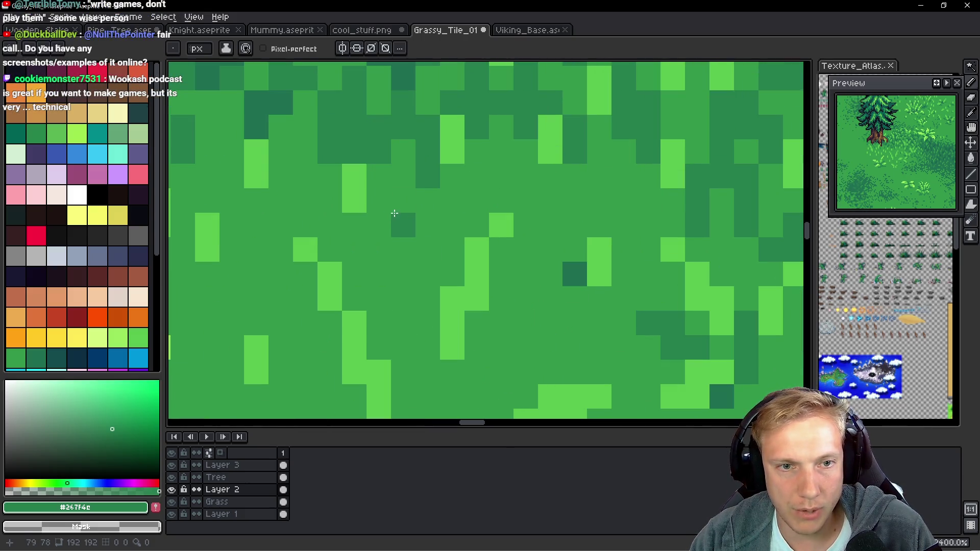
{"action": "left_click_drag", "start_coordinate": [403, 202], "coordinate": [402, 225]}
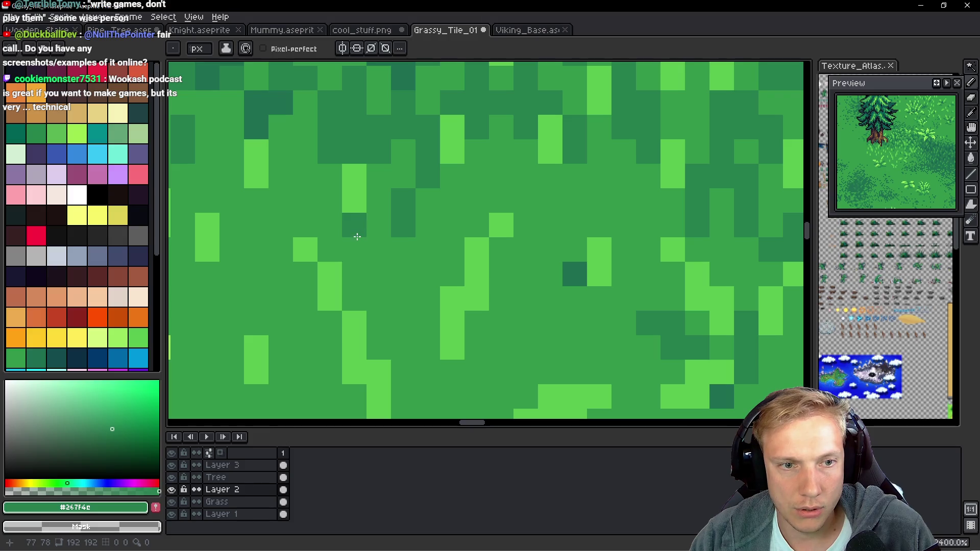
{"action": "left_click_drag", "start_coordinate": [355, 257], "coordinate": [348, 272]}
{"action": "left_click", "coordinate": [329, 248]}
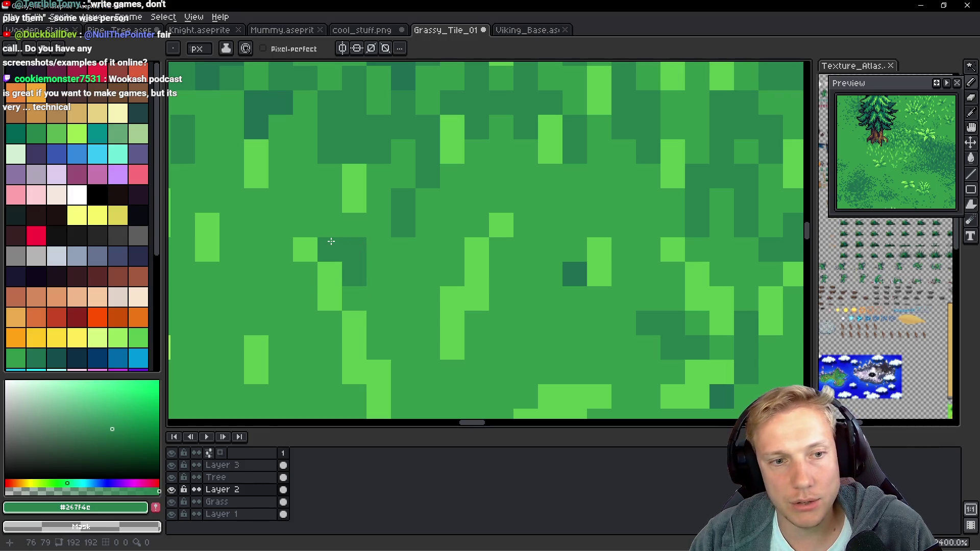
{"action": "left_click", "coordinate": [328, 225]}
{"action": "left_click", "coordinate": [392, 274]}
{"action": "left_click", "coordinate": [385, 282]}
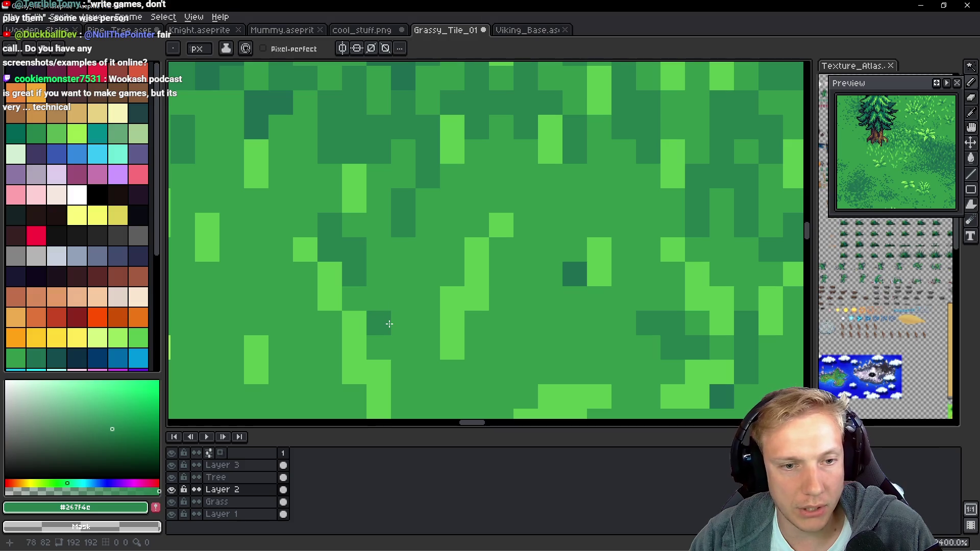
{"action": "left_click_drag", "start_coordinate": [389, 324], "coordinate": [401, 276]}
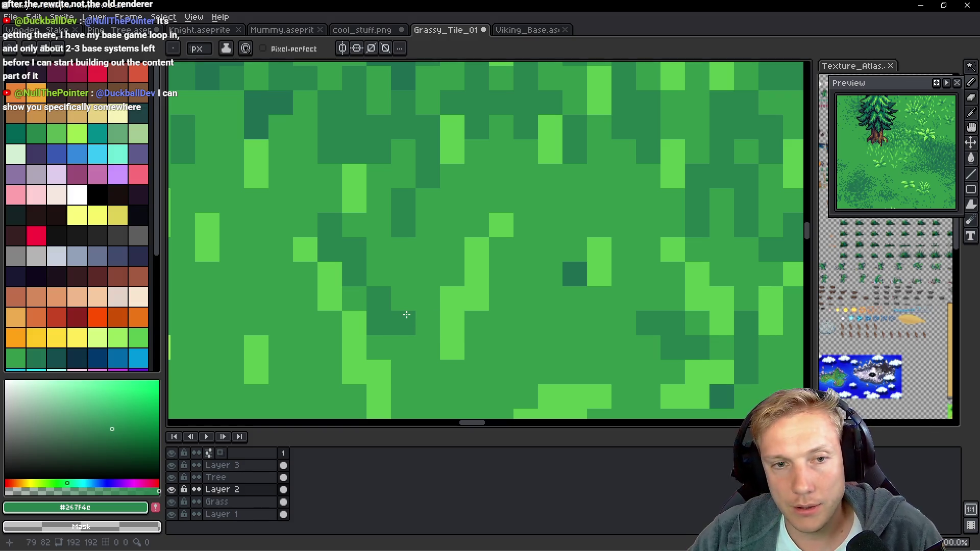
Build a dark-green pixel cluster and a short vertical stroke further right.
{"action": "left_click", "coordinate": [503, 178]}
{"action": "left_click", "coordinate": [501, 151]}
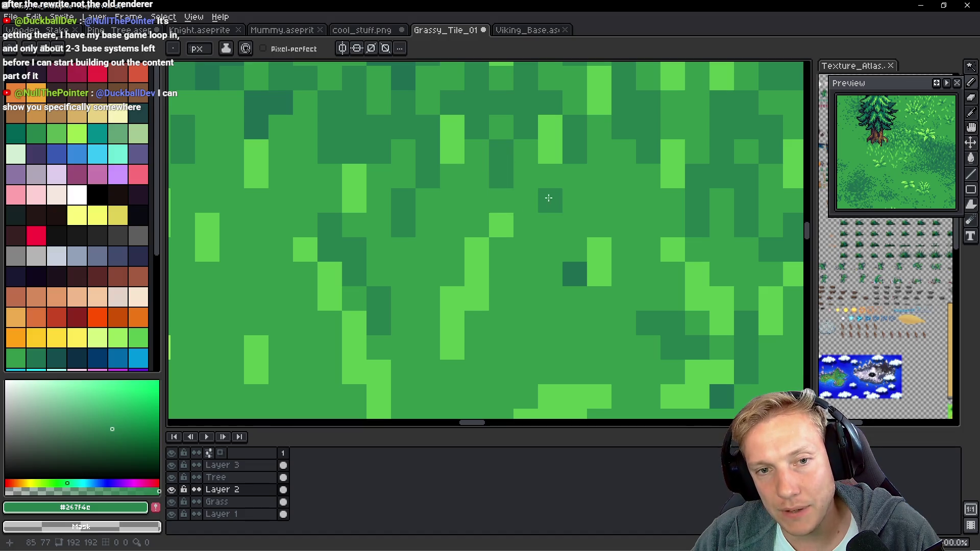
{"action": "left_click", "coordinate": [525, 201]}
{"action": "left_click", "coordinate": [525, 225]}
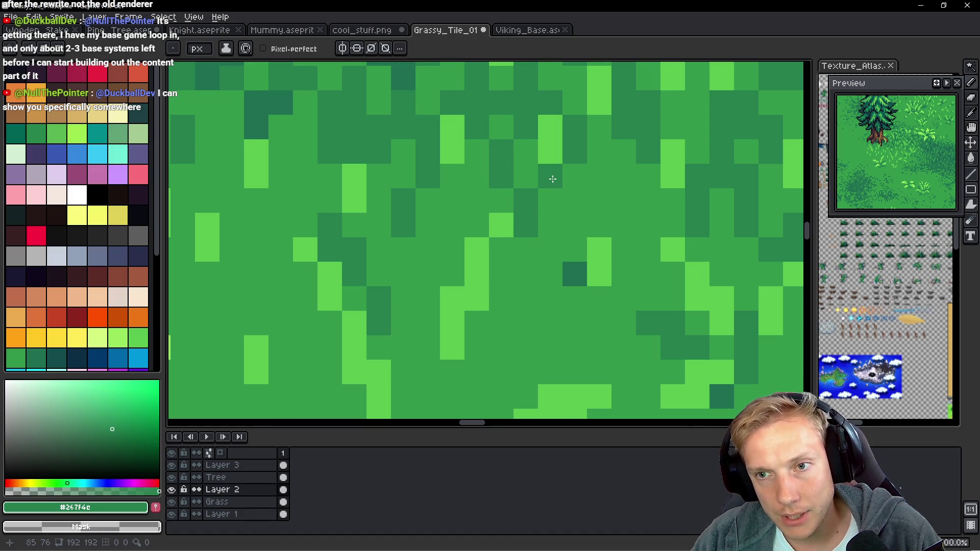
{"action": "left_click", "coordinate": [550, 194]}
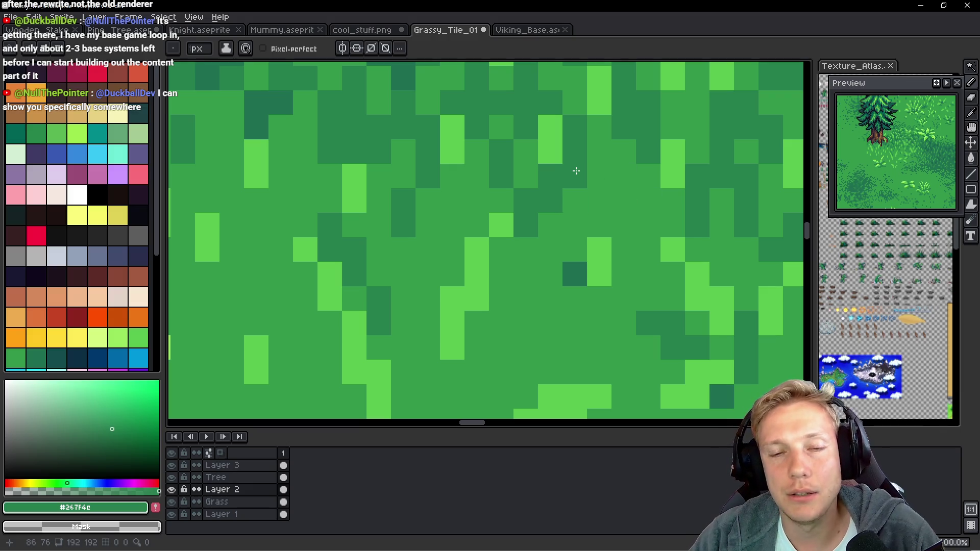
{"action": "left_click", "coordinate": [593, 200]}
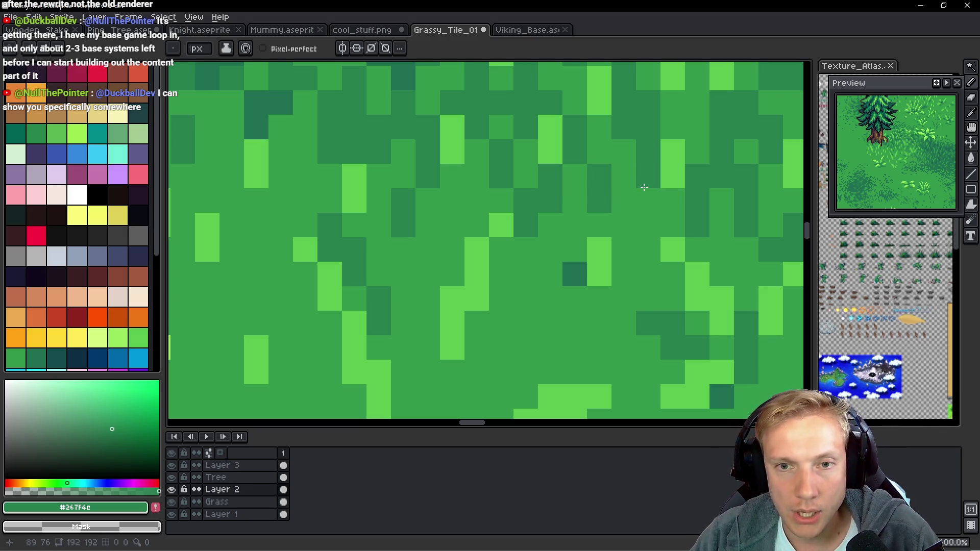
{"action": "left_click_drag", "start_coordinate": [645, 176], "coordinate": [644, 191]}
Dither four dark-green pixels into the middle grass, then zoom out to check.
{"action": "scroll", "coordinate": [643, 194], "scroll_direction": "down", "scroll_amount": 4}
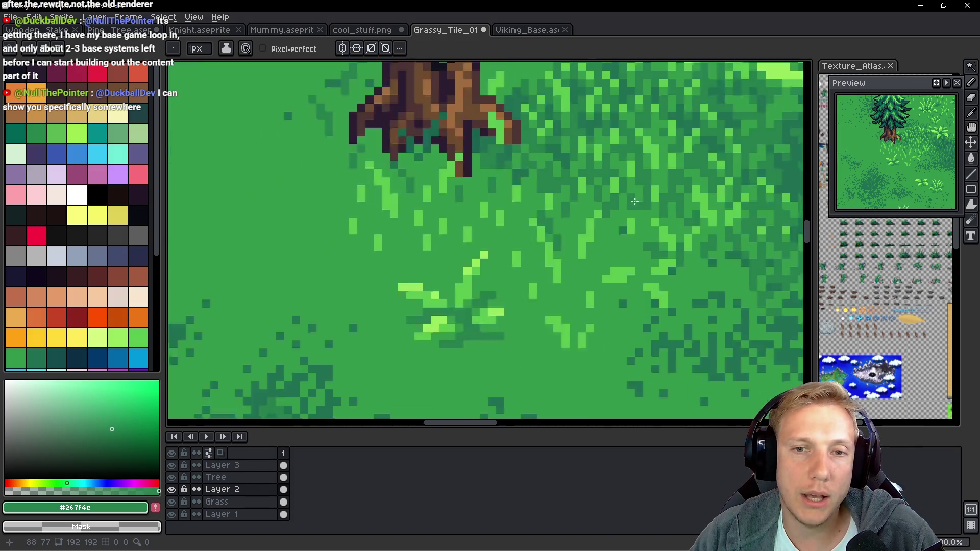
{"action": "scroll", "coordinate": [641, 198], "scroll_direction": "up", "scroll_amount": 4}
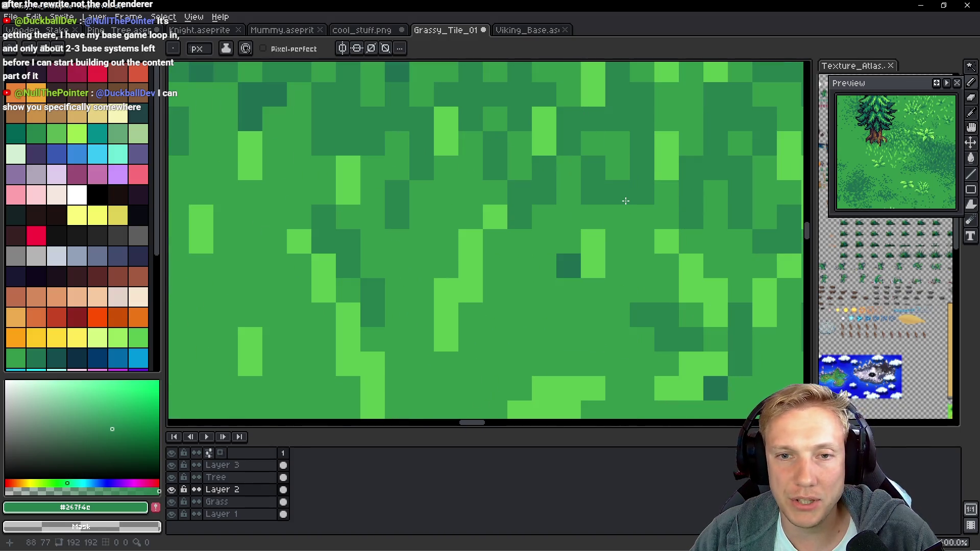
{"action": "scroll", "coordinate": [664, 229], "scroll_direction": "down", "scroll_amount": 4}
{"action": "scroll", "coordinate": [608, 240], "scroll_direction": "up", "scroll_amount": 5}
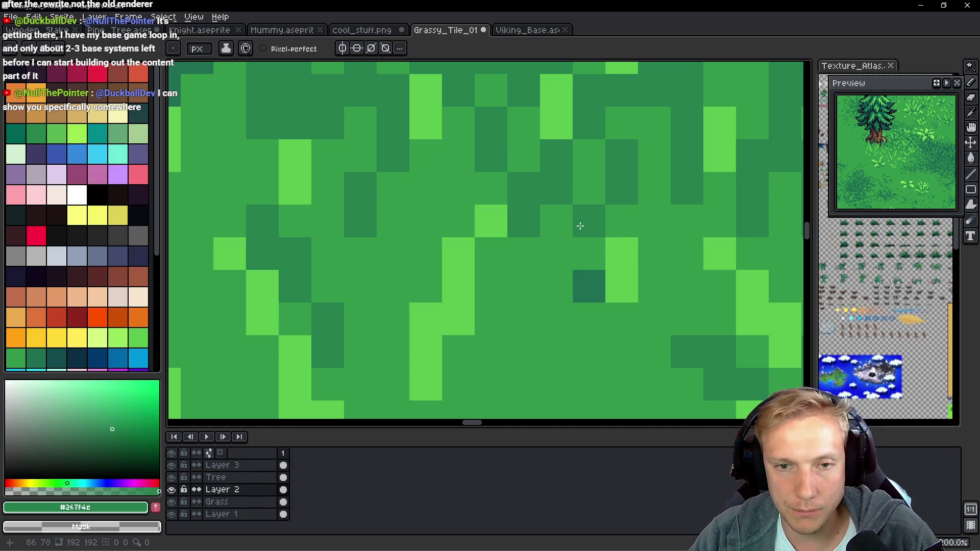
{"action": "left_click", "coordinate": [587, 280]}
{"action": "left_click", "coordinate": [618, 282]}
{"action": "left_click", "coordinate": [591, 313]}
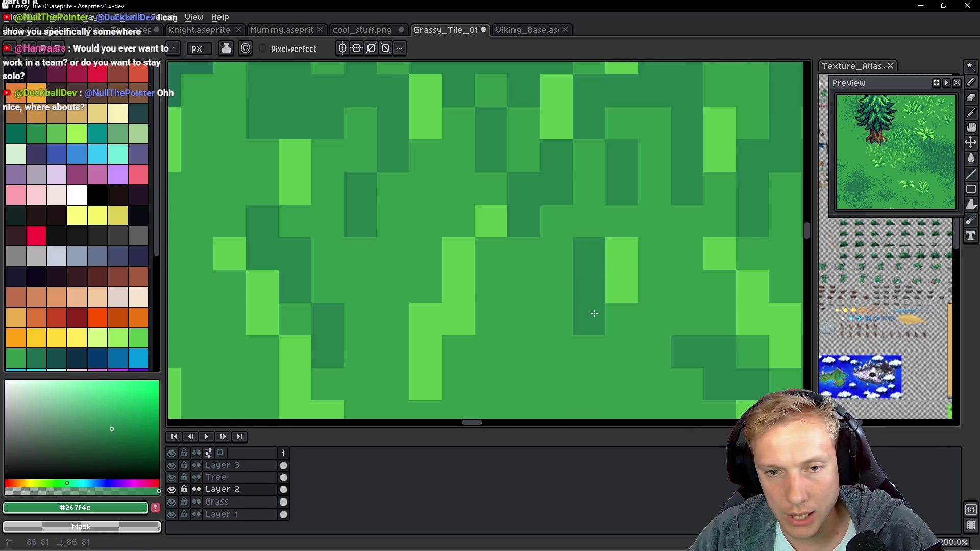
{"action": "left_click", "coordinate": [552, 290]}
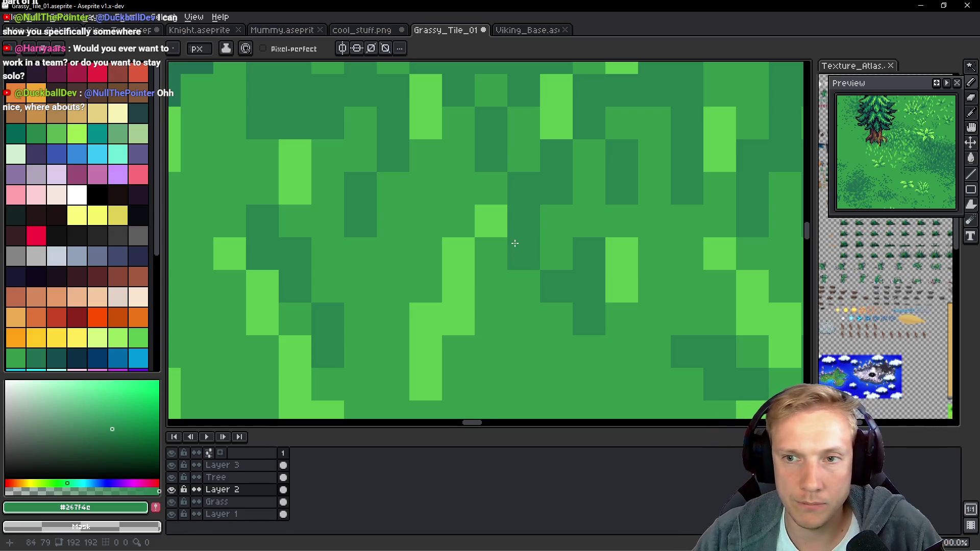
{"action": "scroll", "coordinate": [439, 250], "scroll_direction": "down", "scroll_amount": 4}
{"action": "scroll", "coordinate": [416, 250], "scroll_direction": "down", "scroll_amount": 3}
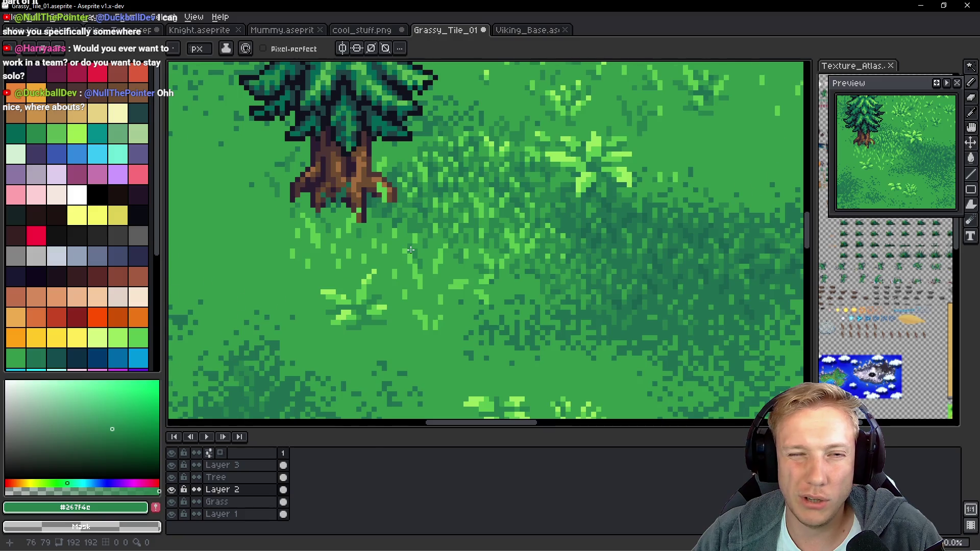
Zoom in close on the grass texture beside the pine, ready to sample colours.
{"action": "scroll", "coordinate": [375, 266], "scroll_direction": "down", "scroll_amount": 2}
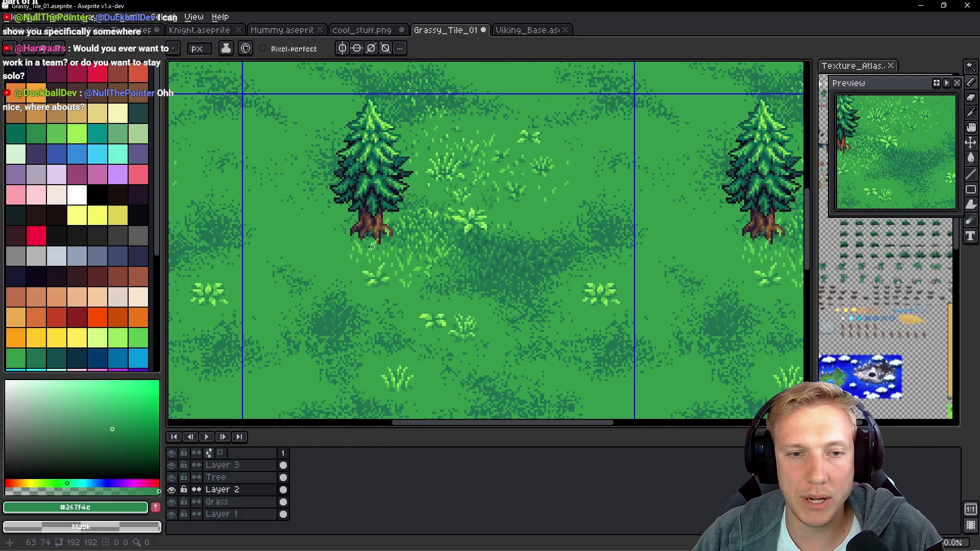
{"action": "scroll", "coordinate": [371, 247], "scroll_direction": "up", "scroll_amount": 3}
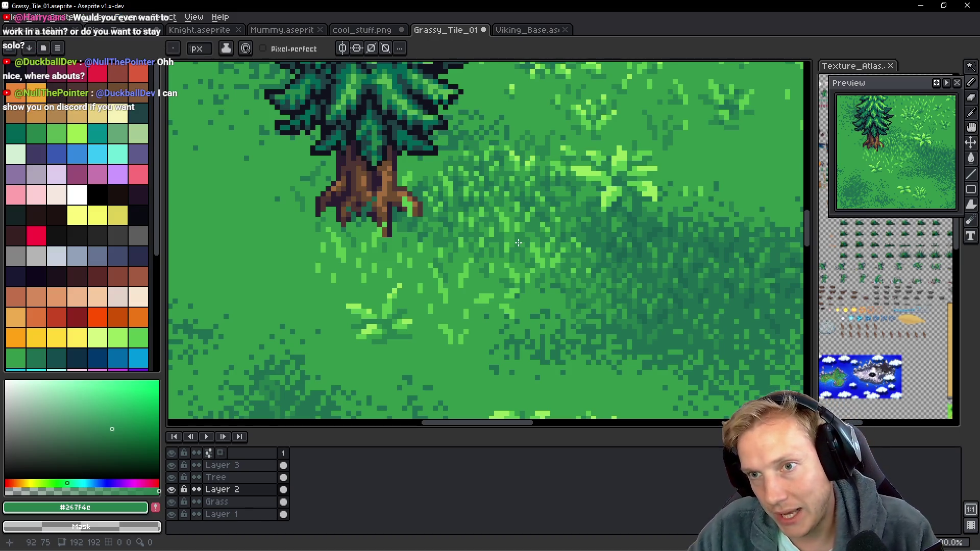
{"action": "scroll", "coordinate": [518, 243], "scroll_direction": "down", "scroll_amount": 5}
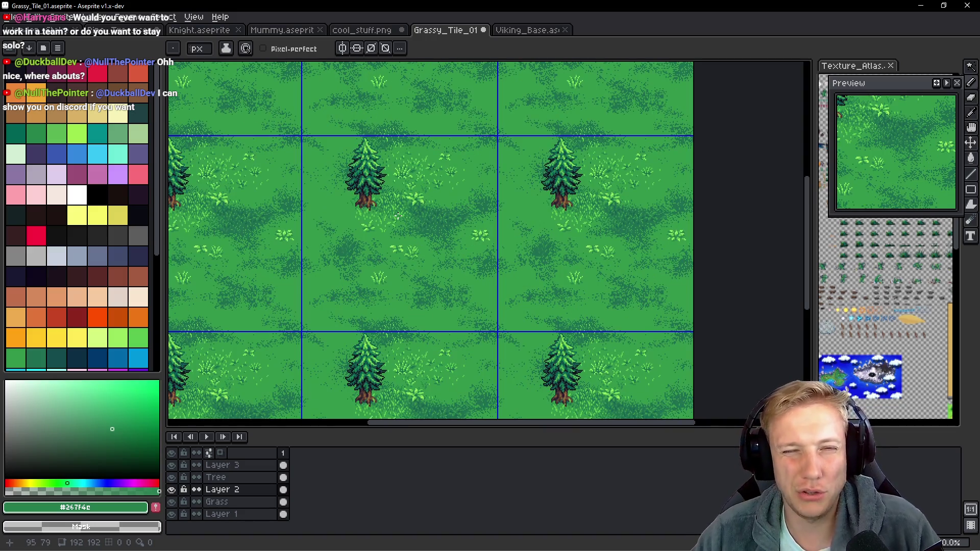
{"action": "scroll", "coordinate": [397, 216], "scroll_direction": "up", "scroll_amount": 2}
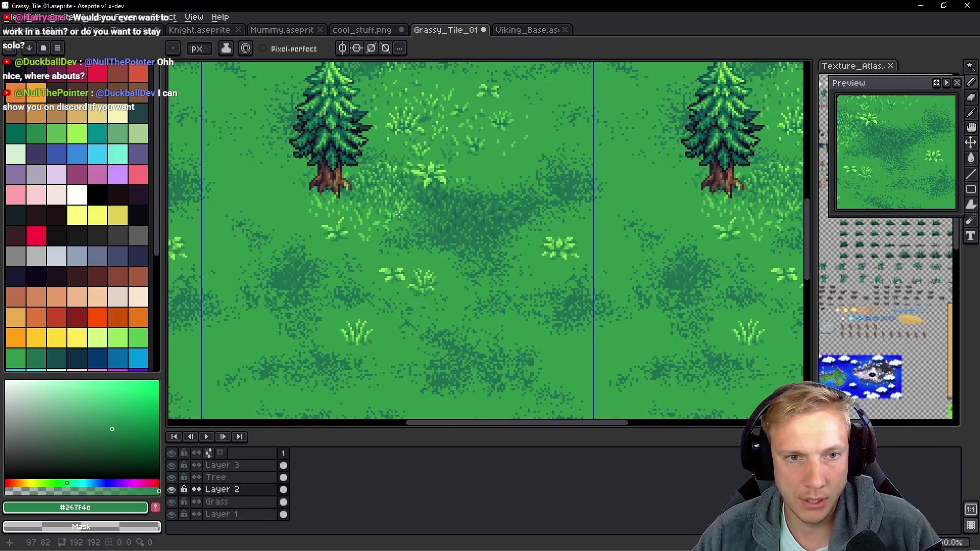
{"action": "scroll", "coordinate": [399, 214], "scroll_direction": "up", "scroll_amount": 3}
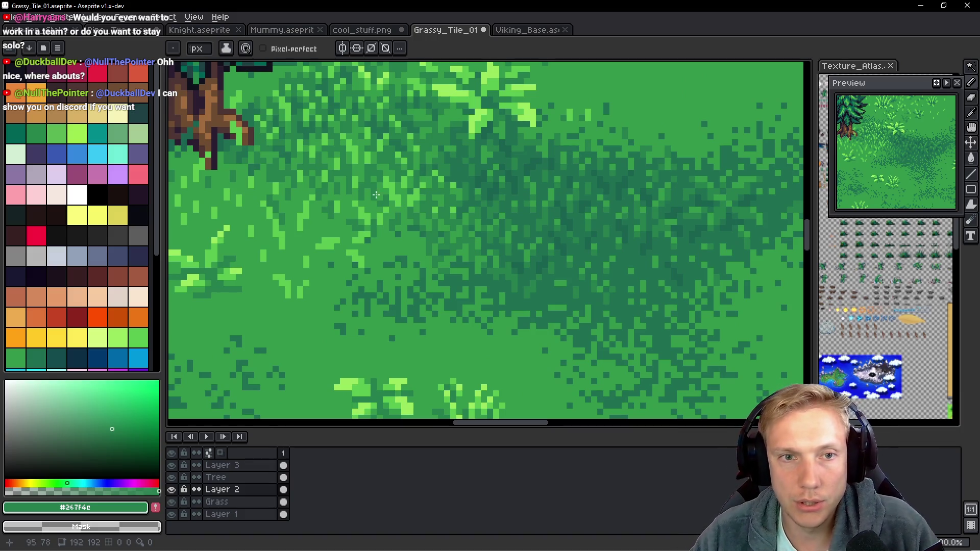
{"action": "scroll", "coordinate": [405, 161], "scroll_direction": "down", "scroll_amount": 3}
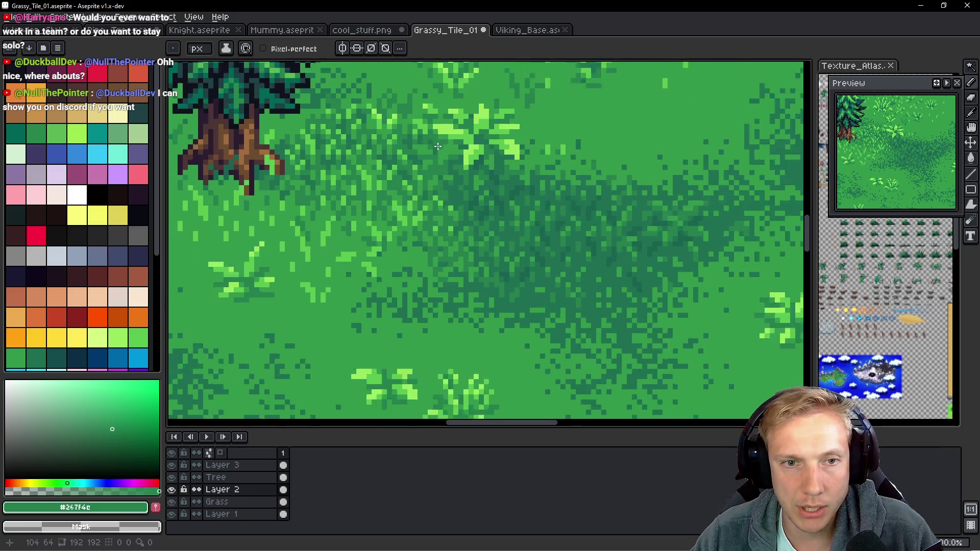
{"action": "scroll", "coordinate": [438, 143], "scroll_direction": "up", "scroll_amount": 3}
{"action": "key", "text": "alt"}
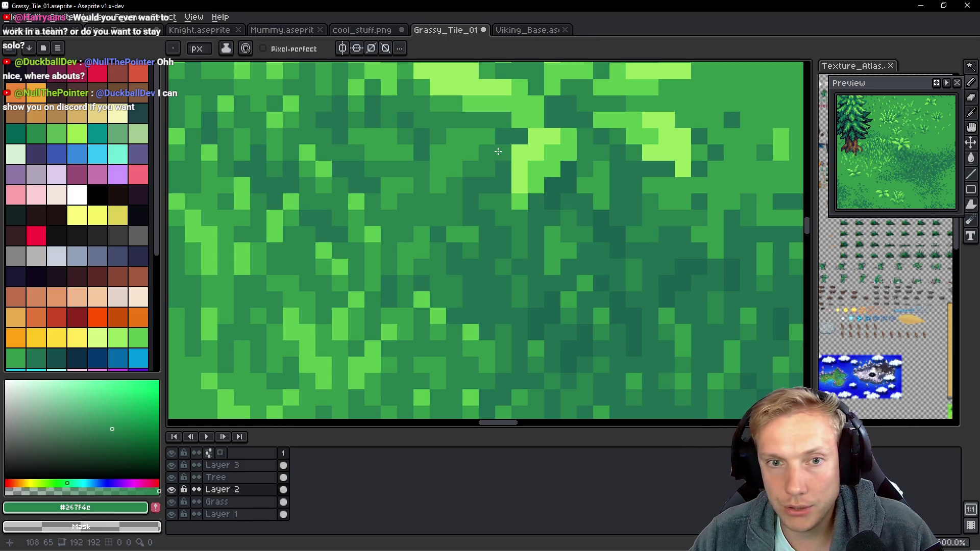
Eyedrop the grass greens and paint a short diagonal run of dark-green pixels.
{"action": "left_click", "coordinate": [463, 137], "text": "alt"}
{"action": "left_click", "coordinate": [489, 119], "text": "alt"}
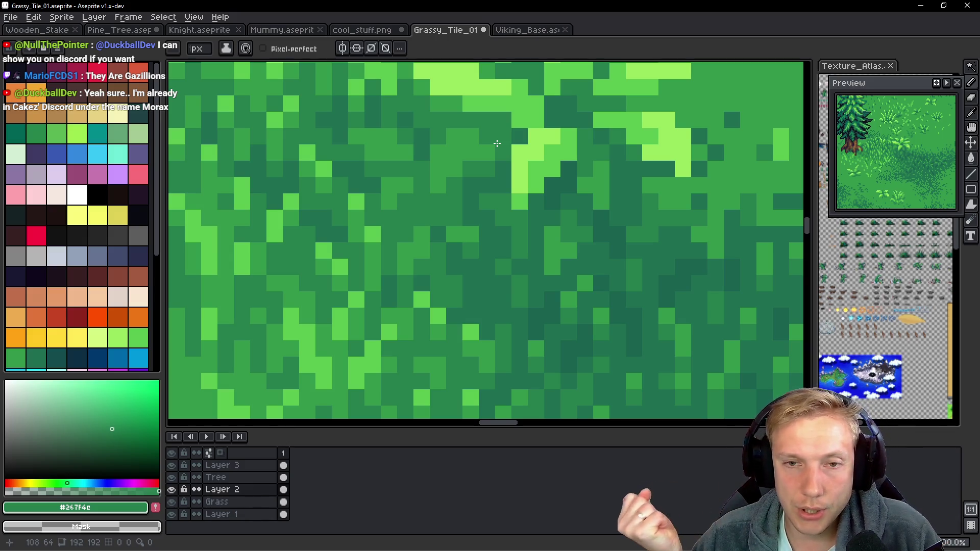
{"action": "left_click_drag", "start_coordinate": [510, 128], "coordinate": [533, 109]}
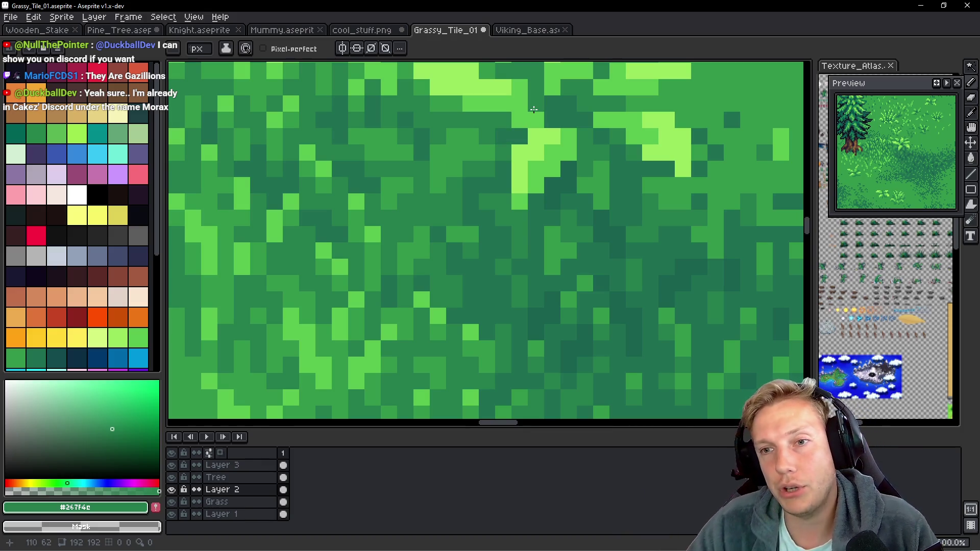
{"action": "scroll", "coordinate": [439, 290], "scroll_direction": "down", "scroll_amount": 3}
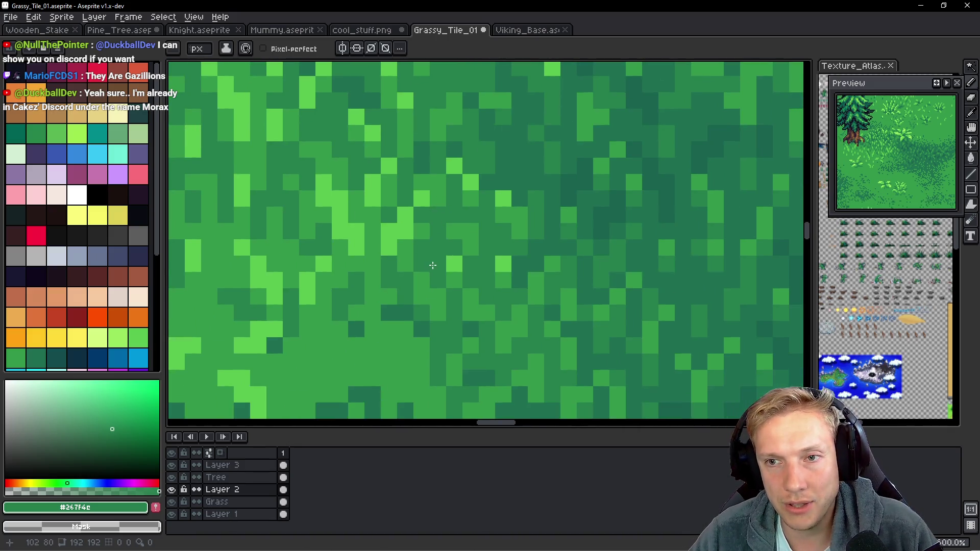
{"action": "scroll", "coordinate": [423, 296], "scroll_direction": "down", "scroll_amount": 1}
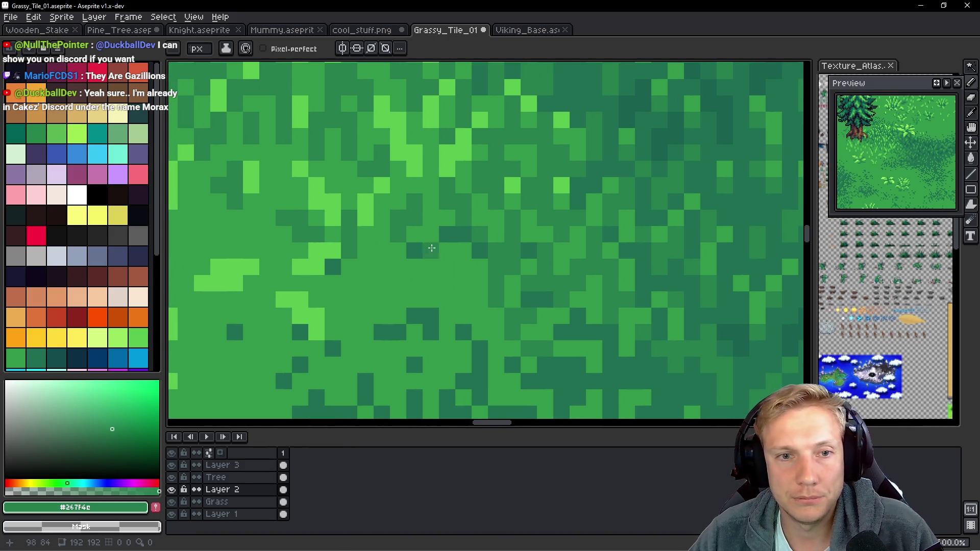
Eyedrop light green #5ac54f and paint a short vertical run of light-green pixels.
{"action": "key", "text": "i"}
{"action": "left_click", "coordinate": [423, 154]}
{"action": "key", "text": "b"}
{"action": "scroll", "coordinate": [423, 245], "scroll_direction": "down", "scroll_amount": 2}
{"action": "left_click_drag", "start_coordinate": [447, 240], "coordinate": [448, 257]}
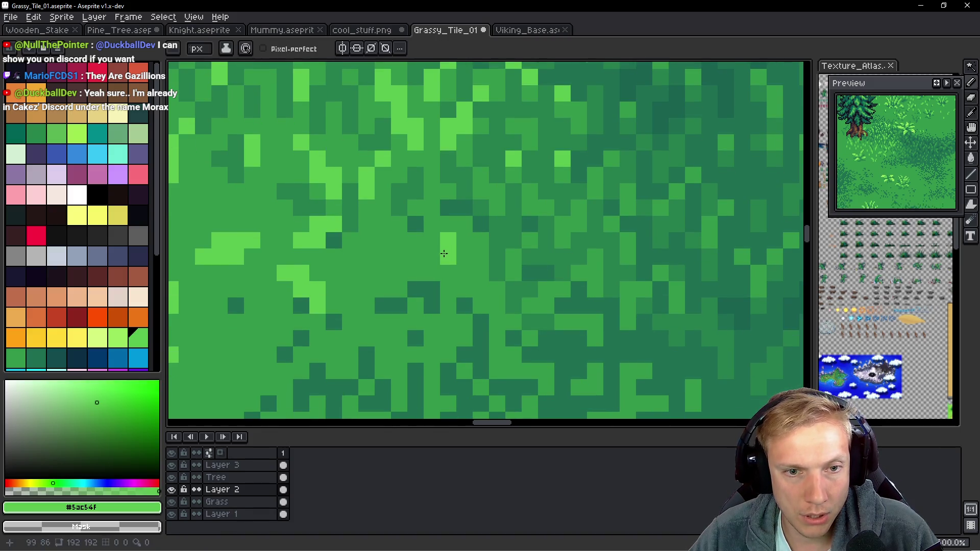
{"action": "scroll", "coordinate": [413, 249], "scroll_direction": "up", "scroll_amount": 1}
{"action": "mouse_move", "coordinate": [339, 247]}
{"action": "left_mouse_down"}
{"action": "mouse_move", "coordinate": [417, 221]}
{"action": "mouse_move", "coordinate": [403, 195]}
{"action": "left_mouse_up"}
Dot more single light-green #5ac54f highlight pixels across the grass.
{"action": "left_click", "coordinate": [373, 163]}
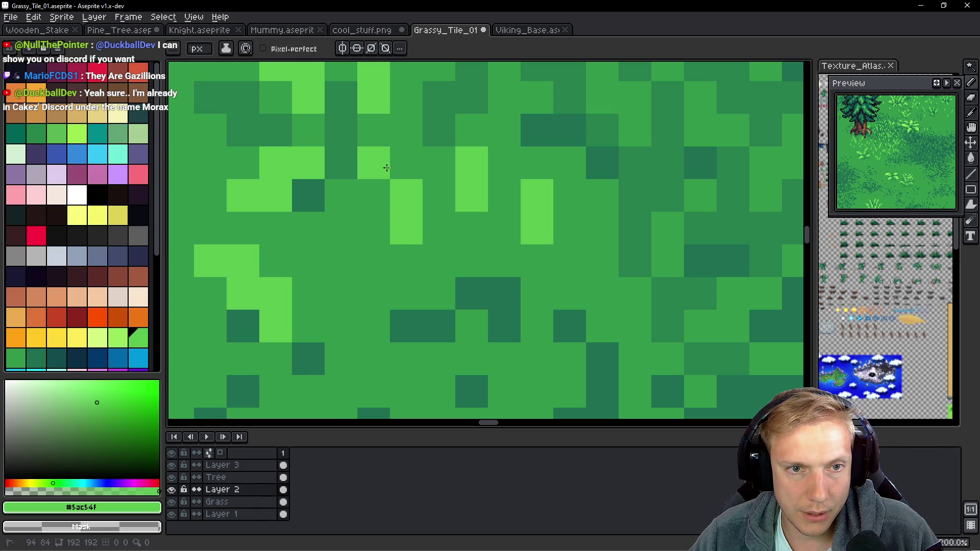
{"action": "scroll", "coordinate": [351, 283], "scroll_direction": "down", "scroll_amount": 2}
{"action": "left_click", "coordinate": [376, 271]}
{"action": "left_click", "coordinate": [385, 296]}
{"action": "left_click", "coordinate": [418, 256]}
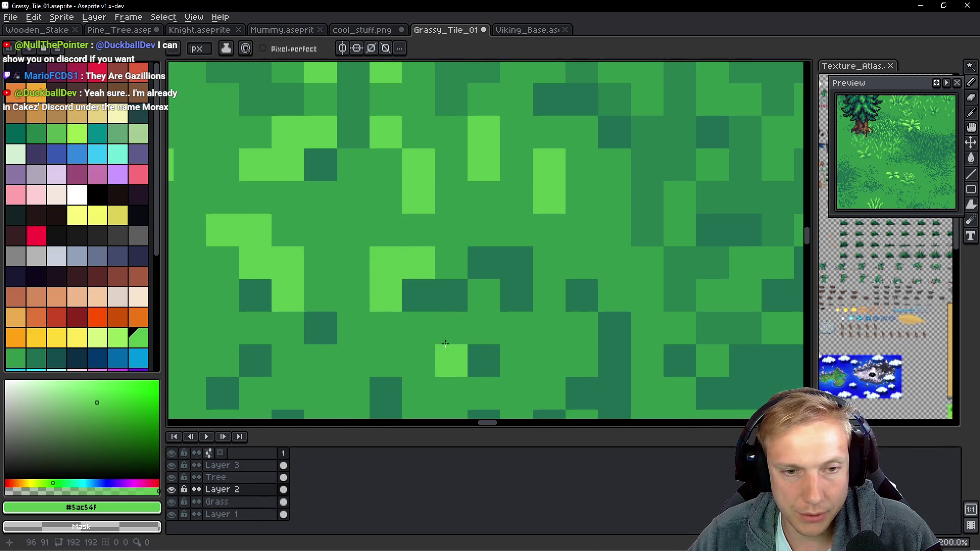
{"action": "scroll", "coordinate": [504, 323], "scroll_direction": "down", "scroll_amount": 1}
{"action": "left_click", "coordinate": [516, 286]}
{"action": "left_click", "coordinate": [516, 258]}
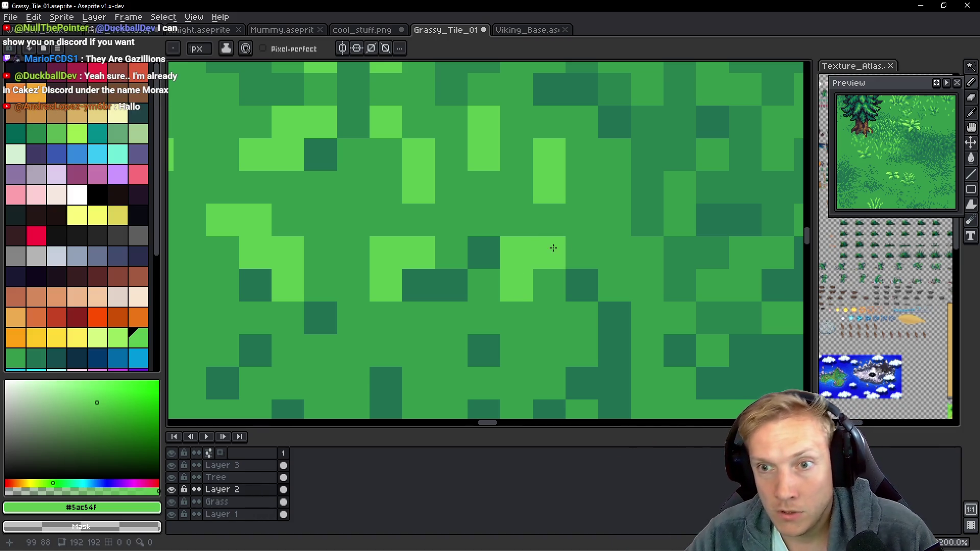
Eyedrop dark green #267f4c and paint three grass pixels with it.
{"action": "left_click", "coordinate": [483, 253], "text": "alt"}
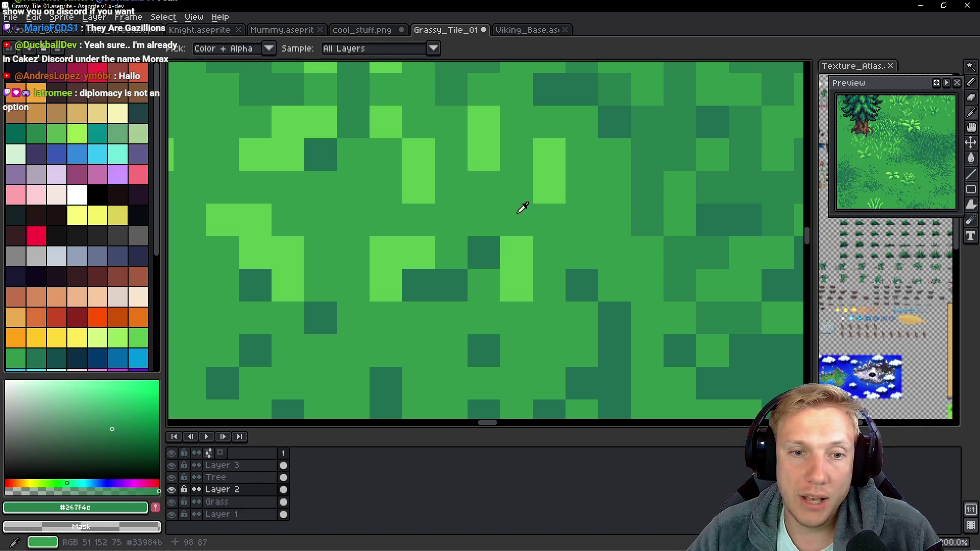
{"action": "left_click", "coordinate": [484, 285]}
{"action": "left_click", "coordinate": [451, 219]}
{"action": "left_click", "coordinate": [452, 252]}
Eyedrop medium green #33984b and repaint four dark pixels with it.
{"action": "left_click", "coordinate": [516, 284]}
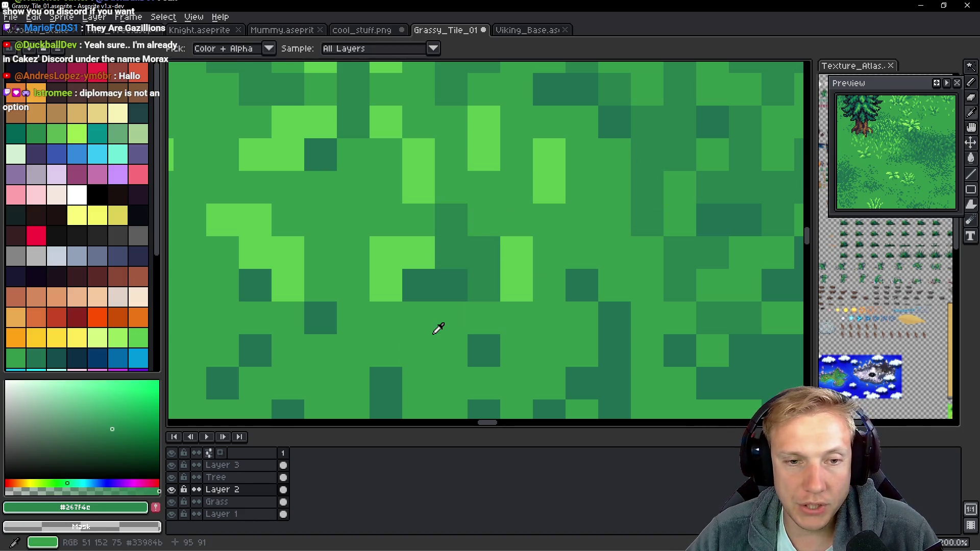
{"action": "left_click", "coordinate": [437, 328], "text": "alt"}
{"action": "left_click", "coordinate": [437, 289]}
{"action": "left_click", "coordinate": [426, 286]}
{"action": "left_click", "coordinate": [451, 252]}
Paint three more #267f4c pixels and a vertical dark-green stroke into the grass.
{"action": "left_click", "coordinate": [474, 234], "text": "alt"}
{"action": "left_click", "coordinate": [514, 191]}
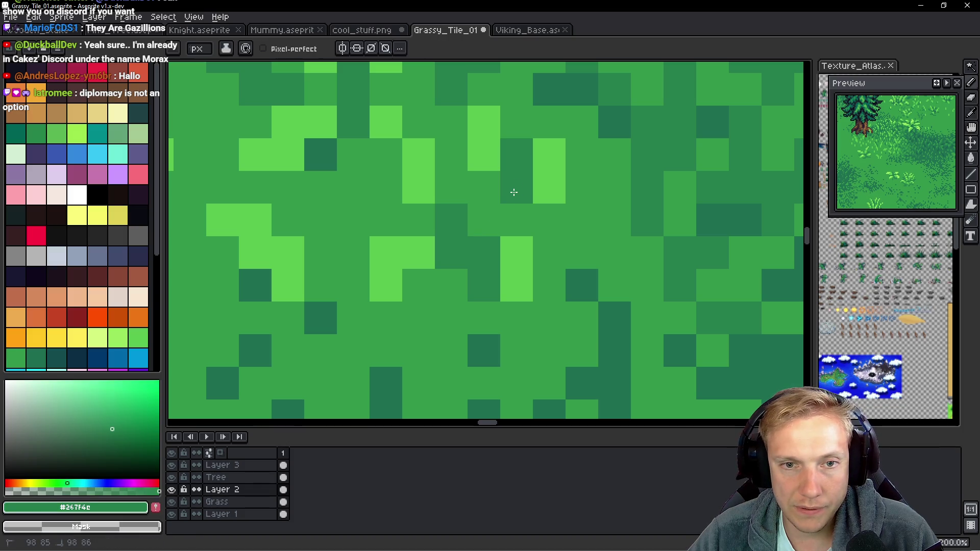
{"action": "left_click", "coordinate": [451, 187]}
{"action": "left_click", "coordinate": [386, 219]}
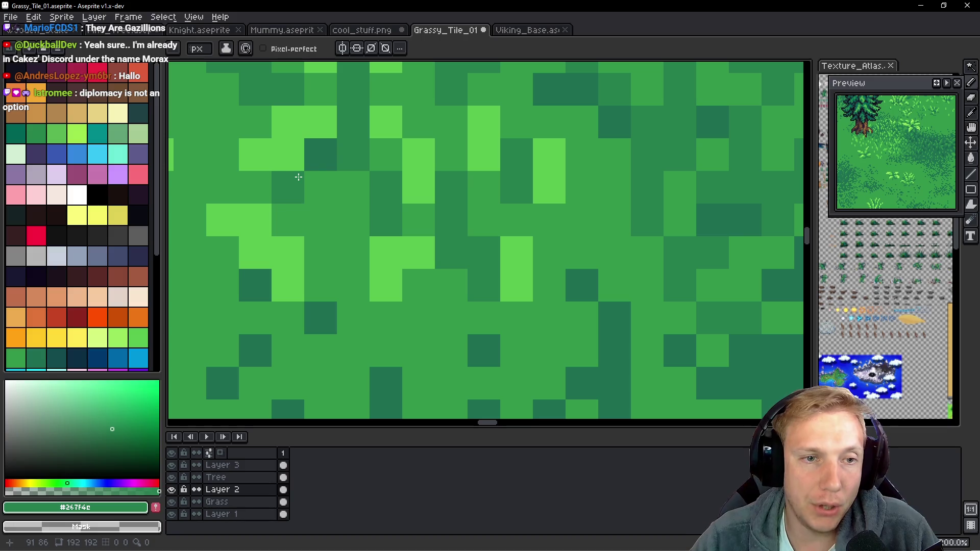
{"action": "left_click_drag", "start_coordinate": [312, 173], "coordinate": [334, 253]}
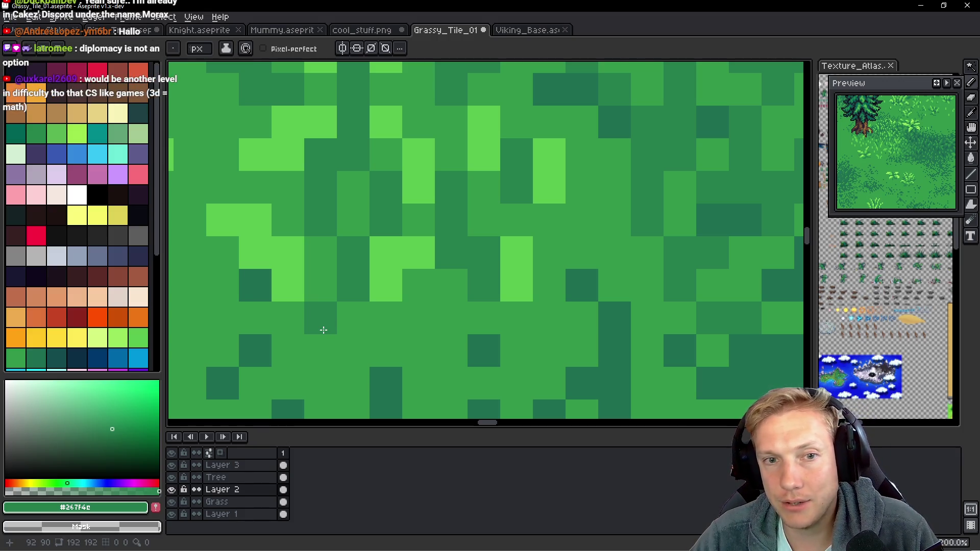
Eyedrop light green #5ac54f and paint one grass pixel with it.
{"action": "scroll", "coordinate": [505, 247], "scroll_direction": "down", "scroll_amount": 5}
{"action": "scroll", "coordinate": [505, 247], "scroll_direction": "up", "scroll_amount": 5}
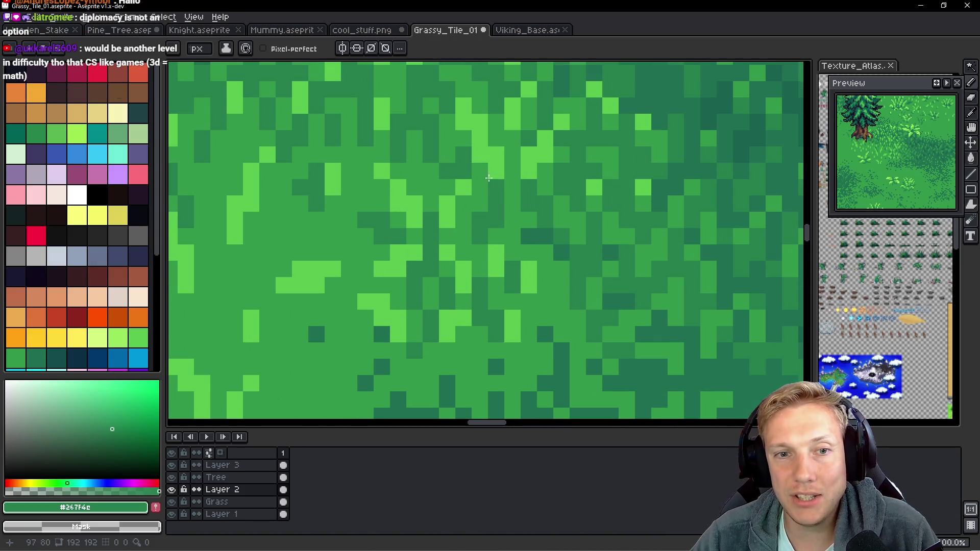
{"action": "left_click", "coordinate": [485, 159], "text": "alt"}
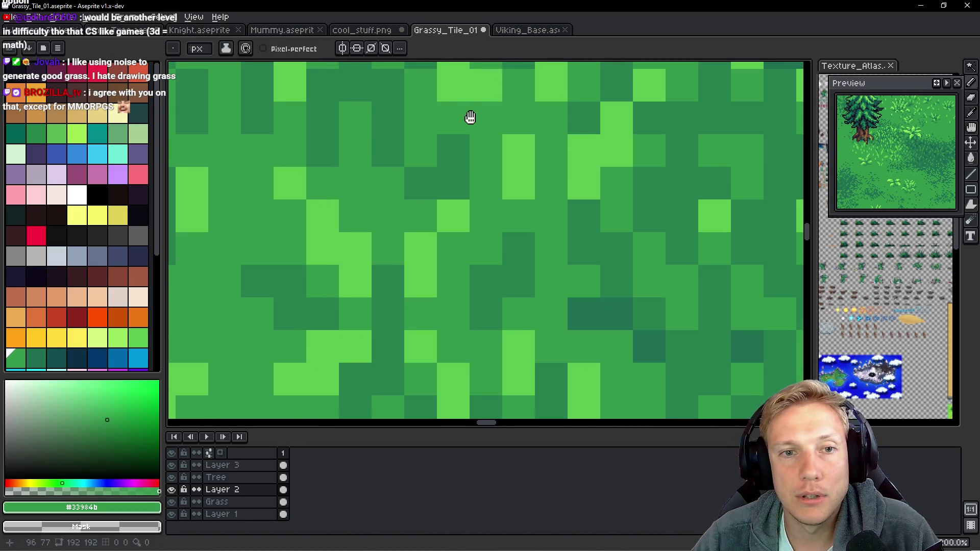
{"action": "left_click_drag", "start_coordinate": [468, 115], "coordinate": [448, 153]}
{"action": "left_click", "coordinate": [483, 174], "text": "alt"}
{"action": "left_click", "coordinate": [503, 182]}
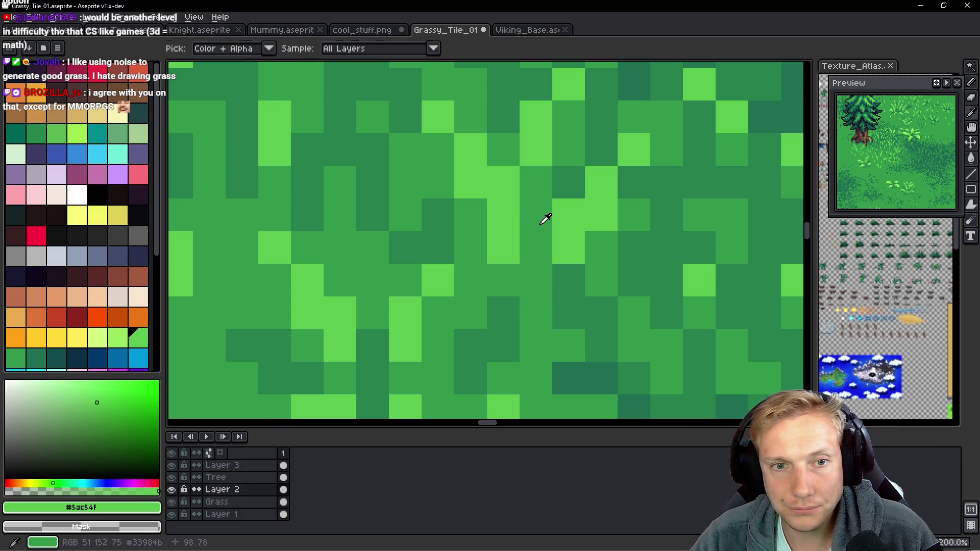
Eyedrop dark green #267f4c and paint a short vertical line plus four single pixels.
{"action": "left_click", "coordinate": [439, 213], "text": "alt"}
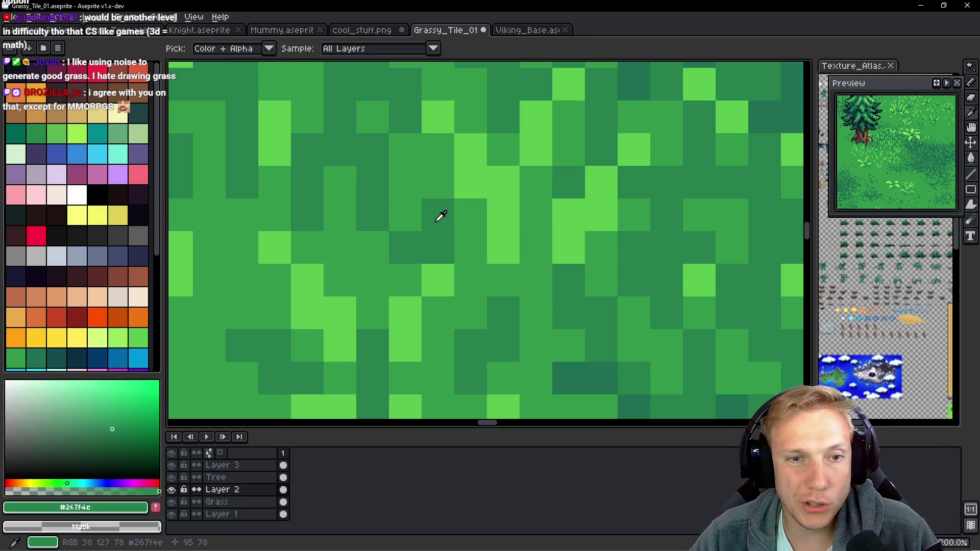
{"action": "scroll", "coordinate": [455, 233], "scroll_direction": "down", "scroll_amount": 3}
{"action": "scroll", "coordinate": [455, 232], "scroll_direction": "down", "scroll_amount": 2}
{"action": "scroll", "coordinate": [438, 200], "scroll_direction": "up", "scroll_amount": 6}
{"action": "mouse_move", "coordinate": [439, 246]}
{"action": "left_mouse_down"}
{"action": "mouse_move", "coordinate": [453, 229]}
{"action": "mouse_move", "coordinate": [444, 225]}
{"action": "mouse_move", "coordinate": [442, 301]}
{"action": "left_mouse_up"}
{"action": "left_click", "coordinate": [434, 221]}
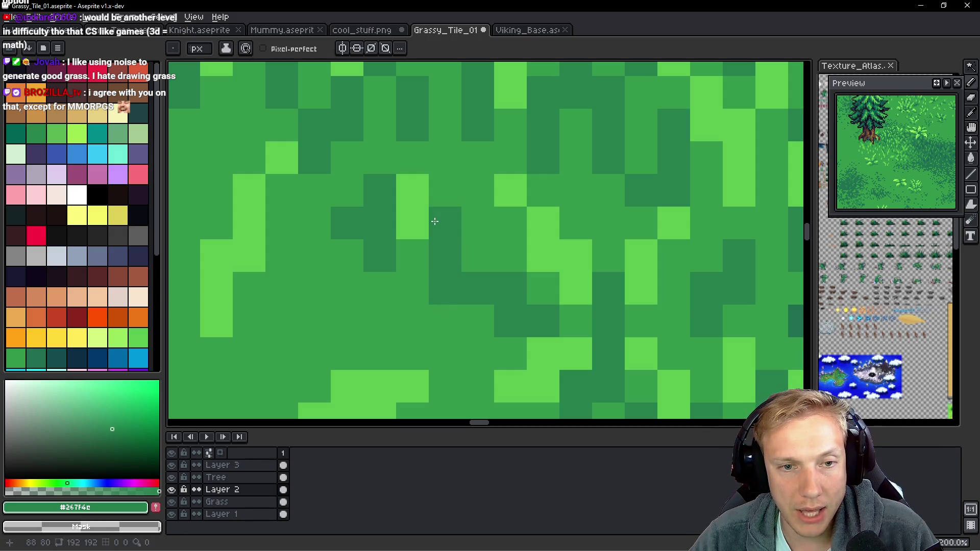
{"action": "left_click", "coordinate": [433, 316]}
{"action": "left_click", "coordinate": [482, 229]}
{"action": "left_click", "coordinate": [478, 260]}
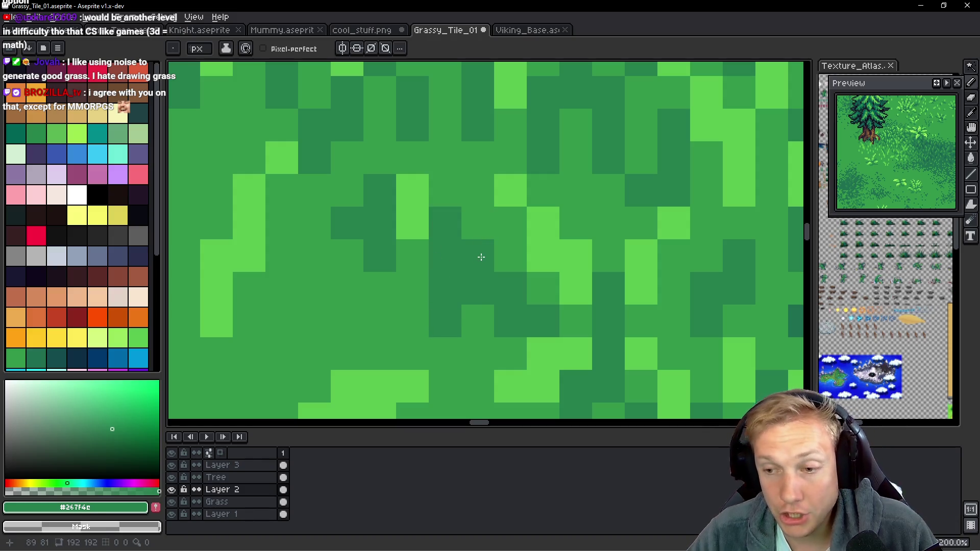
Switch to Firefox and enter 'sexy hiking game' in a new tab.
{"action": "key", "text": "alt"}
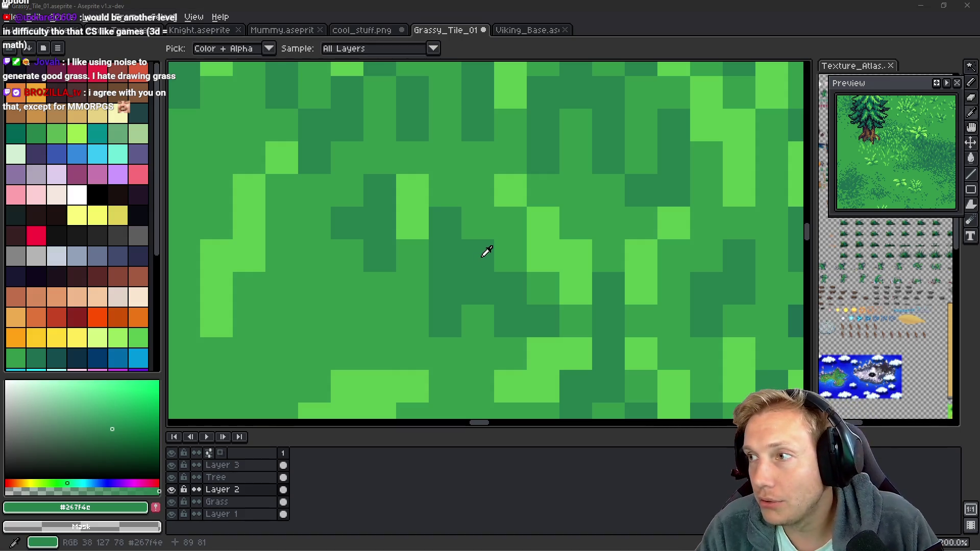
{"action": "key", "text": "alt+Tab"}
{"action": "key", "text": "ctrl+t"}
{"action": "type", "text": "sexy hiking game"}
Run the 'sexy hiking game' search, browse its image results, then minimise Firefox.
{"action": "key", "text": "Return"}
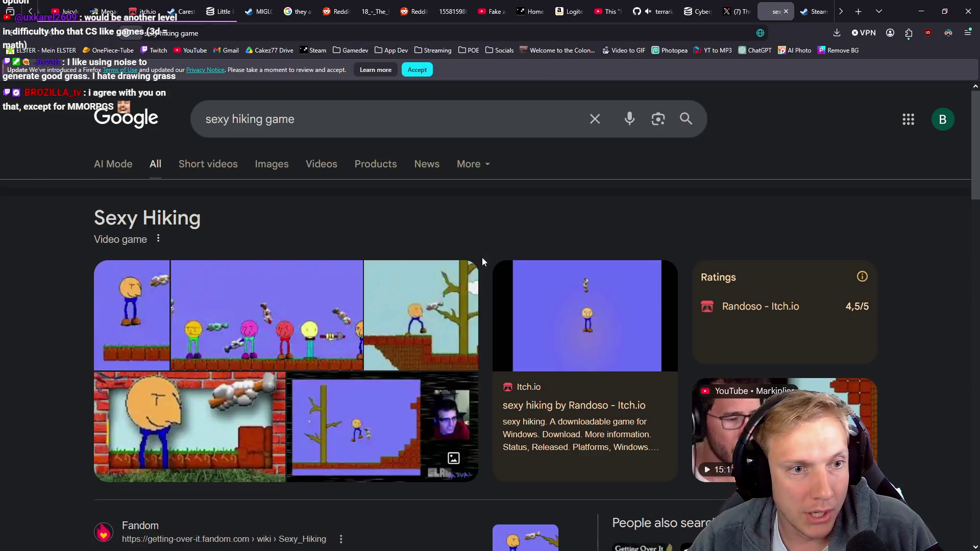
{"action": "left_click", "coordinate": [454, 320]}
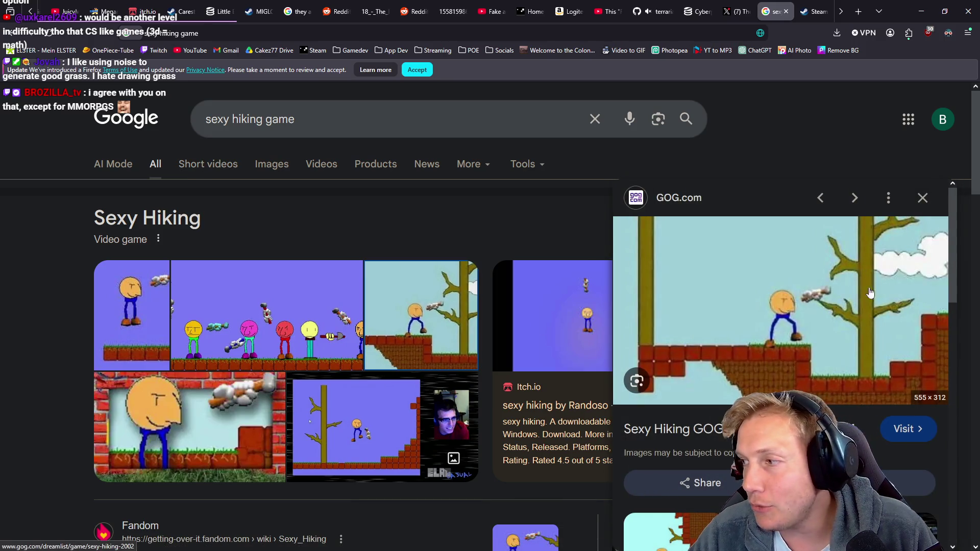
{"action": "left_click", "coordinate": [261, 174]}
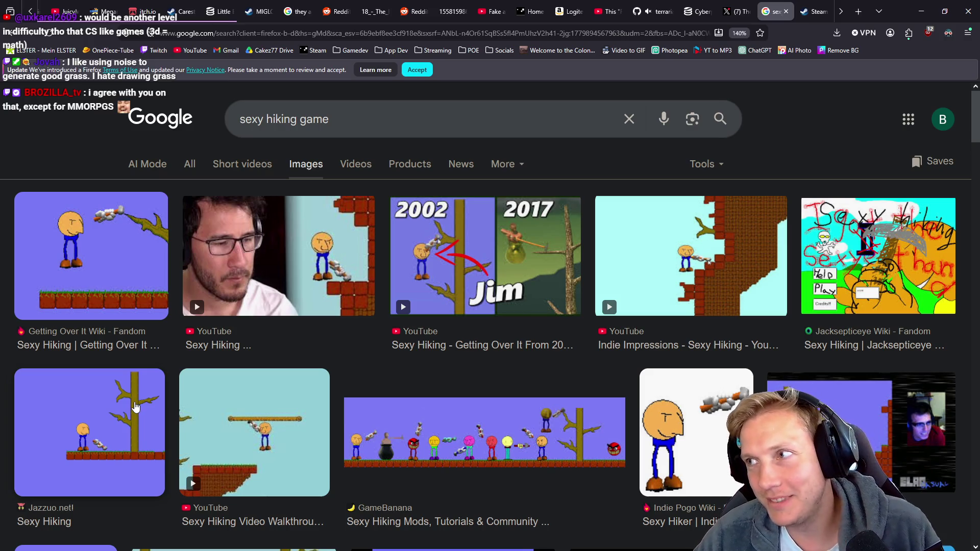
{"action": "left_click", "coordinate": [927, 12]}
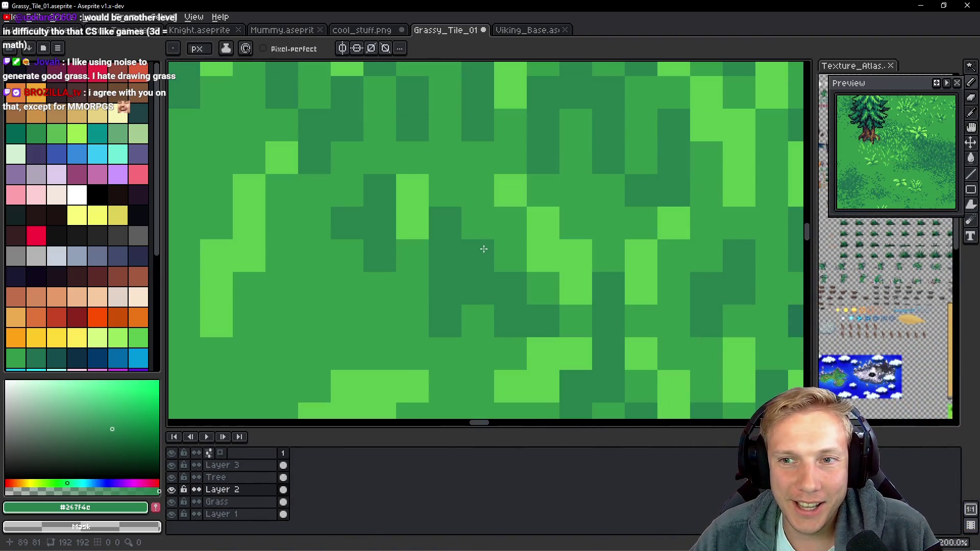
Pan along the grass and paint dark-green pixels into the shading patch.
{"action": "mouse_move", "coordinate": [398, 279]}
{"action": "left_mouse_down"}
{"action": "mouse_move", "coordinate": [468, 240]}
{"action": "mouse_move", "coordinate": [474, 225]}
{"action": "left_mouse_up"}
{"action": "left_click_drag", "start_coordinate": [302, 203], "coordinate": [360, 194]}
{"action": "left_click_drag", "start_coordinate": [378, 234], "coordinate": [346, 194]}
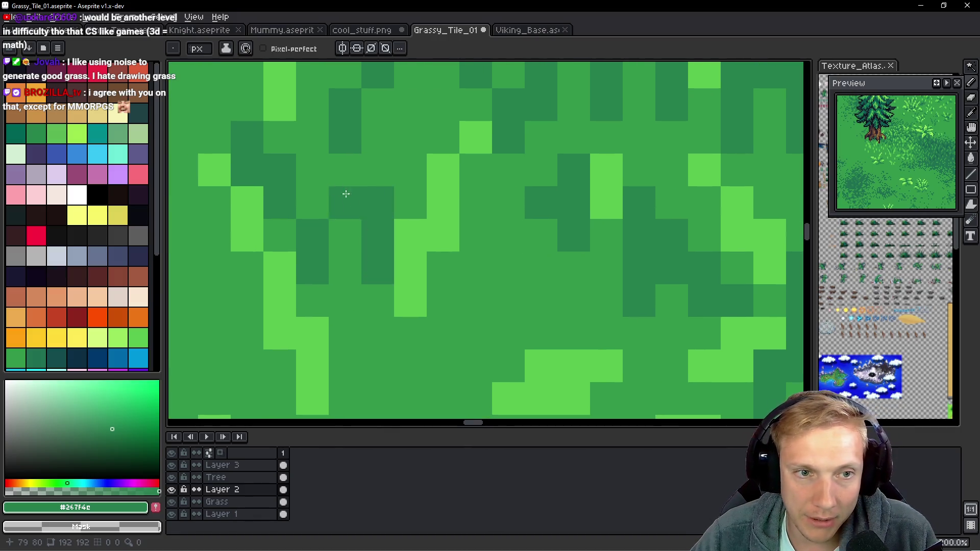
{"action": "left_click_drag", "start_coordinate": [408, 130], "coordinate": [397, 174]}
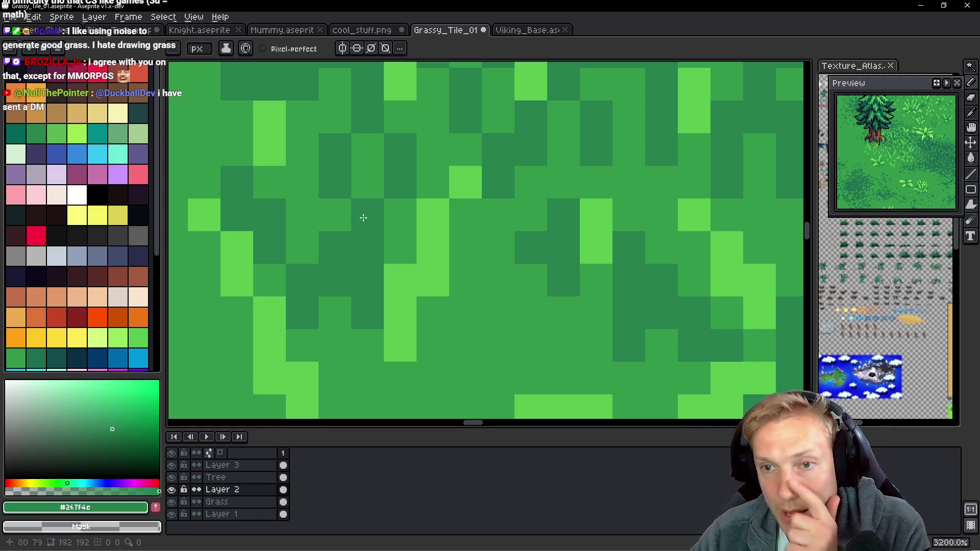
{"action": "scroll", "coordinate": [351, 230], "scroll_direction": "down", "scroll_amount": 7}
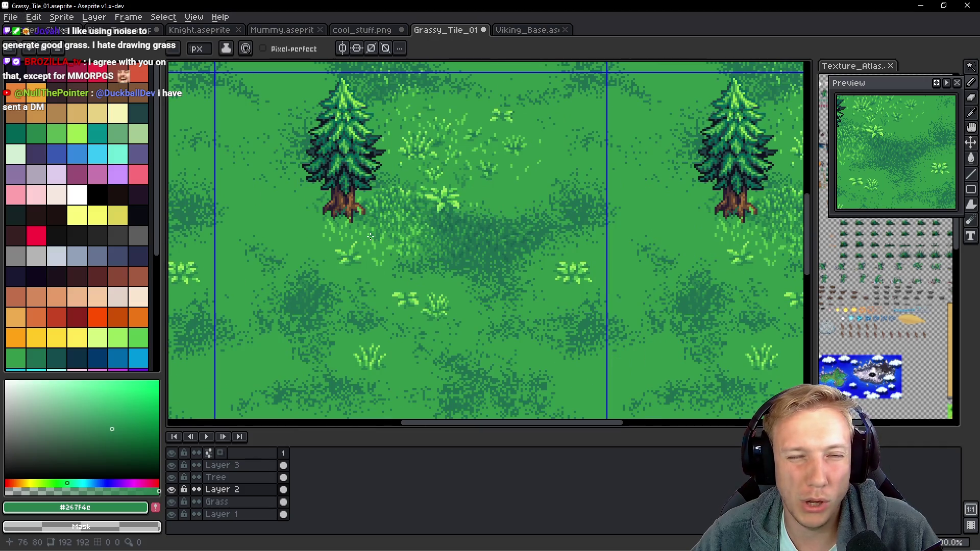
{"action": "scroll", "coordinate": [371, 237], "scroll_direction": "up", "scroll_amount": 6}
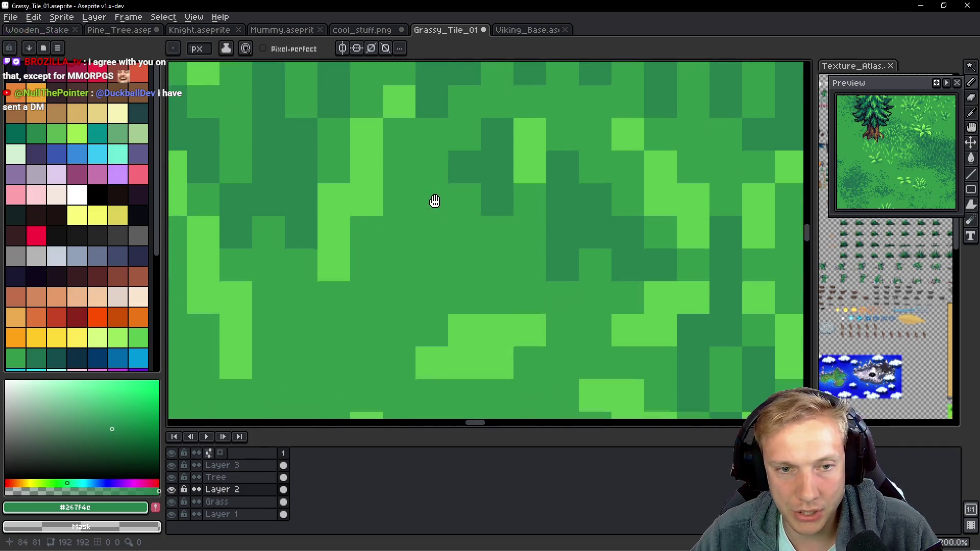
{"action": "left_click", "coordinate": [461, 220]}
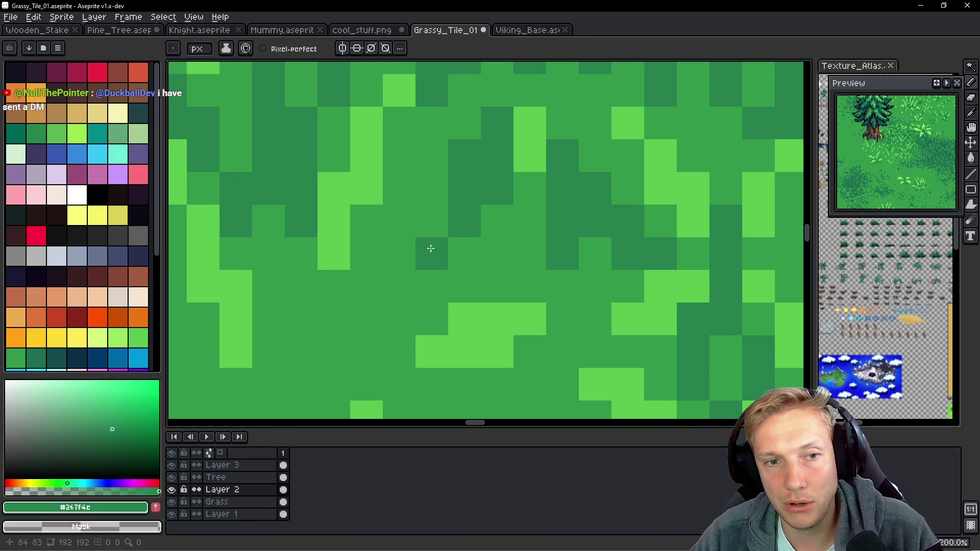
{"action": "left_click_drag", "start_coordinate": [399, 253], "coordinate": [396, 285]}
{"action": "left_click", "coordinate": [422, 221]}
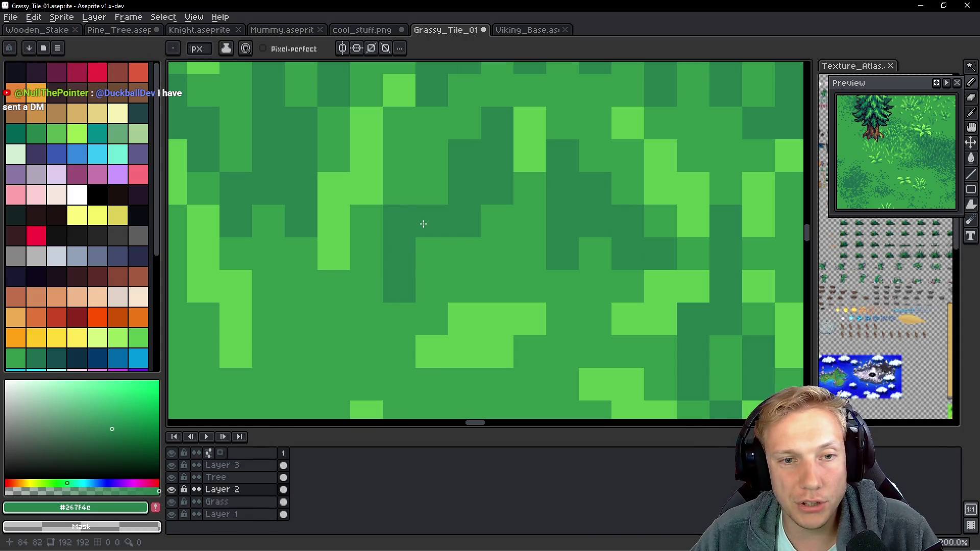
{"action": "left_click", "coordinate": [431, 188]}
Repaint a few patch pixels lighter green, then add more dark-green cells to the patch.
{"action": "left_click", "coordinate": [459, 229], "text": "alt"}
{"action": "left_click_drag", "start_coordinate": [464, 201], "coordinate": [465, 140]}
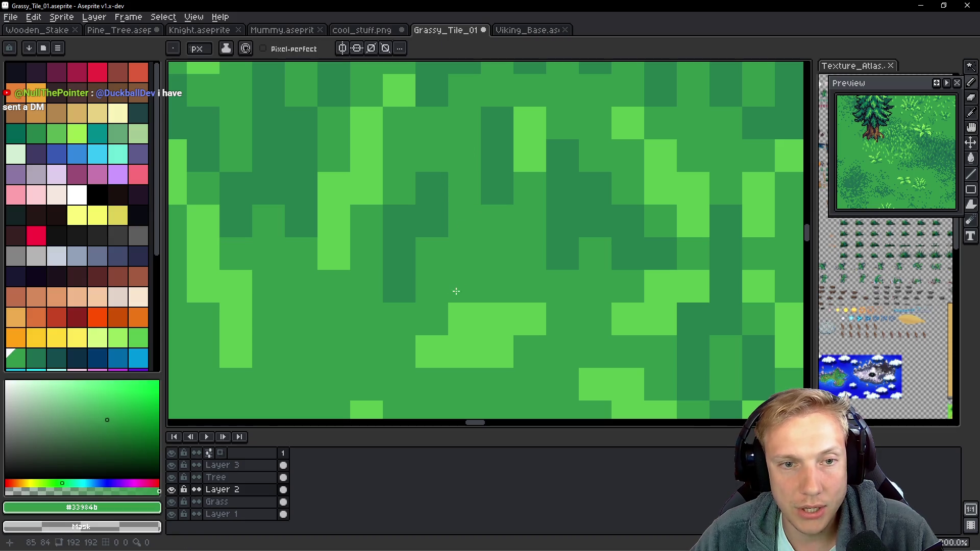
{"action": "left_click", "coordinate": [435, 192], "text": "alt"}
{"action": "scroll", "coordinate": [434, 276], "scroll_direction": "down", "scroll_amount": 1}
{"action": "scroll", "coordinate": [433, 276], "scroll_direction": "left", "scroll_amount": 1}
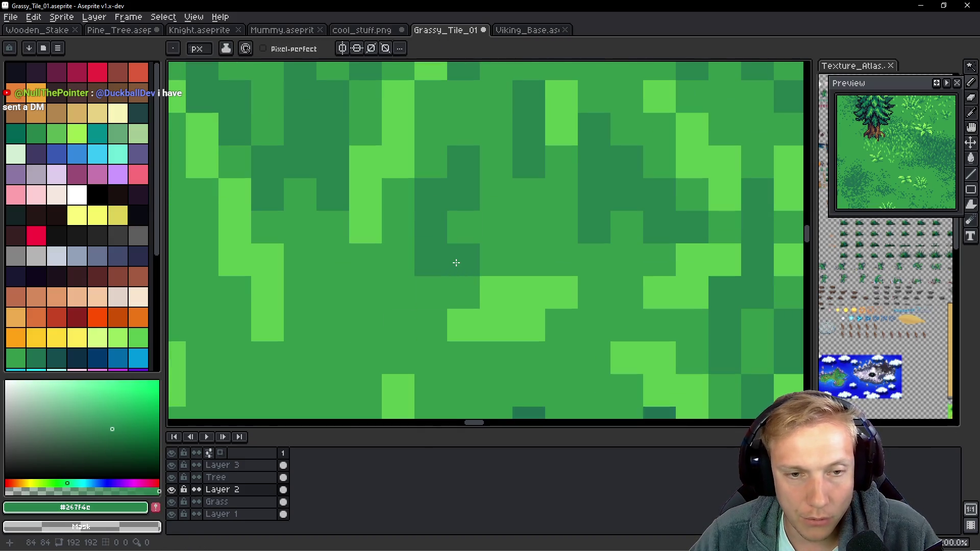
{"action": "left_click_drag", "start_coordinate": [431, 291], "coordinate": [431, 322]}
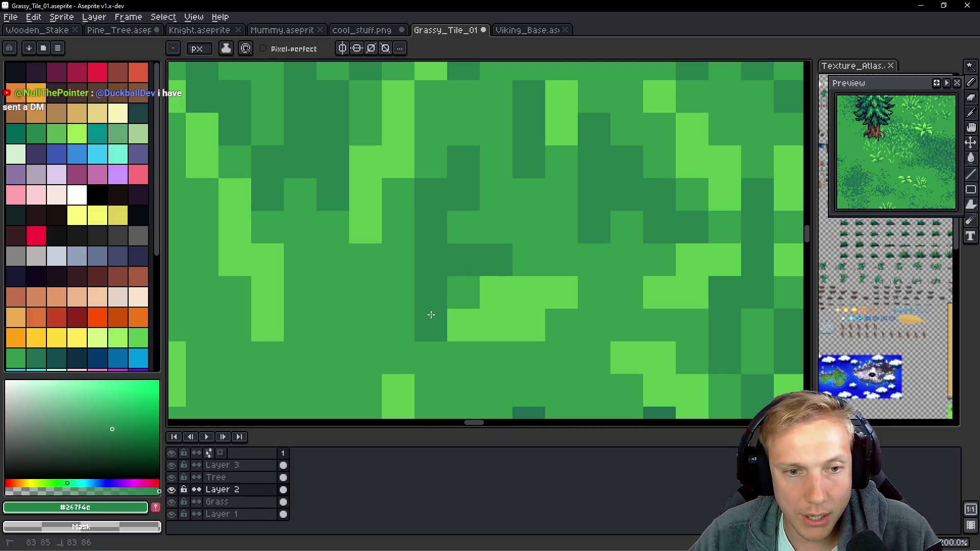
{"action": "left_click", "coordinate": [397, 281]}
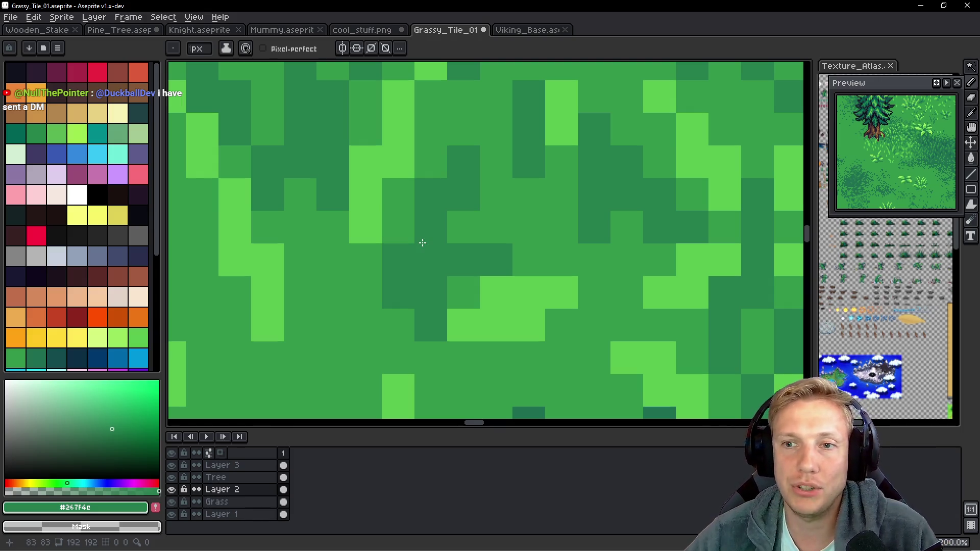
{"action": "scroll", "coordinate": [422, 243], "scroll_direction": "down", "scroll_amount": 5}
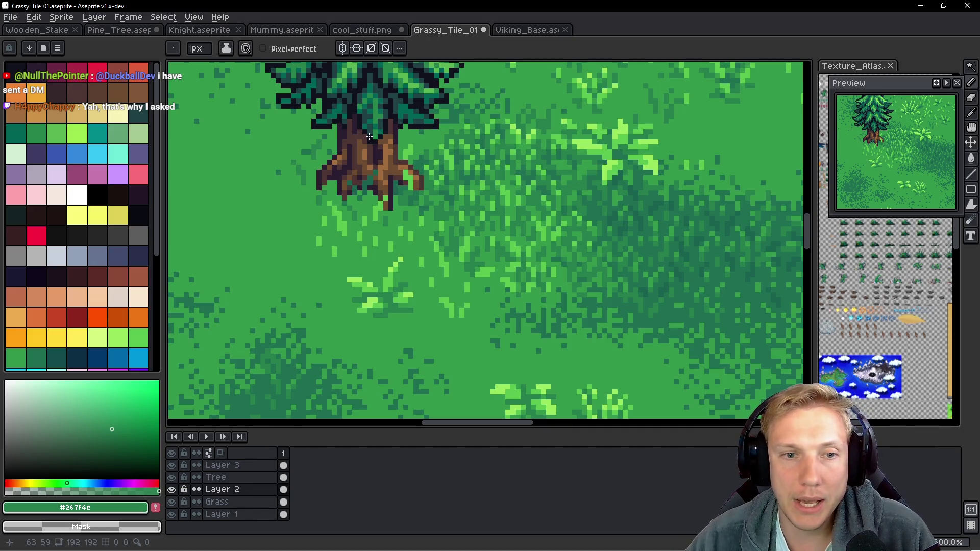
Eyedrop the dark teal #1a624f and pick a dark green palette swatch.
{"action": "scroll", "coordinate": [668, 260], "scroll_direction": "up", "scroll_amount": 1}
{"action": "key", "text": "i"}
{"action": "left_click", "coordinate": [679, 178]}
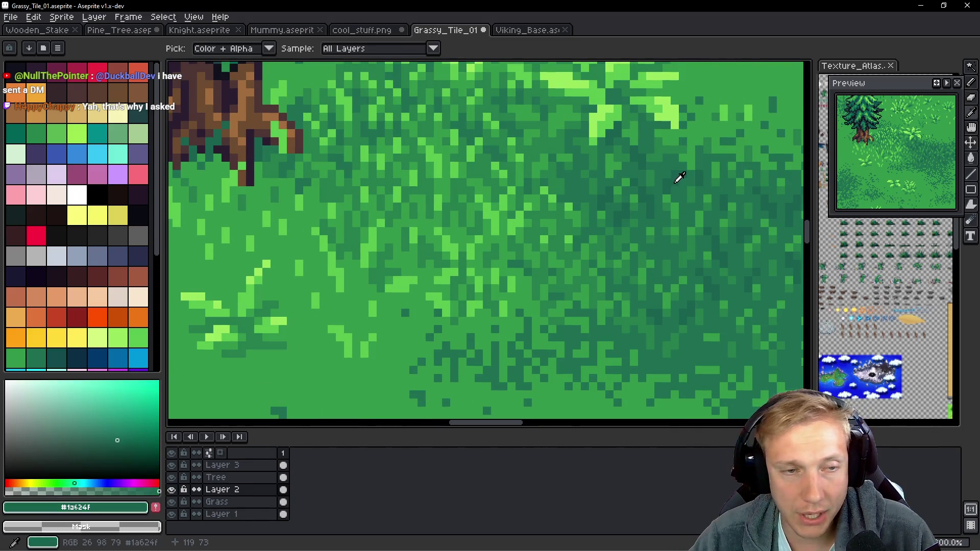
{"action": "key", "text": "b"}
{"action": "left_click", "coordinate": [56, 358]}
Step to the darker palette green Idx-99 and zoom out to inspect the 3x3 tiled grass.
{"action": "scroll", "coordinate": [290, 141], "scroll_direction": "up", "scroll_amount": 2}
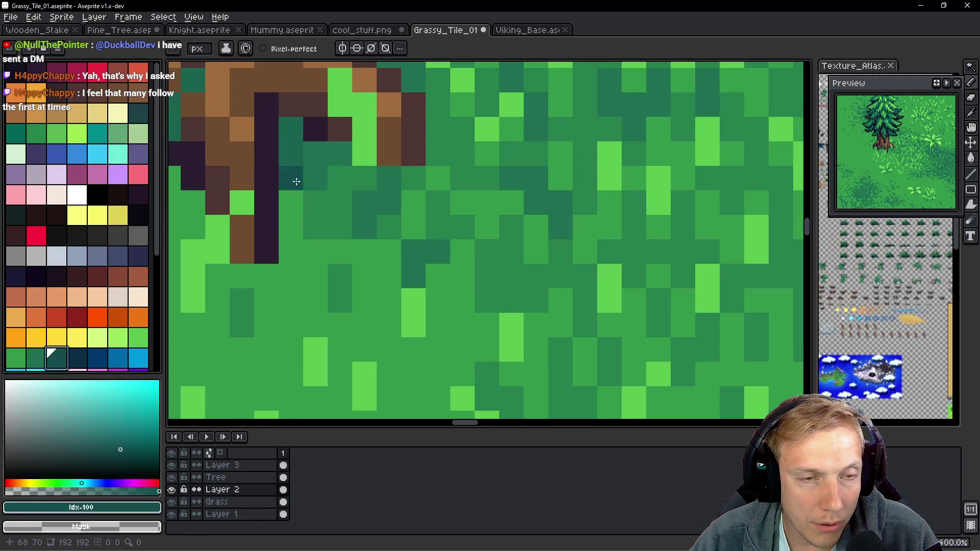
{"action": "scroll", "coordinate": [448, 221], "scroll_direction": "down", "scroll_amount": 3}
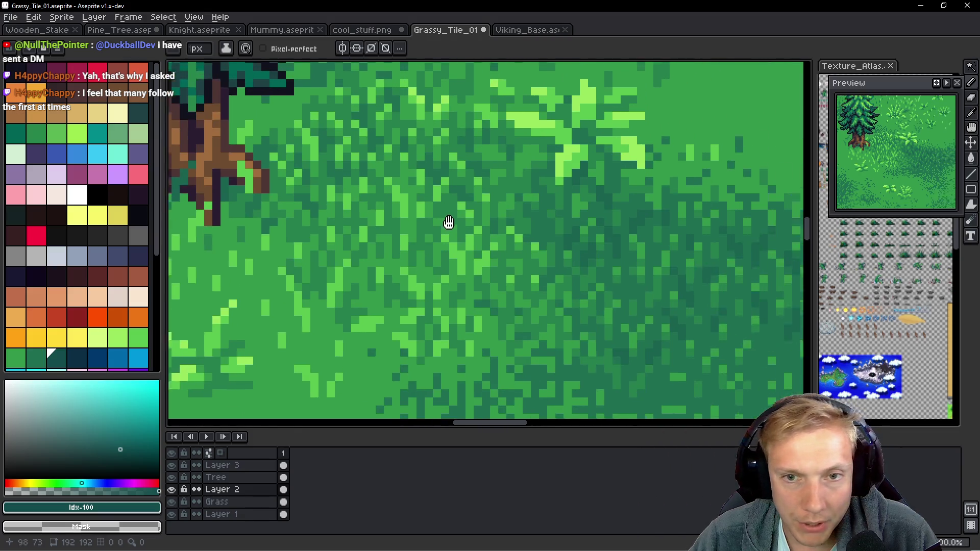
{"action": "scroll", "coordinate": [530, 282], "scroll_direction": "up", "scroll_amount": 2}
{"action": "scroll", "coordinate": [619, 275], "scroll_direction": "up", "scroll_amount": 2}
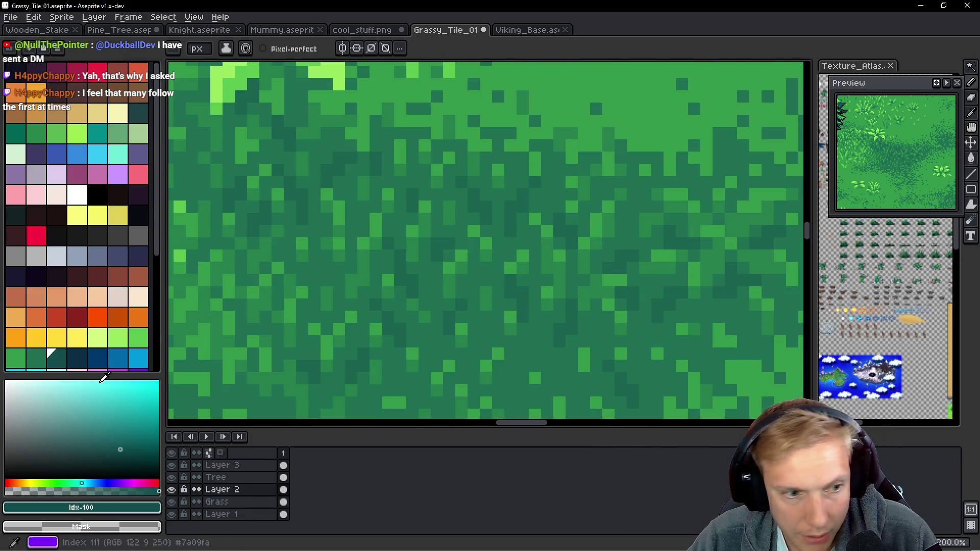
{"action": "key", "text": "bracketleft"}
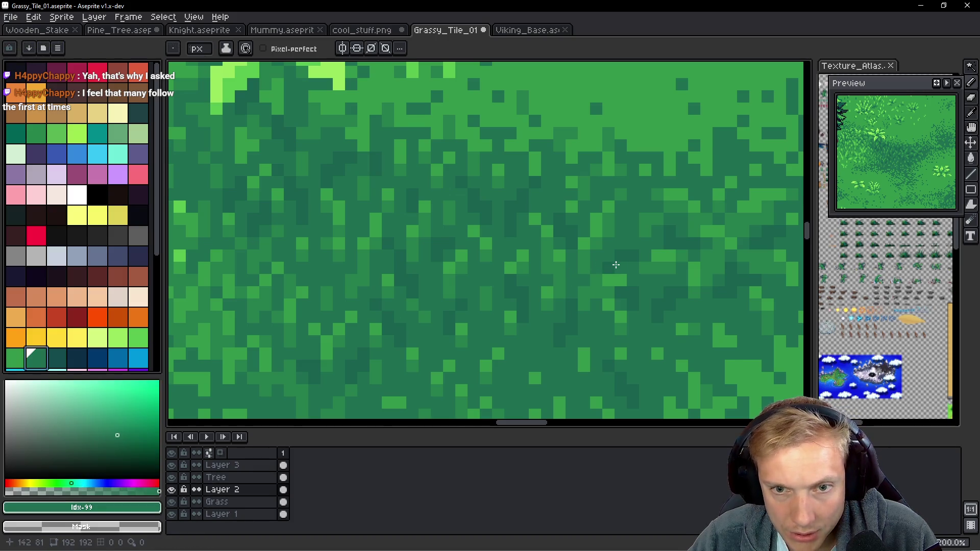
{"action": "scroll", "coordinate": [616, 265], "scroll_direction": "down", "scroll_amount": 3}
{"action": "scroll", "coordinate": [431, 258], "scroll_direction": "down", "scroll_amount": 4}
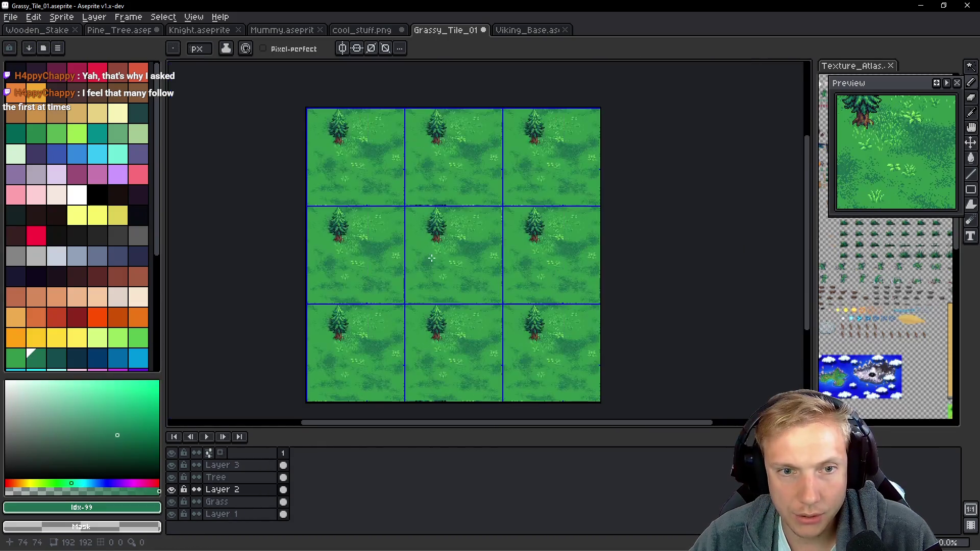
{"action": "scroll", "coordinate": [431, 258], "scroll_direction": "up", "scroll_amount": 3}
{"action": "scroll", "coordinate": [484, 184], "scroll_direction": "up", "scroll_amount": 1}
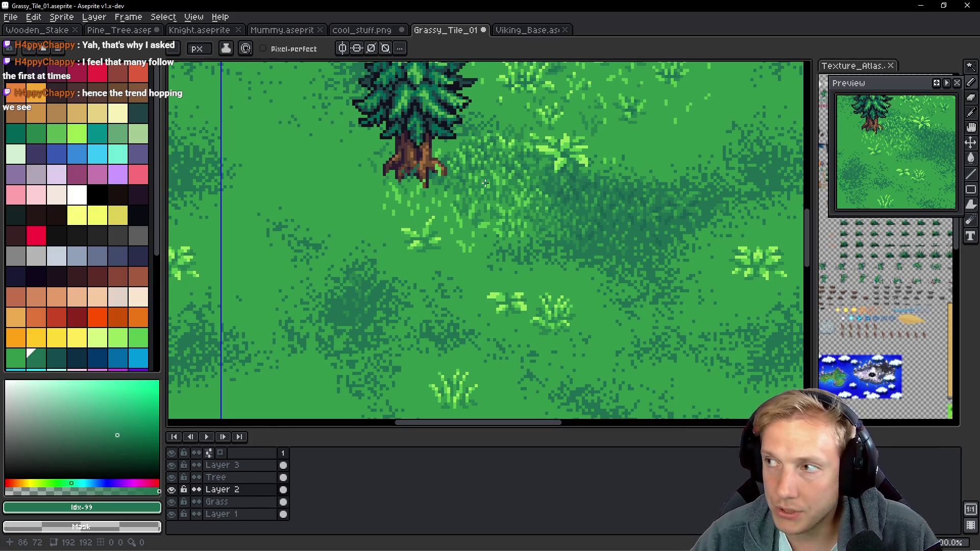
{"action": "scroll", "coordinate": [435, 161], "scroll_direction": "up", "scroll_amount": 5}
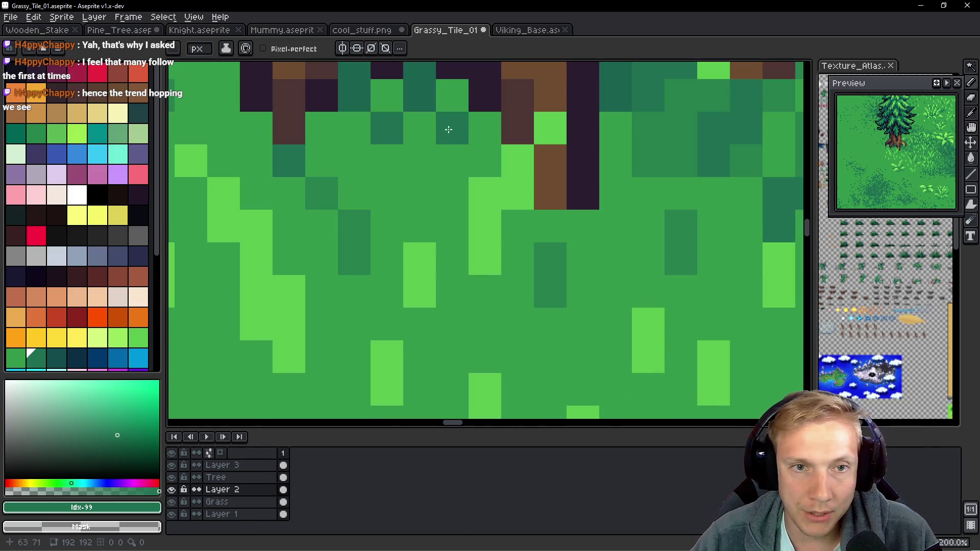
Eyedrop dark green #267f4c and paint pixels just below the trunk, undoing one.
{"action": "left_click", "coordinate": [347, 250], "text": "alt"}
{"action": "mouse_move", "coordinate": [463, 129]}
{"action": "left_mouse_down"}
{"action": "mouse_move", "coordinate": [452, 164]}
{"action": "mouse_move", "coordinate": [483, 131]}
{"action": "mouse_move", "coordinate": [424, 124]}
{"action": "mouse_move", "coordinate": [412, 172]}
{"action": "left_mouse_up"}
{"action": "left_click", "coordinate": [386, 95]}
{"action": "left_click", "coordinate": [354, 130]}
{"action": "left_click", "coordinate": [354, 160]}
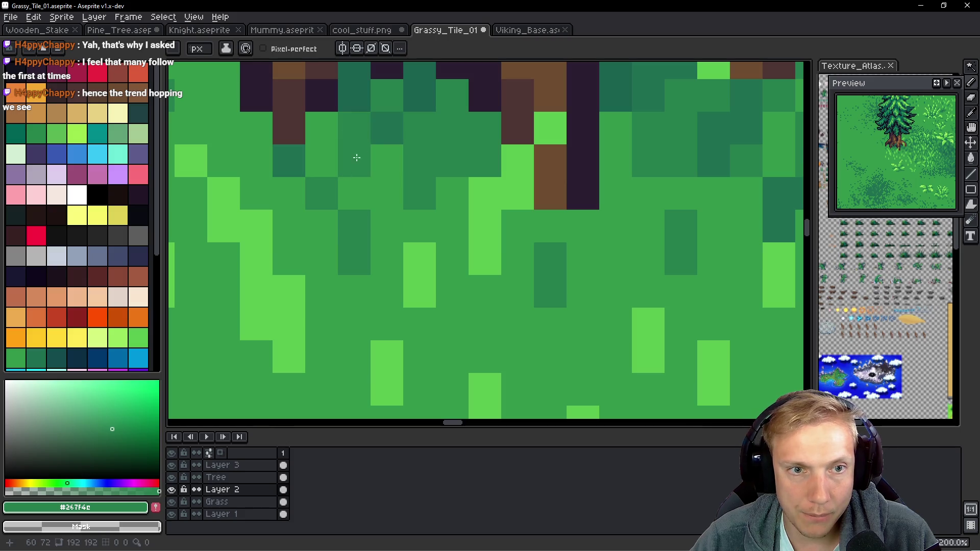
{"action": "key", "text": "ctrl+z"}
{"action": "scroll", "coordinate": [447, 172], "scroll_direction": "down", "scroll_amount": 3}
{"action": "scroll", "coordinate": [446, 171], "scroll_direction": "up", "scroll_amount": 3}
Add more #267f4c pixels at the trunk base, under the roots and beside the trunk.
{"action": "left_click", "coordinate": [403, 152]}
{"action": "left_click", "coordinate": [408, 179]}
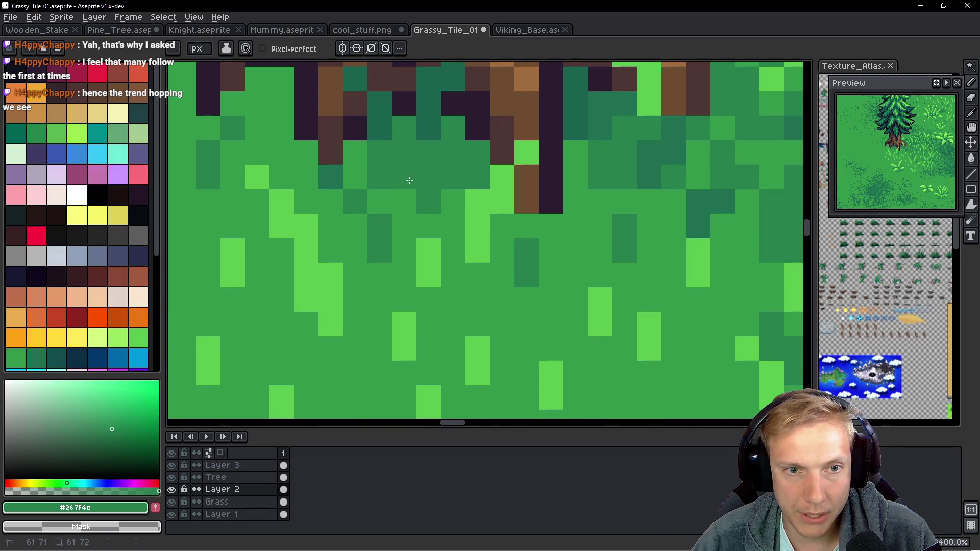
{"action": "left_click", "coordinate": [347, 151]}
{"action": "left_click", "coordinate": [410, 204]}
{"action": "left_click_drag", "start_coordinate": [410, 204], "coordinate": [361, 175]}
{"action": "left_click", "coordinate": [409, 221]}
{"action": "left_click", "coordinate": [402, 245]}
{"action": "left_click", "coordinate": [414, 255]}
{"action": "left_click", "coordinate": [404, 273]}
{"action": "left_click", "coordinate": [404, 202]}
Sample lighter green #33984b and repaint three pixels near the trunk with it.
{"action": "left_click", "coordinate": [404, 219], "text": "alt"}
{"action": "left_click", "coordinate": [386, 179]}
{"action": "left_click", "coordinate": [383, 161]}
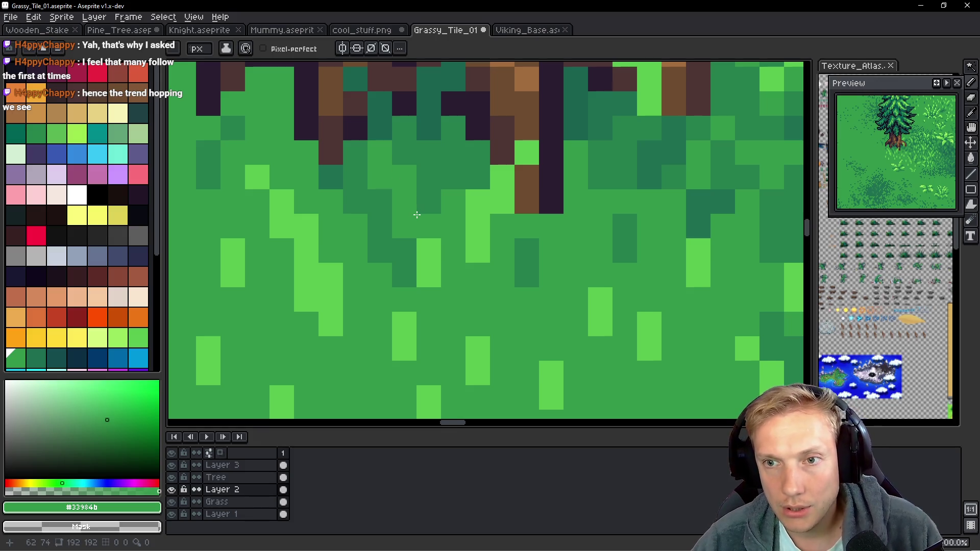
{"action": "left_click", "coordinate": [453, 180]}
Sample dark teal #1a624f and paint one teal pixel near the trunk.
{"action": "left_click", "coordinate": [431, 110], "text": "alt"}
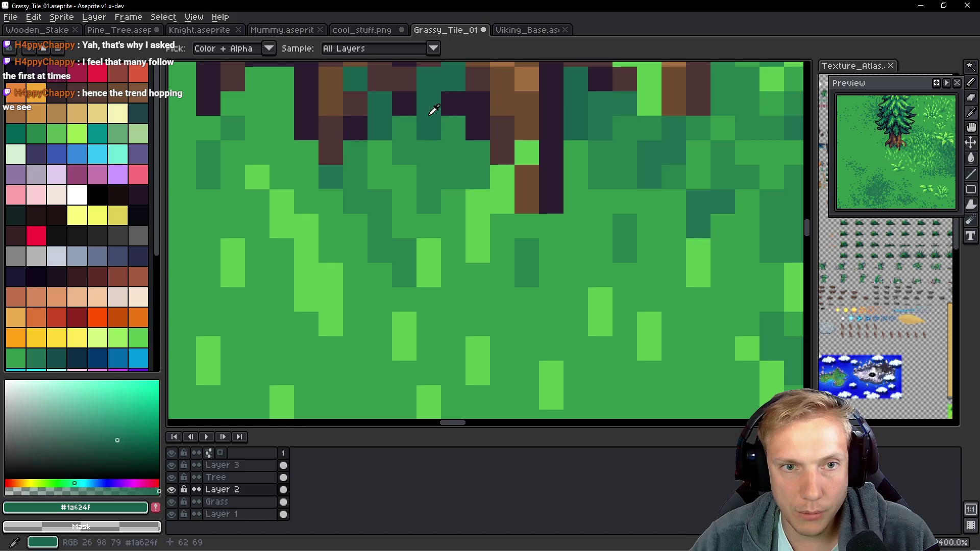
{"action": "left_click_drag", "start_coordinate": [443, 156], "coordinate": [433, 239]}
{"action": "left_click", "coordinate": [369, 285]}
On Layer 3, paint #33984b pixels between the roots, erase some, then refill the gaps.
{"action": "left_click", "coordinate": [422, 194], "text": "alt"}
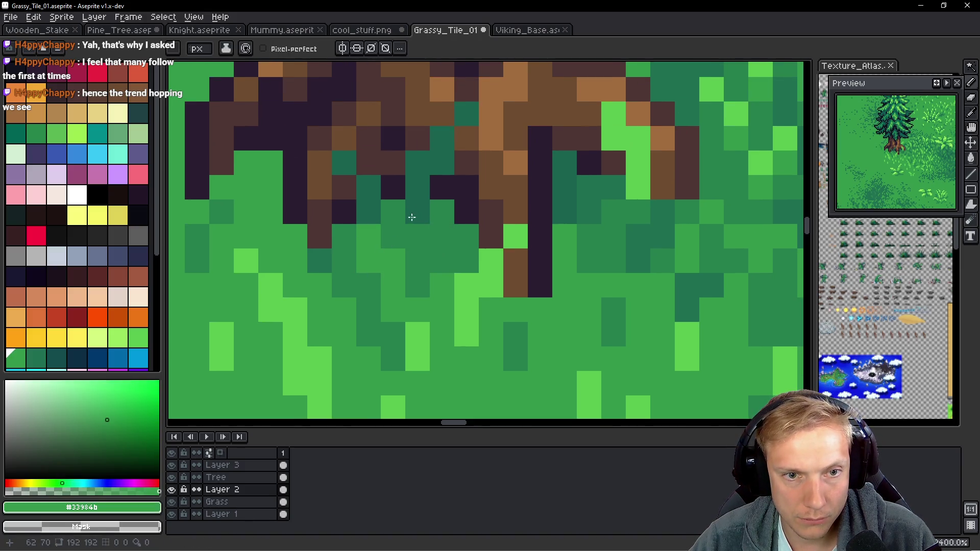
{"action": "key", "text": "alt+Up"}
{"action": "key", "text": "alt+Up"}
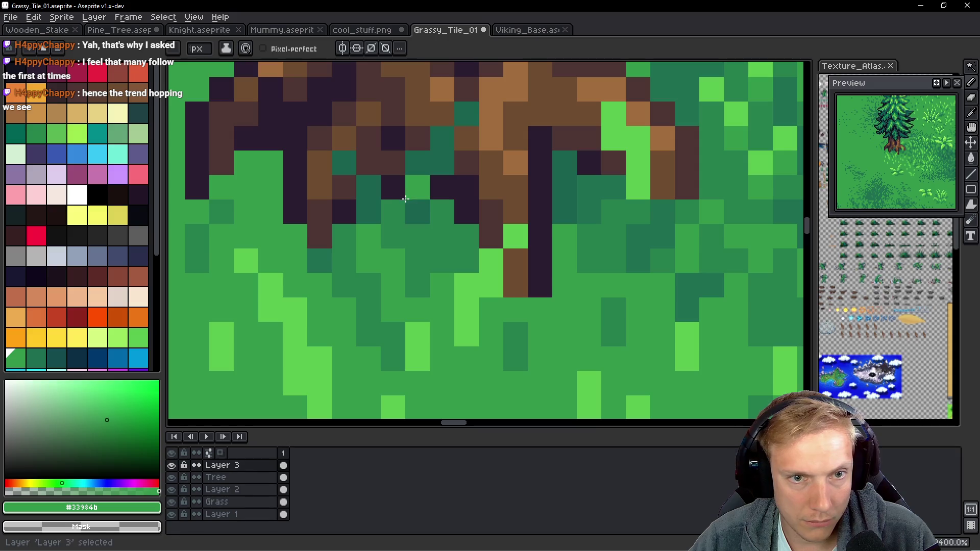
{"action": "left_click", "coordinate": [442, 163]}
{"action": "left_click", "coordinate": [417, 163]}
{"action": "left_click", "coordinate": [442, 138]}
{"action": "left_click", "coordinate": [466, 113]}
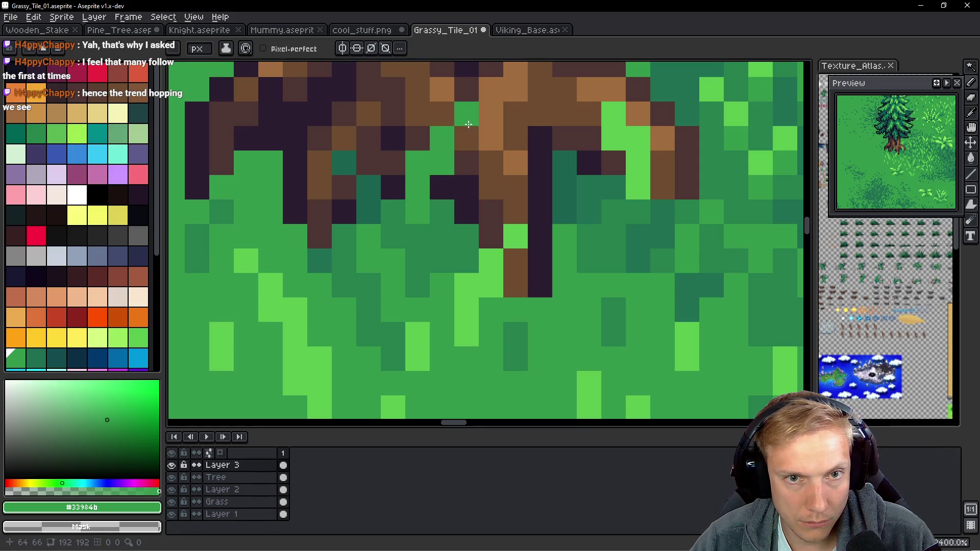
{"action": "left_click", "coordinate": [466, 187]}
{"action": "right_click", "coordinate": [466, 186]}
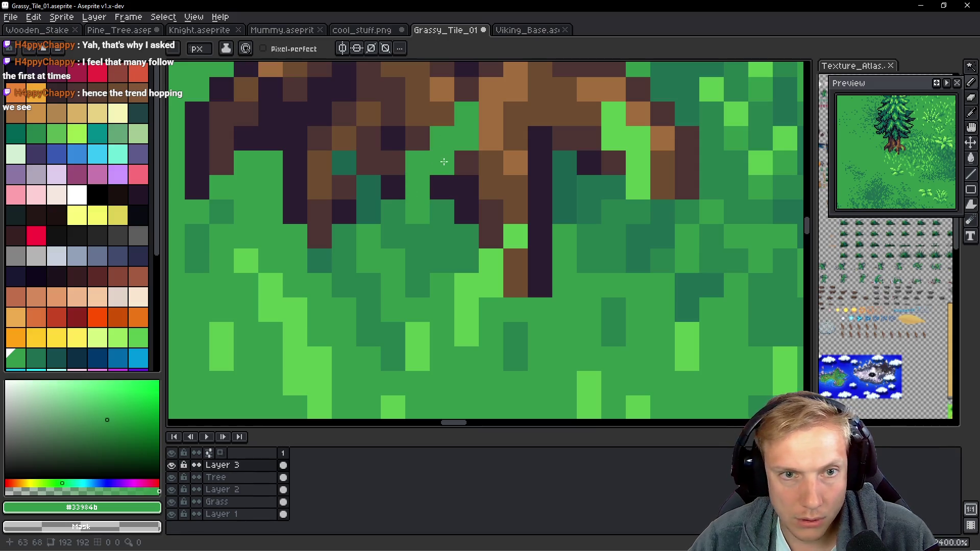
{"action": "right_click", "coordinate": [441, 163]}
{"action": "right_click", "coordinate": [466, 138]}
{"action": "left_click", "coordinate": [440, 164]}
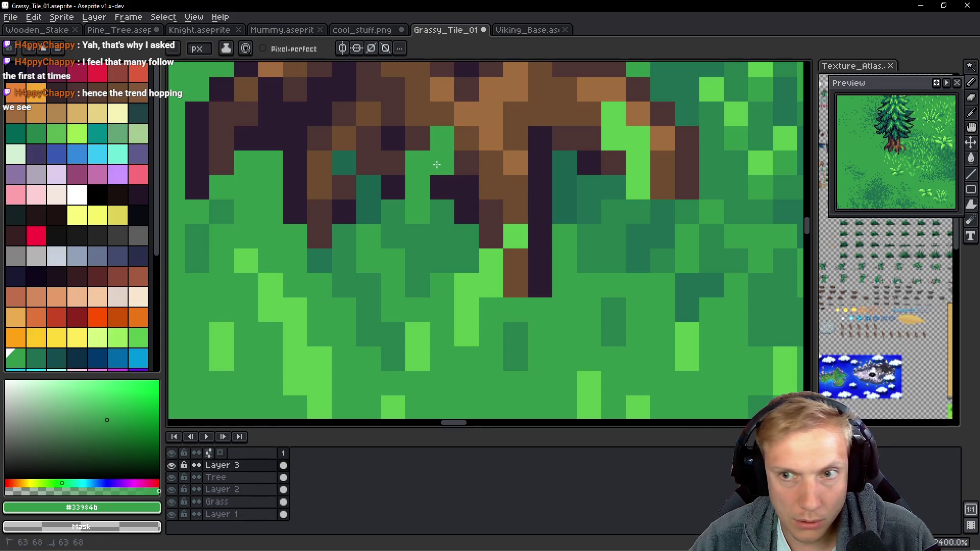
{"action": "left_click", "coordinate": [439, 184]}
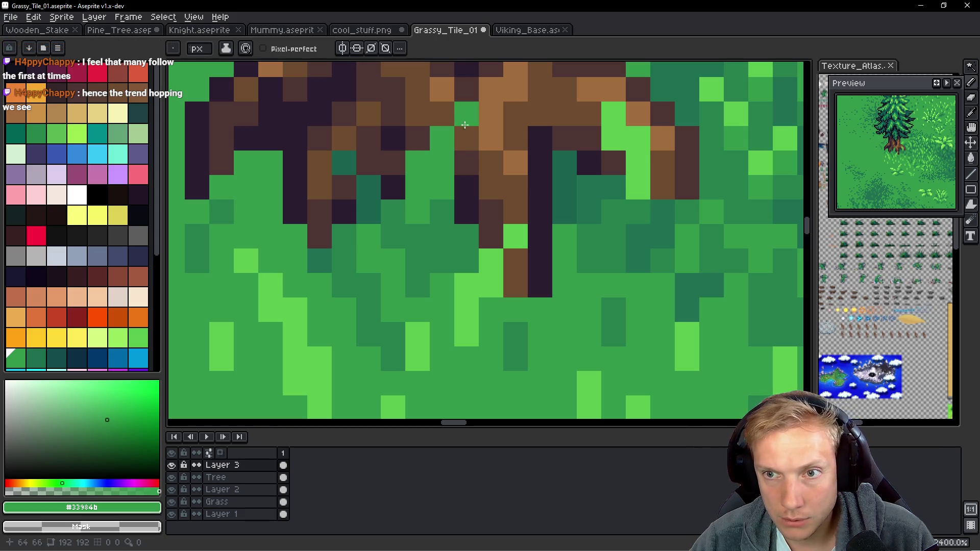
Try light green #5ac54f on root and grass pixels, then undo those touches.
{"action": "left_click", "coordinate": [520, 234], "text": "alt"}
{"action": "left_click", "coordinate": [466, 119]}
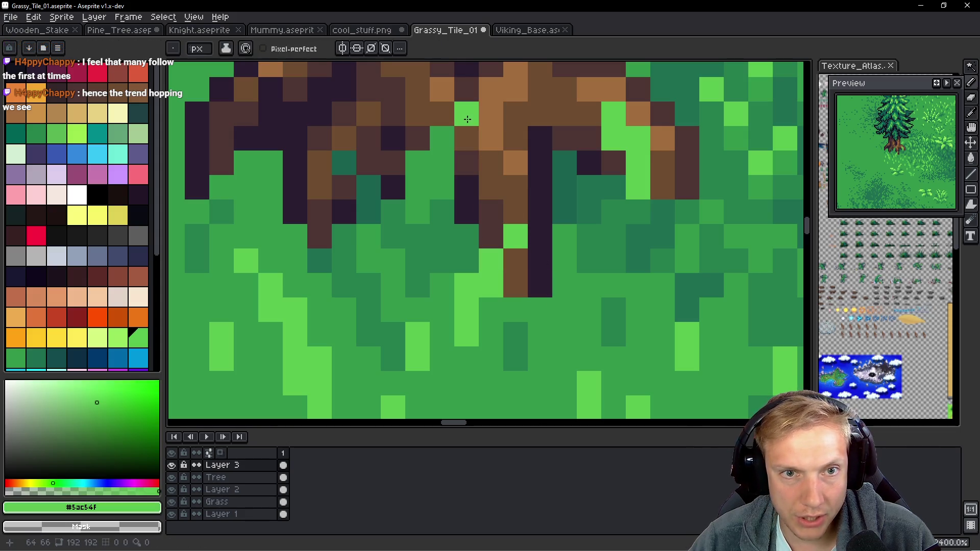
{"action": "left_click", "coordinate": [442, 139]}
{"action": "left_click", "coordinate": [414, 162]}
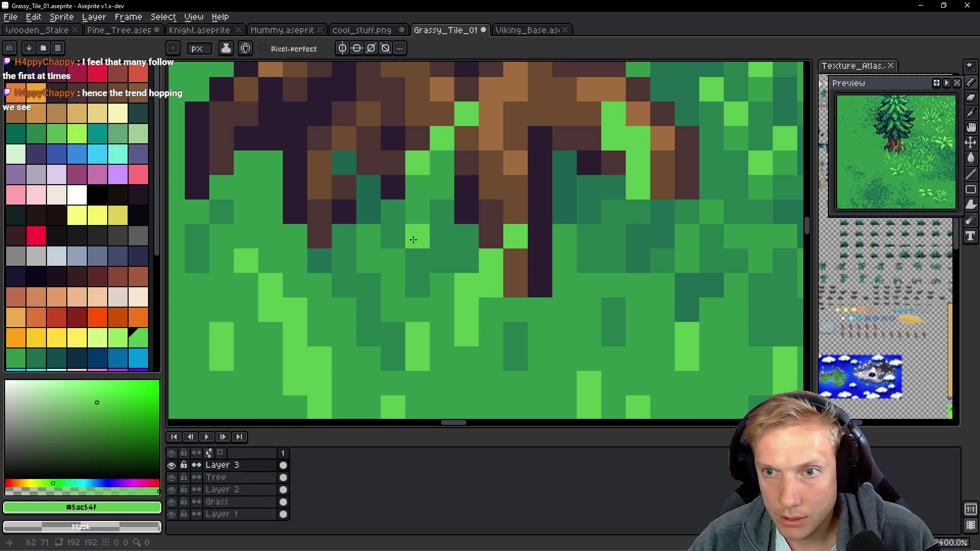
{"action": "left_click", "coordinate": [440, 114]}
{"action": "left_click", "coordinate": [416, 138]}
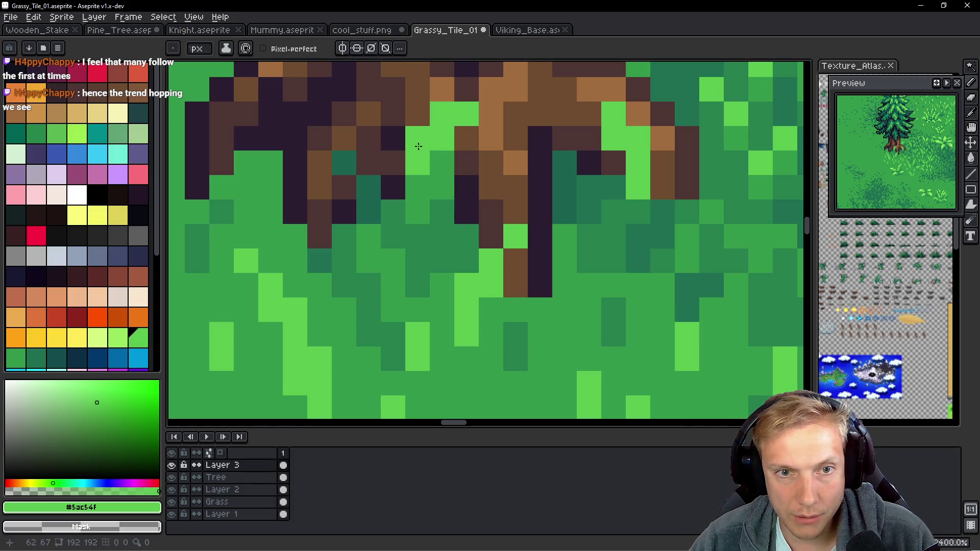
{"action": "left_click", "coordinate": [437, 218]}
{"action": "key", "text": "ctrl+z"}
{"action": "key", "text": "ctrl+z"}
{"action": "key", "text": "ctrl+z"}
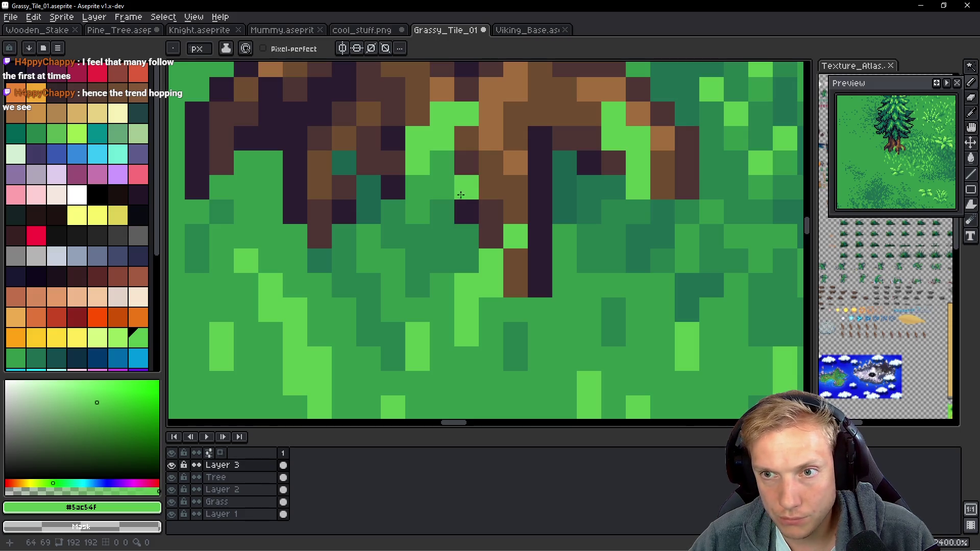
{"action": "key", "text": "ctrl+z"}
{"action": "key", "text": "ctrl+z"}
{"action": "key", "text": "ctrl+z"}
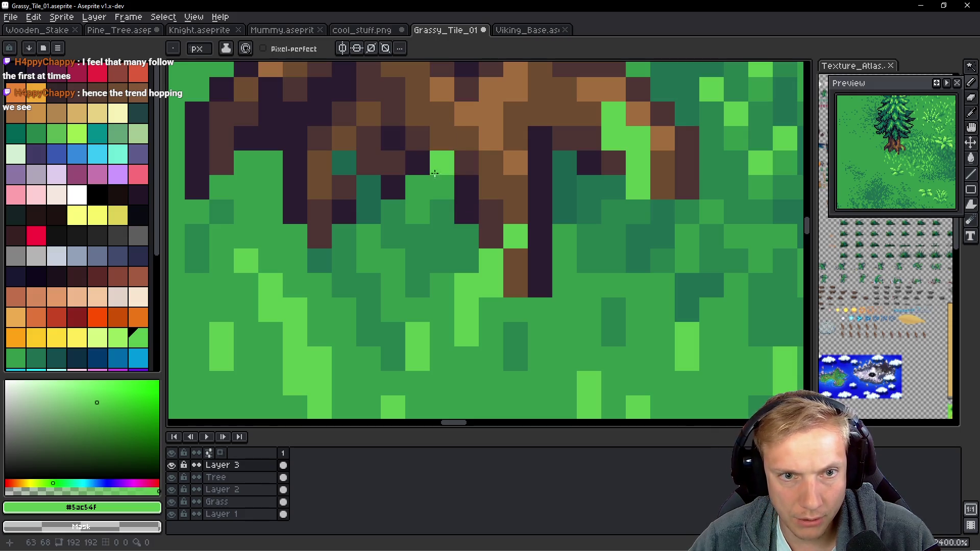
Paint a diagonal dark teal #1a624f trail and two teal pixels between the roots.
{"action": "left_click", "coordinate": [424, 191], "text": "alt"}
{"action": "mouse_move", "coordinate": [424, 191]}
{"action": "left_mouse_down"}
{"action": "mouse_move", "coordinate": [415, 201]}
{"action": "mouse_move", "coordinate": [422, 160]}
{"action": "mouse_move", "coordinate": [464, 114]}
{"action": "left_mouse_up"}
{"action": "left_click", "coordinate": [464, 113]}
{"action": "left_click", "coordinate": [486, 182]}
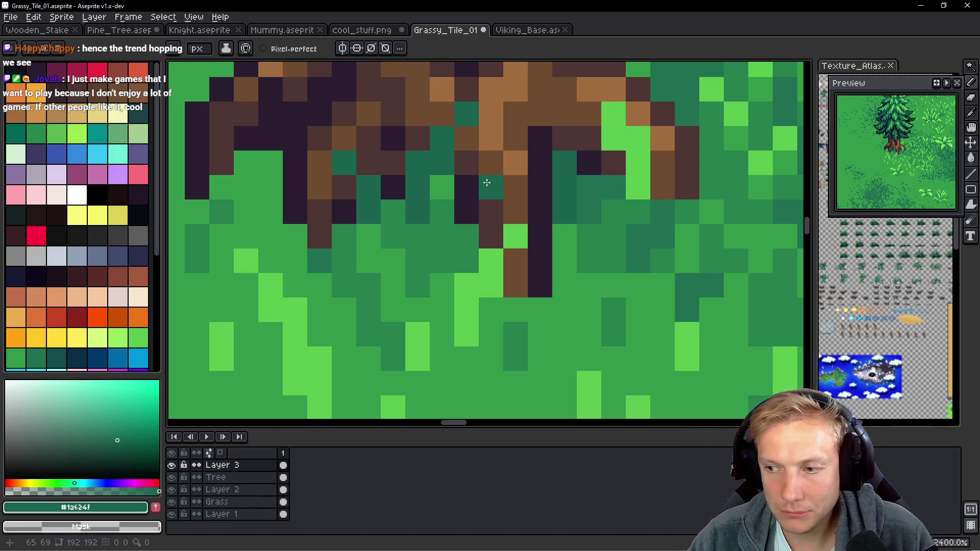
Eyedrop grass greens #267f4e and #33984b, ending on #267f4e.
{"action": "key", "text": "alt"}
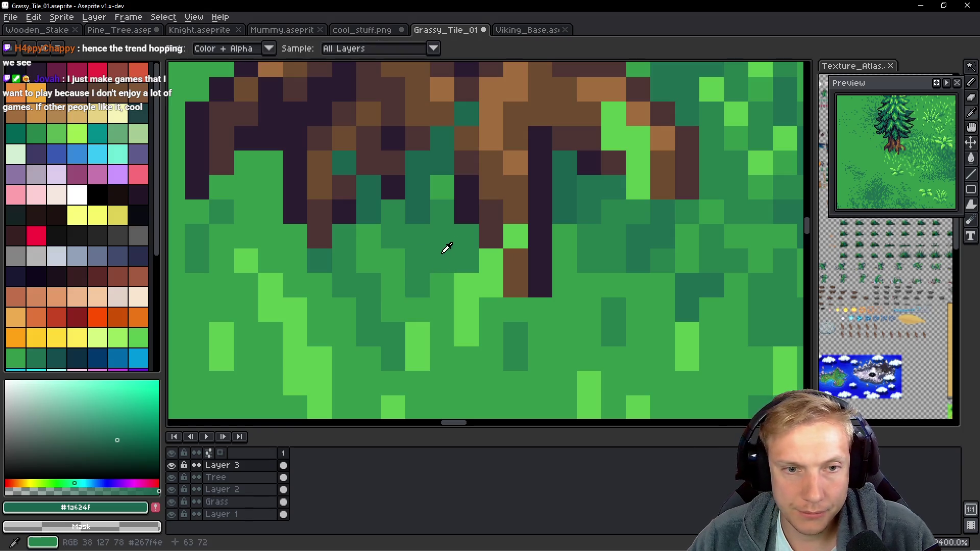
{"action": "left_click", "coordinate": [446, 234], "text": "alt"}
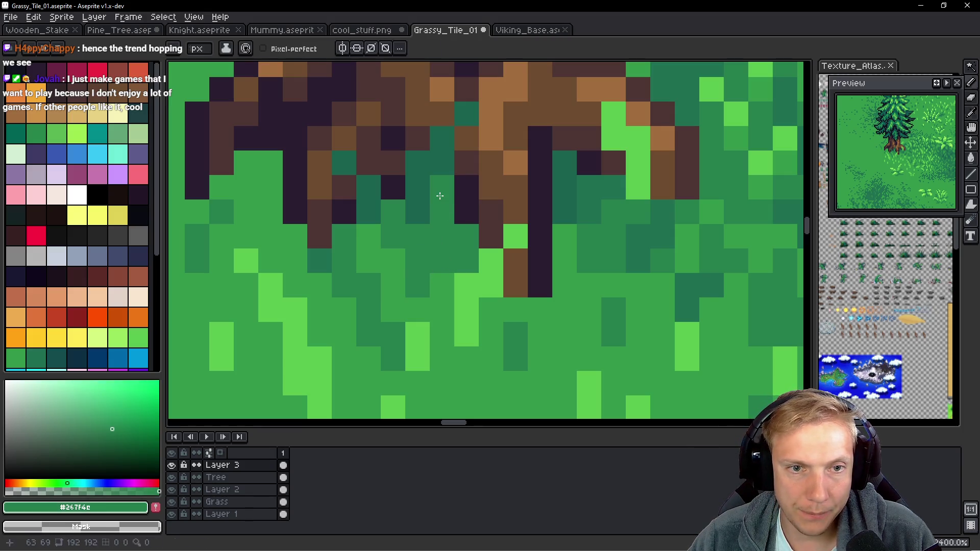
{"action": "left_click", "coordinate": [443, 297], "text": "alt"}
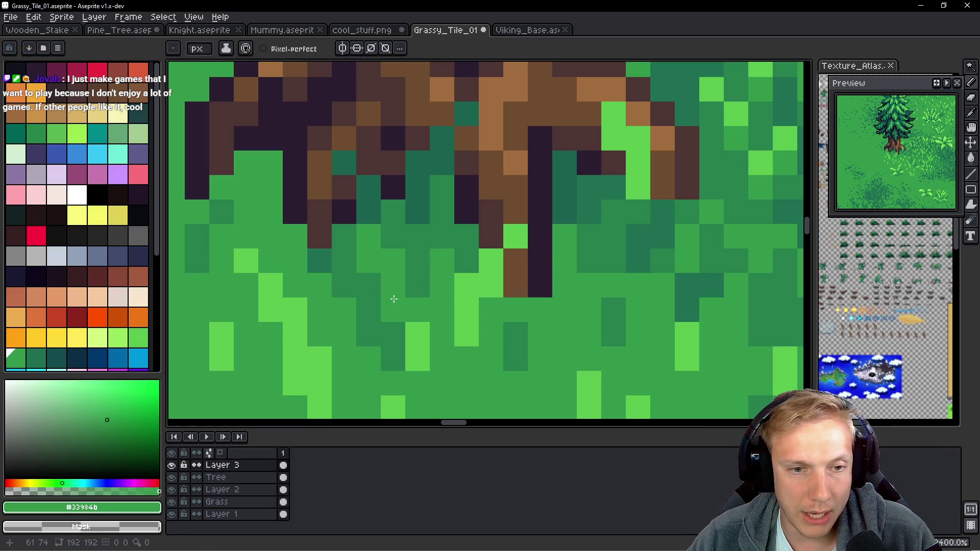
{"action": "left_click", "coordinate": [380, 309], "text": "alt"}
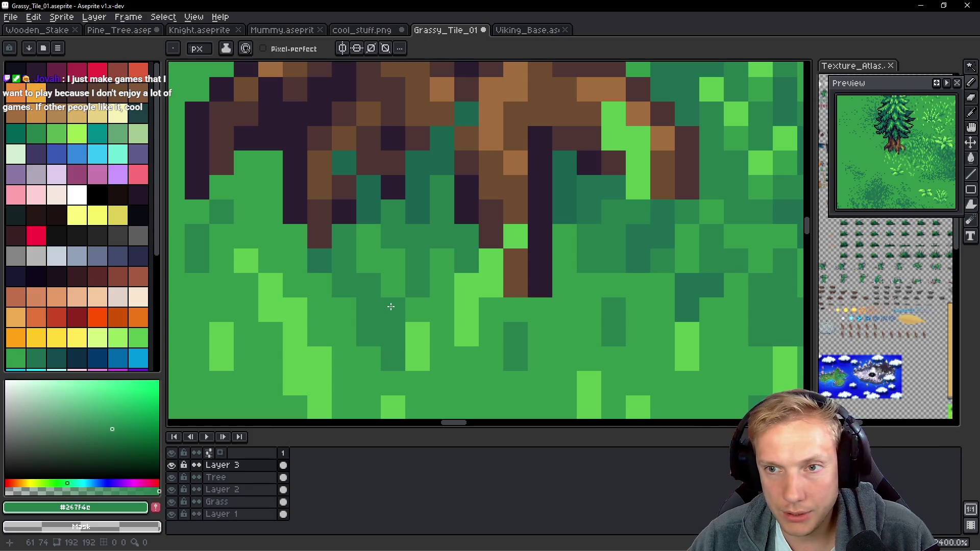
{"action": "scroll", "coordinate": [566, 285], "scroll_direction": "down", "scroll_amount": 3}
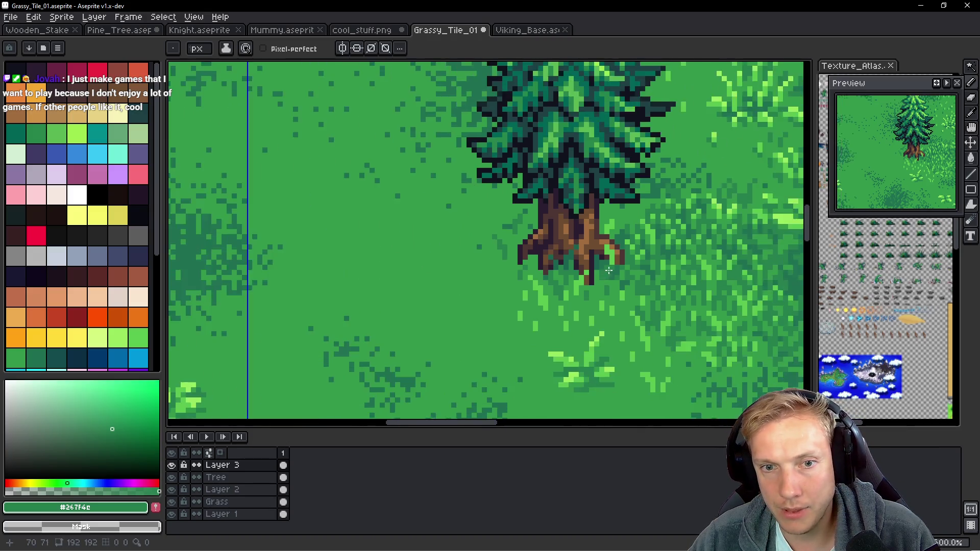
Pick dark teal #1a624f and, on Layer 3, paint the light-green pixel column beside the roots.
{"action": "scroll", "coordinate": [475, 214], "scroll_direction": "up", "scroll_amount": 4}
{"action": "left_click", "coordinate": [473, 216], "text": "alt"}
{"action": "scroll", "coordinate": [614, 280], "scroll_direction": "up", "scroll_amount": 2}
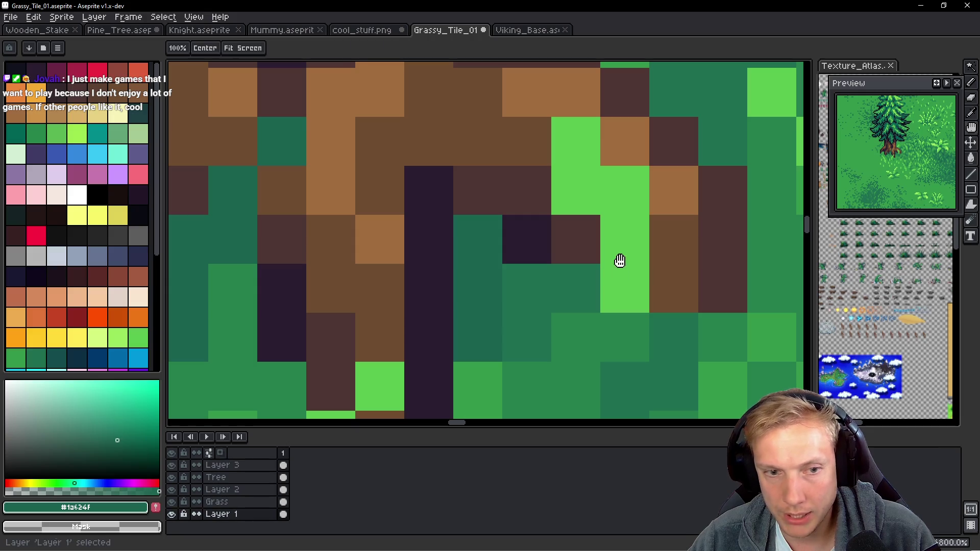
{"action": "left_click", "coordinate": [633, 268], "text": "ctrl"}
{"action": "left_click", "coordinate": [634, 268], "text": "ctrl"}
{"action": "mouse_move", "coordinate": [632, 263]}
{"action": "left_mouse_down"}
{"action": "mouse_move", "coordinate": [627, 208]}
{"action": "mouse_move", "coordinate": [590, 148]}
{"action": "mouse_move", "coordinate": [610, 155]}
{"action": "mouse_move", "coordinate": [564, 208]}
{"action": "mouse_move", "coordinate": [539, 194]}
{"action": "left_mouse_up"}
{"action": "scroll", "coordinate": [529, 193], "scroll_direction": "down", "scroll_amount": 3}
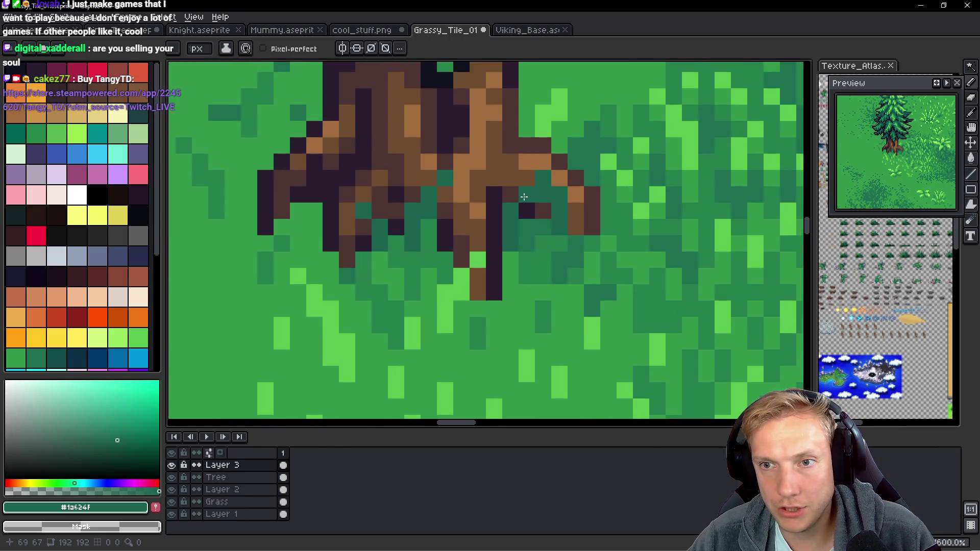
{"action": "scroll", "coordinate": [551, 145], "scroll_direction": "up", "scroll_amount": 2}
Paint light-green cells near the roots dark teal, then darken two cells with #267f4e.
{"action": "mouse_move", "coordinate": [553, 123]}
{"action": "left_mouse_down"}
{"action": "mouse_move", "coordinate": [580, 83]}
{"action": "mouse_move", "coordinate": [625, 137]}
{"action": "left_mouse_up"}
{"action": "scroll", "coordinate": [626, 132], "scroll_direction": "down", "scroll_amount": 2}
{"action": "scroll", "coordinate": [626, 128], "scroll_direction": "up", "scroll_amount": 2}
{"action": "left_click", "coordinate": [626, 118], "text": "alt"}
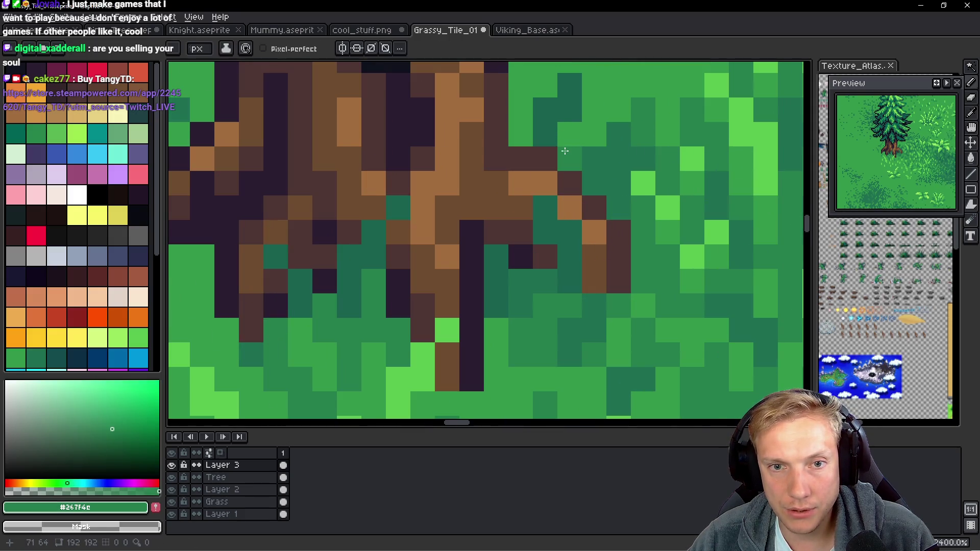
{"action": "left_click", "coordinate": [594, 134]}
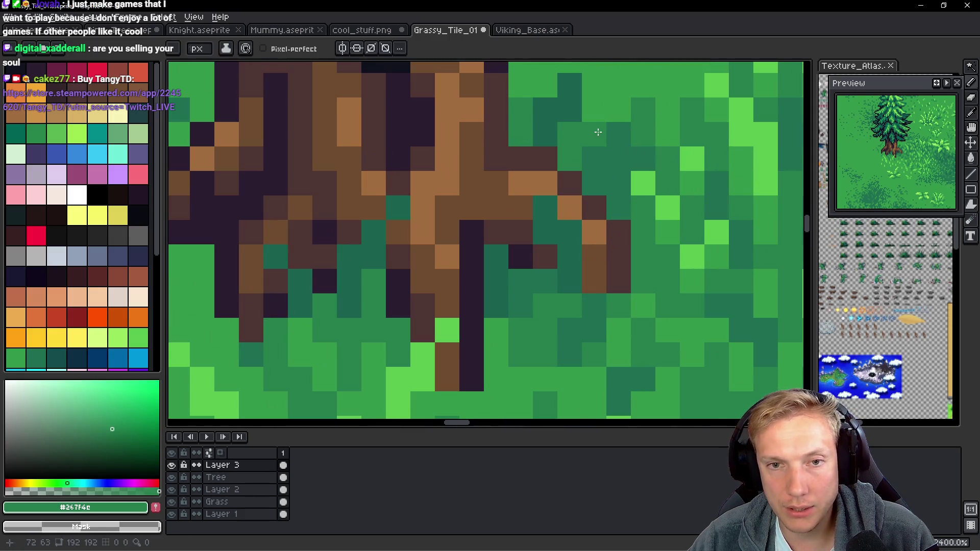
{"action": "left_click", "coordinate": [618, 183]}
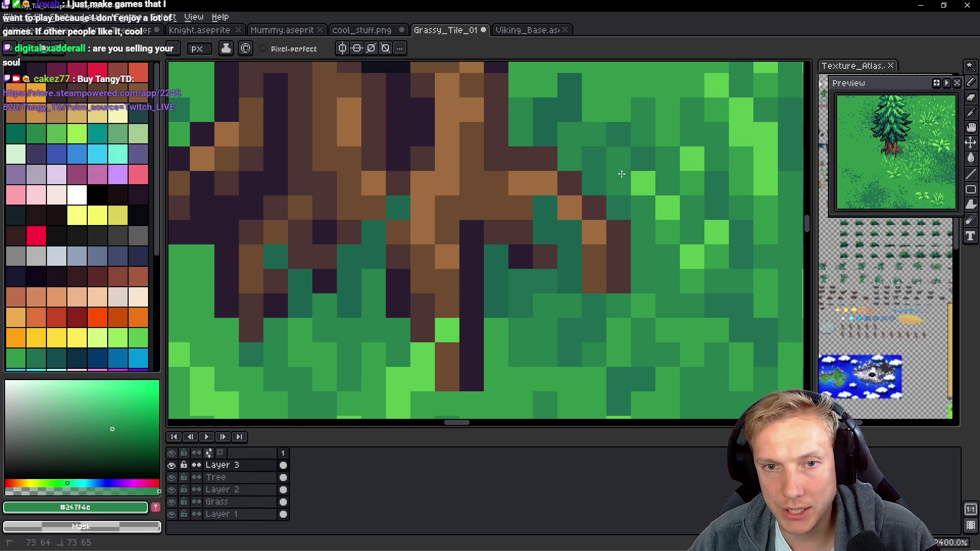
{"action": "scroll", "coordinate": [659, 199], "scroll_direction": "down", "scroll_amount": 8}
{"action": "scroll", "coordinate": [660, 199], "scroll_direction": "down", "scroll_amount": 1}
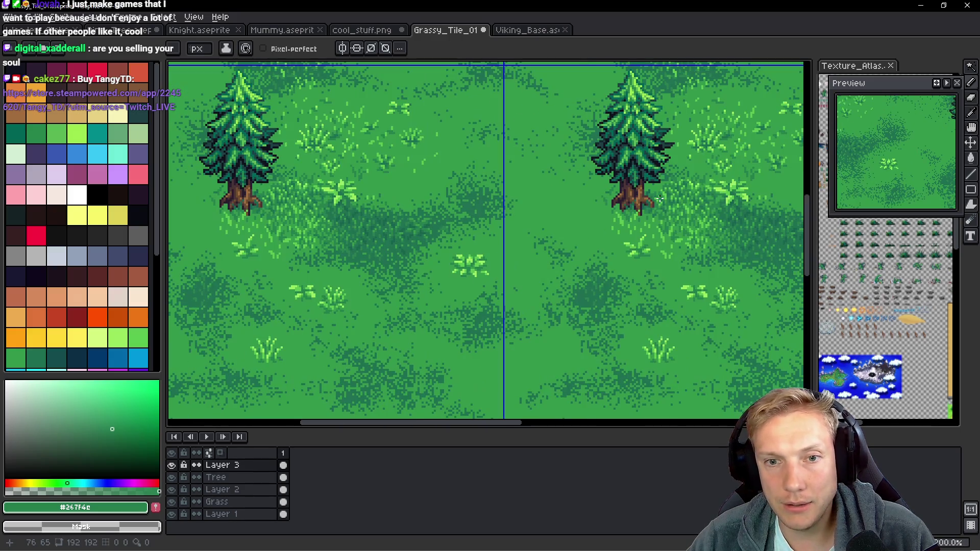
{"action": "scroll", "coordinate": [659, 209], "scroll_direction": "up", "scroll_amount": 9}
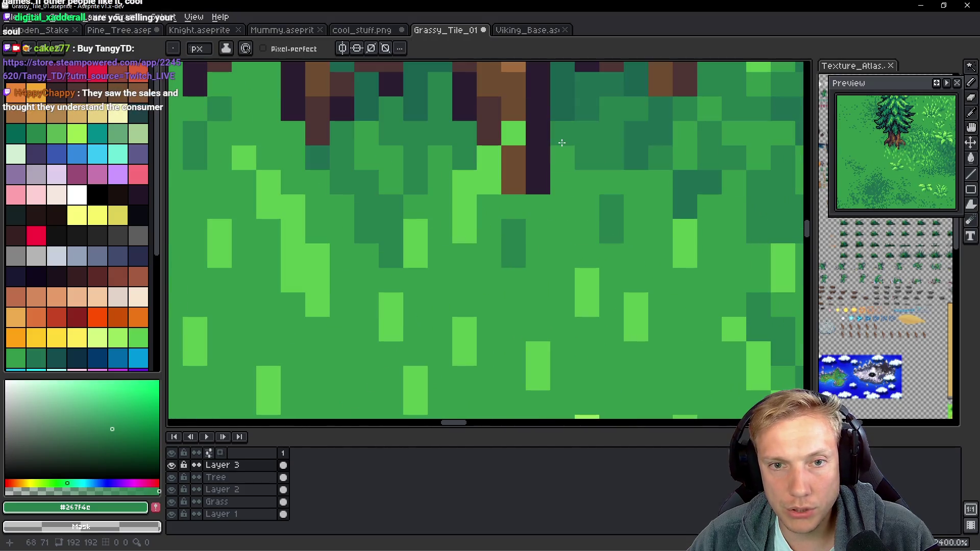
Paint dark teal runs below the trunk up toward the roots, then recolour a root cell #1a624f.
{"action": "left_click_drag", "start_coordinate": [561, 157], "coordinate": [556, 223]}
{"action": "left_click", "coordinate": [583, 175]}
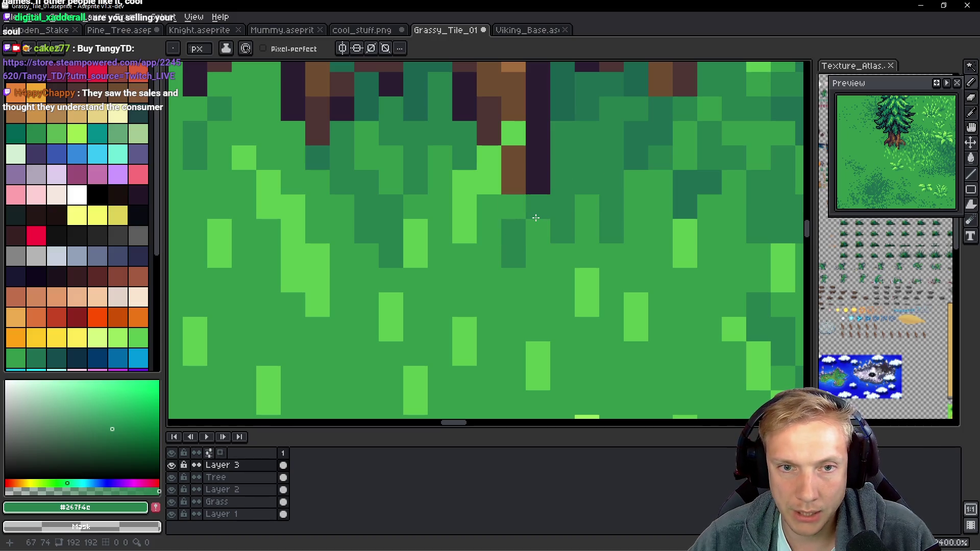
{"action": "mouse_move", "coordinate": [521, 203]}
{"action": "left_mouse_down"}
{"action": "mouse_move", "coordinate": [490, 212]}
{"action": "mouse_move", "coordinate": [488, 245]}
{"action": "mouse_move", "coordinate": [536, 284]}
{"action": "mouse_move", "coordinate": [485, 258]}
{"action": "mouse_move", "coordinate": [491, 284]}
{"action": "mouse_move", "coordinate": [421, 240]}
{"action": "mouse_move", "coordinate": [437, 254]}
{"action": "mouse_move", "coordinate": [542, 272]}
{"action": "left_mouse_up"}
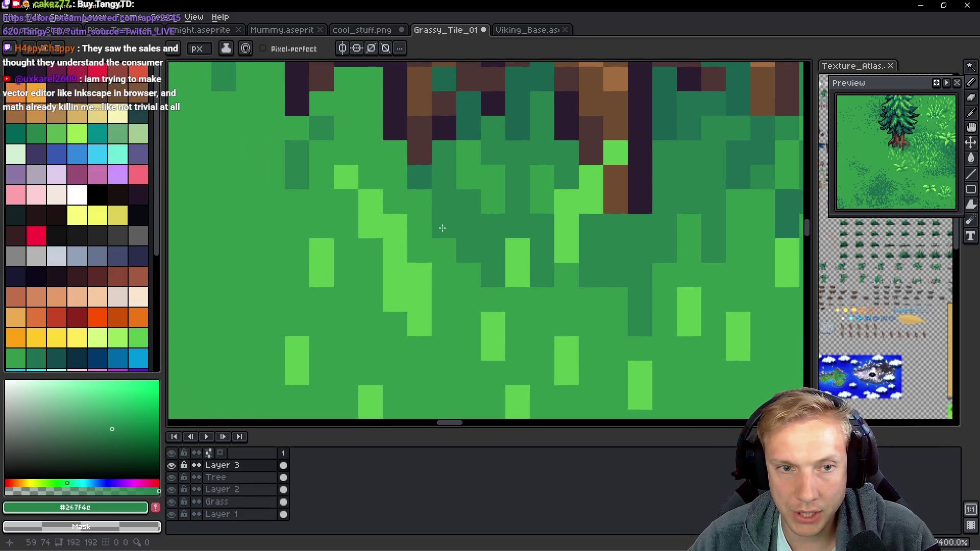
{"action": "mouse_move", "coordinate": [410, 198]}
{"action": "left_mouse_down"}
{"action": "mouse_move", "coordinate": [395, 153]}
{"action": "mouse_move", "coordinate": [368, 122]}
{"action": "mouse_move", "coordinate": [365, 77]}
{"action": "mouse_move", "coordinate": [325, 101]}
{"action": "mouse_move", "coordinate": [356, 131]}
{"action": "left_mouse_up"}
{"action": "scroll", "coordinate": [400, 201], "scroll_direction": "down", "scroll_amount": 5}
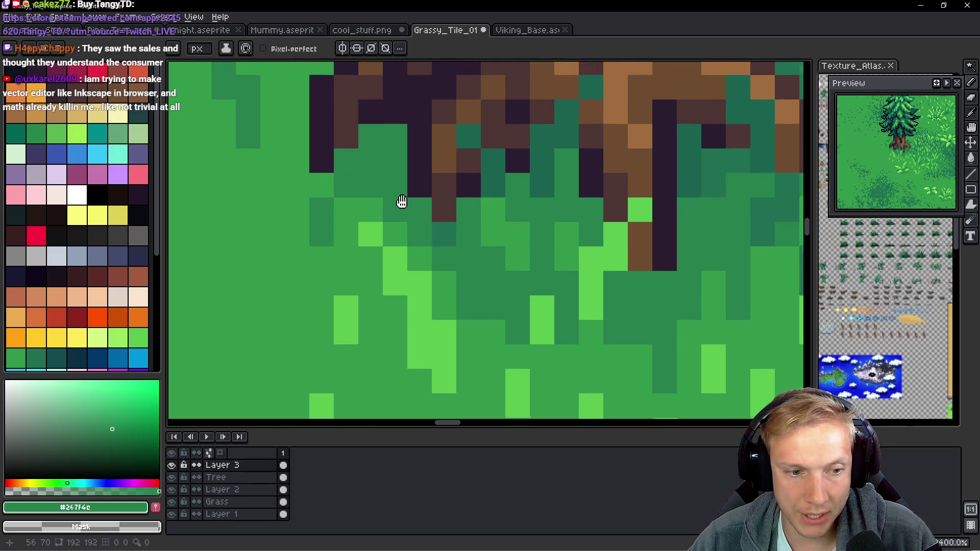
{"action": "scroll", "coordinate": [501, 223], "scroll_direction": "up", "scroll_amount": 3}
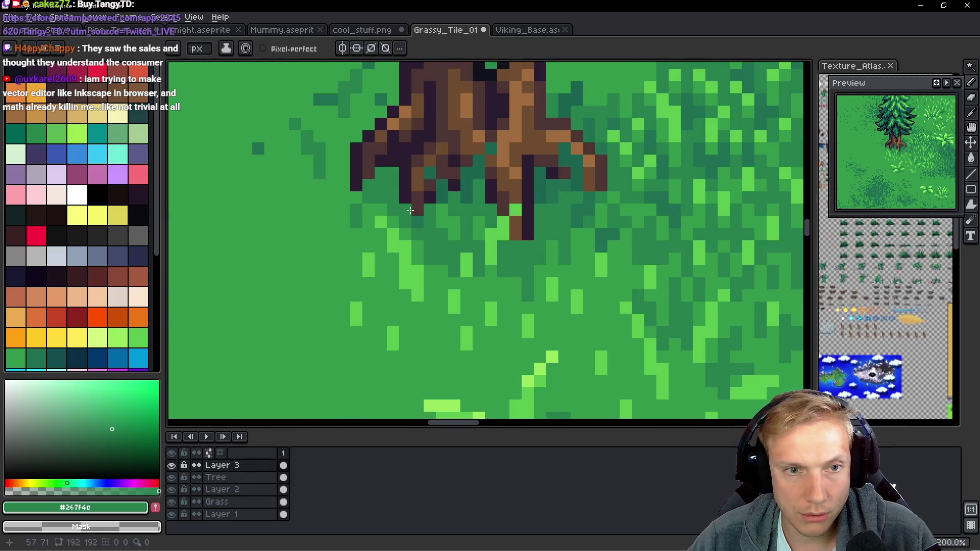
{"action": "key", "text": "i"}
{"action": "left_click", "coordinate": [457, 168], "text": "alt"}
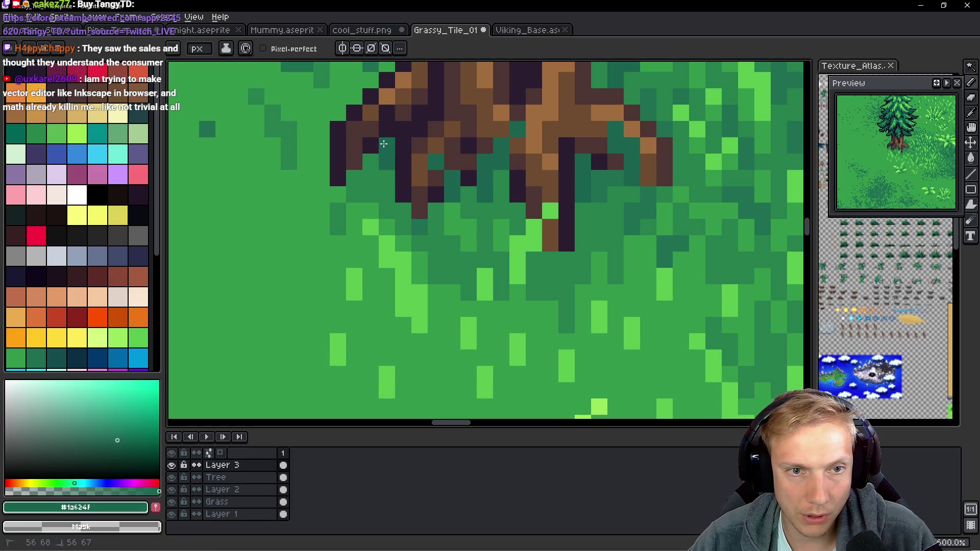
{"action": "left_click", "coordinate": [371, 146]}
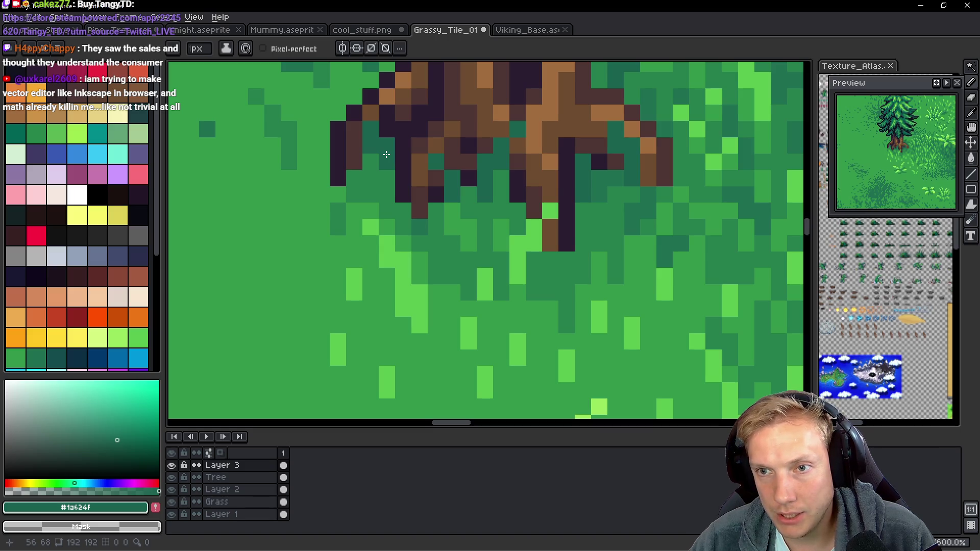
Sample teal #1c6f50 and paint several grass cells below the roots with it.
{"action": "scroll", "coordinate": [555, 234], "scroll_direction": "right", "scroll_amount": 3}
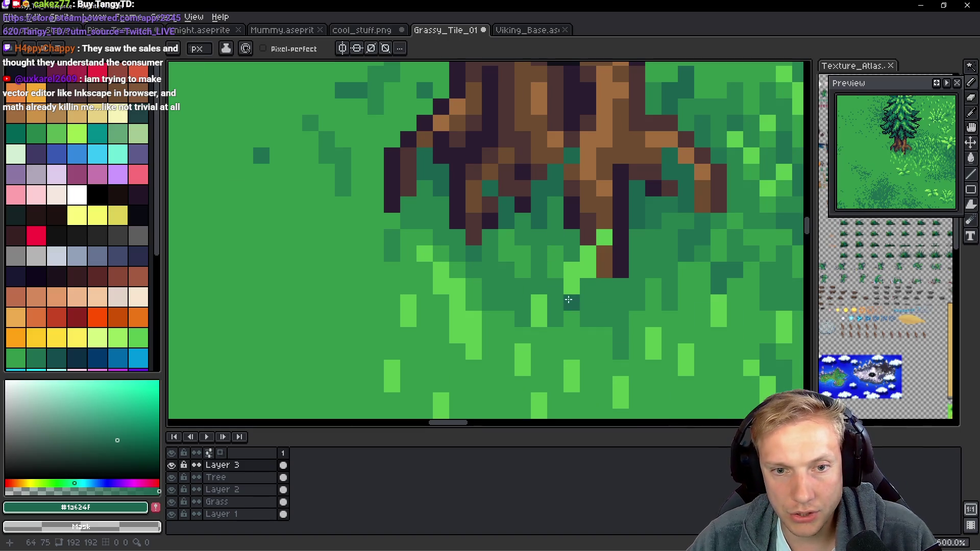
{"action": "scroll", "coordinate": [555, 235], "scroll_direction": "up", "scroll_amount": 2}
{"action": "left_click", "coordinate": [525, 166], "text": "alt"}
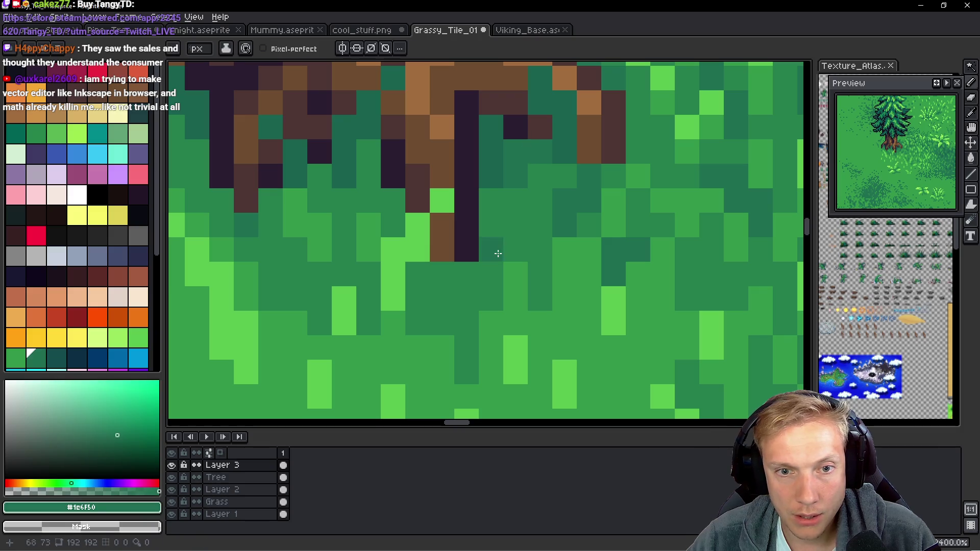
{"action": "left_click", "coordinate": [515, 225]}
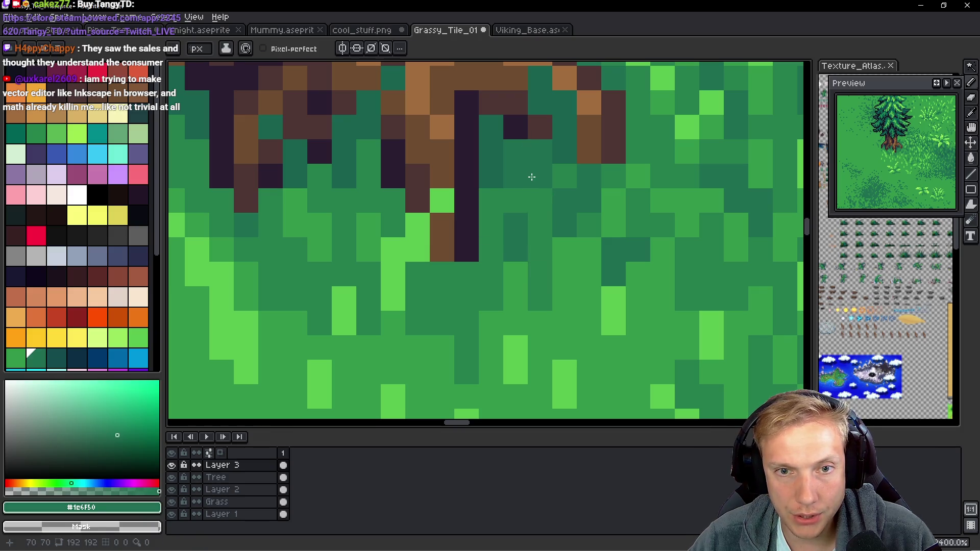
{"action": "left_click_drag", "start_coordinate": [531, 177], "coordinate": [514, 192]}
{"action": "left_click", "coordinate": [483, 277]}
{"action": "left_click", "coordinate": [488, 250]}
{"action": "left_click", "coordinate": [538, 245]}
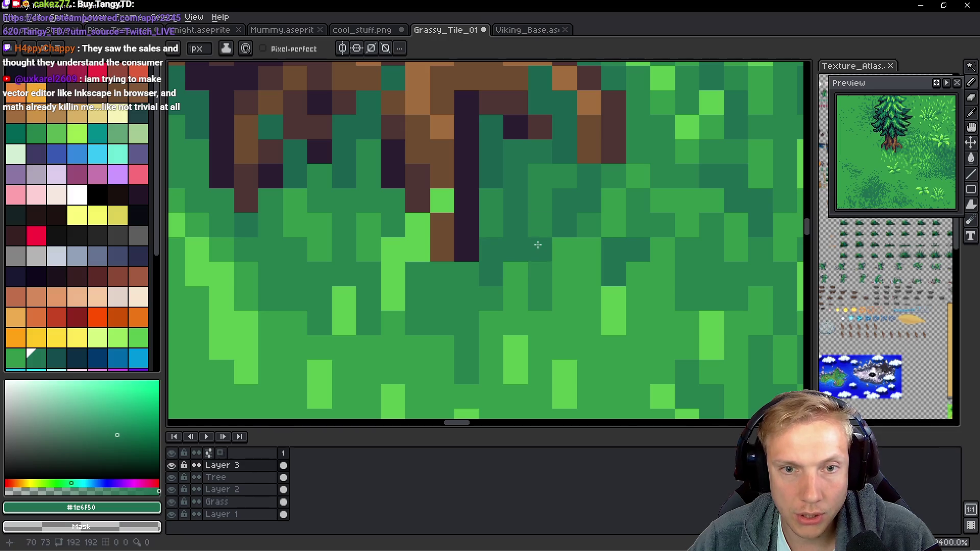
{"action": "left_click", "coordinate": [541, 273]}
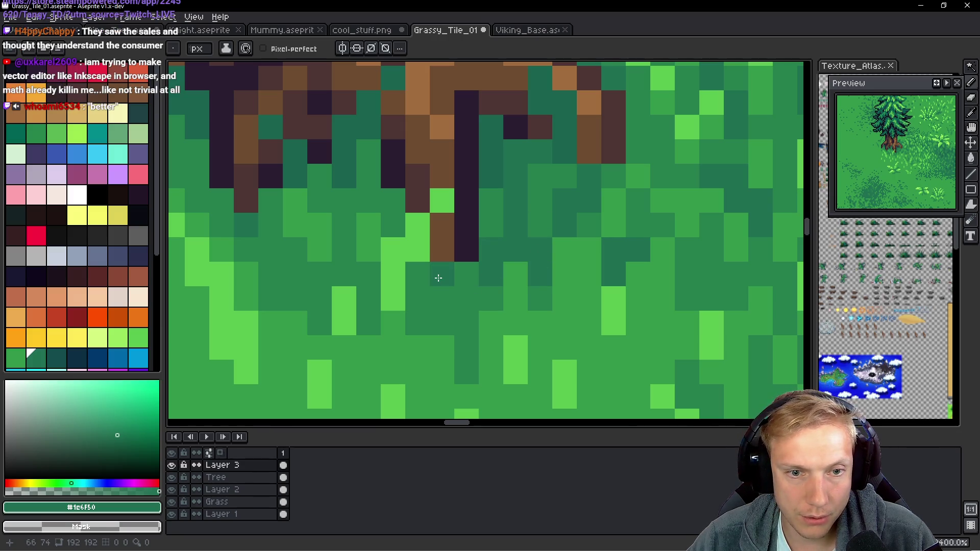
Darken a small cluster of grass cells just below the trunk.
{"action": "left_click", "coordinate": [443, 299]}
{"action": "left_click", "coordinate": [467, 323]}
{"action": "left_click", "coordinate": [467, 347]}
{"action": "left_click", "coordinate": [492, 298]}
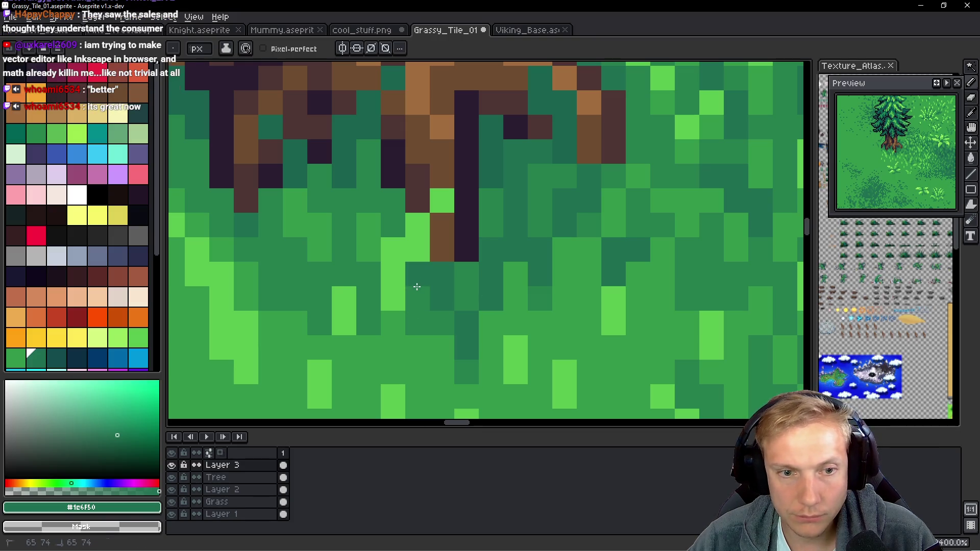
{"action": "left_click_drag", "start_coordinate": [417, 286], "coordinate": [413, 311]}
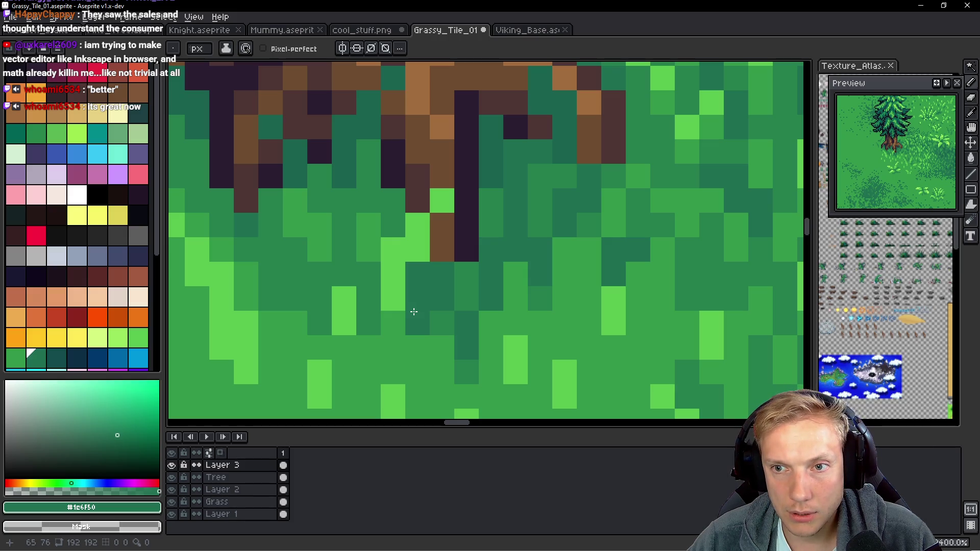
{"action": "scroll", "coordinate": [466, 291], "scroll_direction": "down", "scroll_amount": 1}
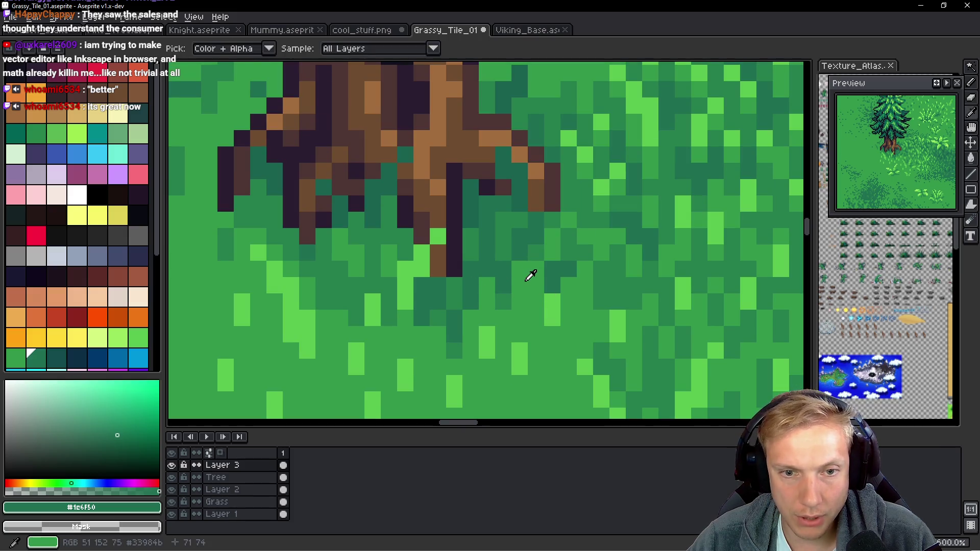
Pick light green #5ac54f, add two highlight pixels to the grass, then undo them.
{"action": "left_click", "coordinate": [503, 237], "text": "alt"}
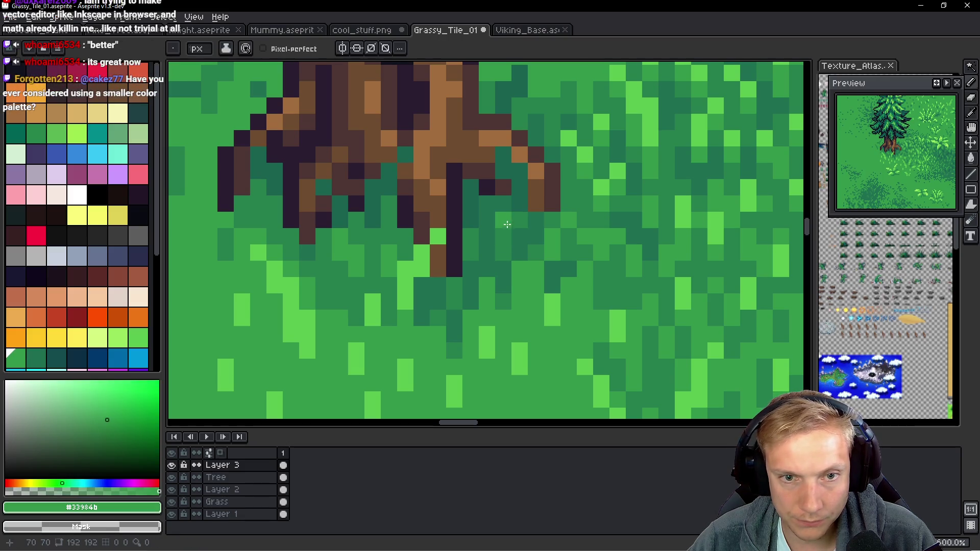
{"action": "left_click", "coordinate": [391, 257], "text": "alt"}
{"action": "left_click", "coordinate": [339, 236]}
{"action": "left_click", "coordinate": [356, 252]}
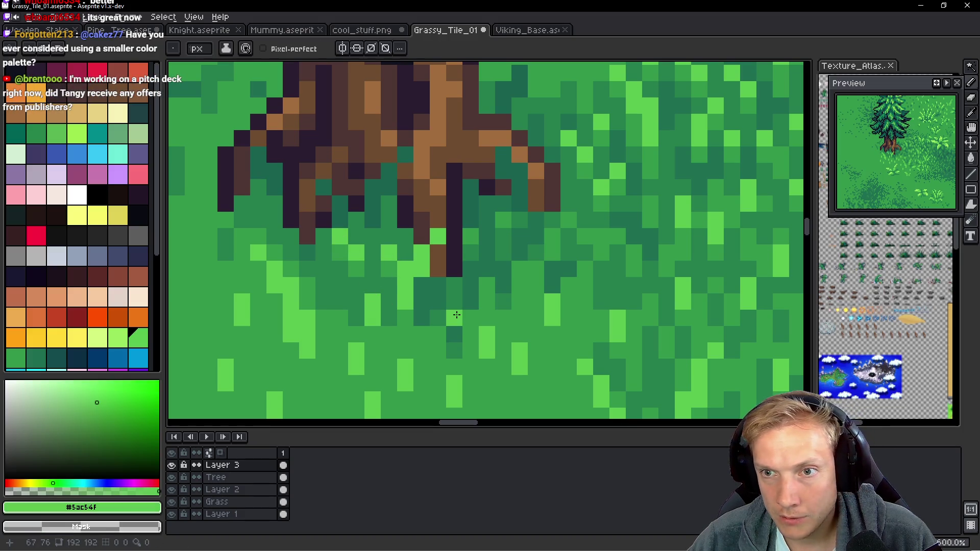
{"action": "key", "text": "ctrl+z"}
{"action": "key", "text": "ctrl+z"}
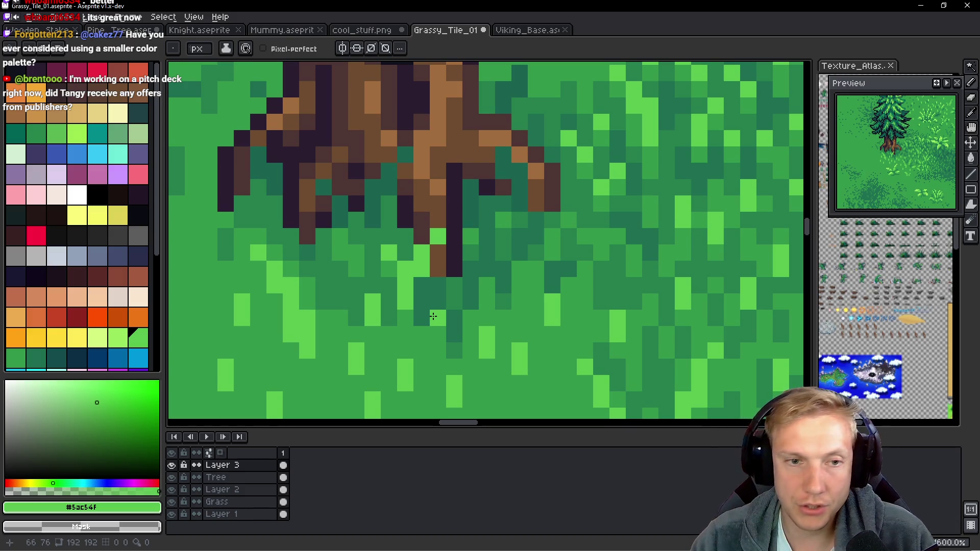
{"action": "scroll", "coordinate": [381, 260], "scroll_direction": "down", "scroll_amount": 7}
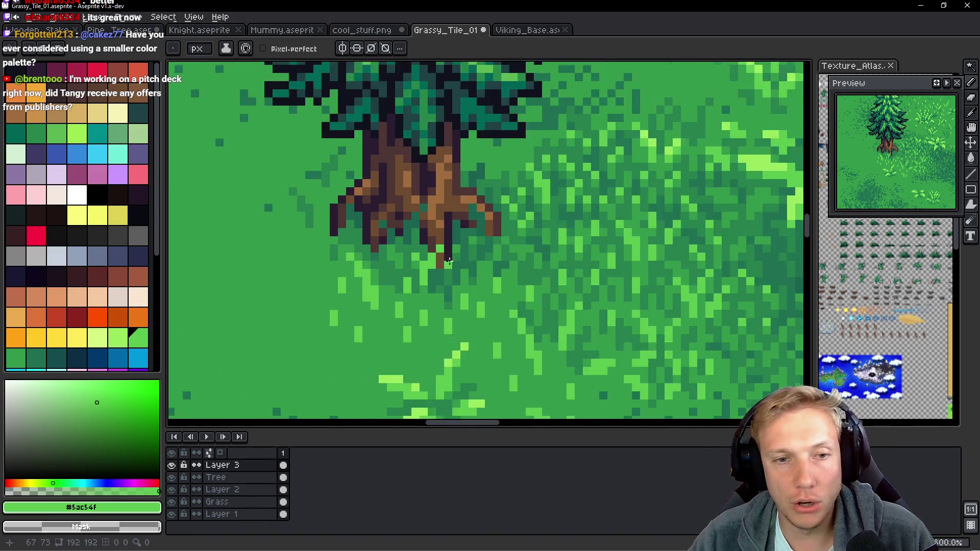
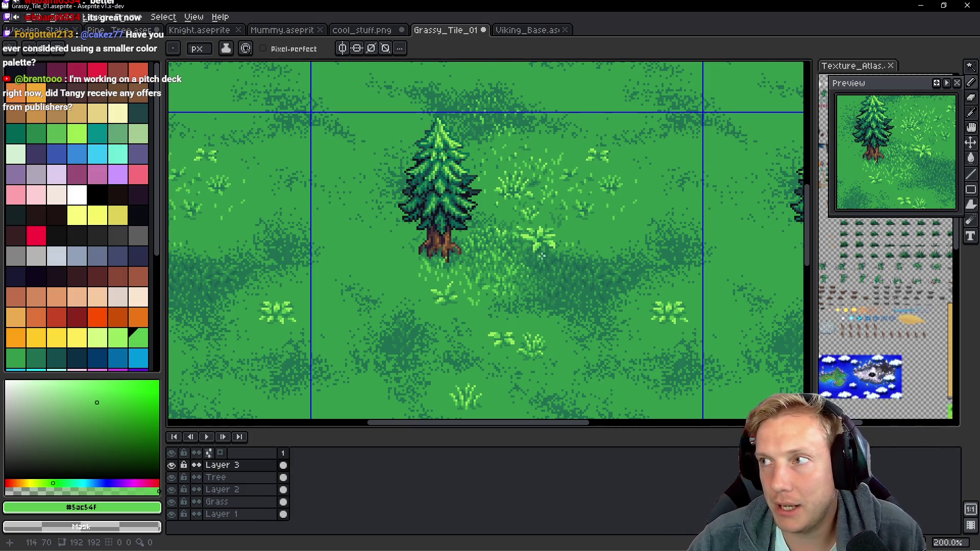
Eyedrop the mid grass green #267f4e from the grass beside the roots.
{"action": "scroll", "coordinate": [542, 255], "scroll_direction": "up", "scroll_amount": 3}
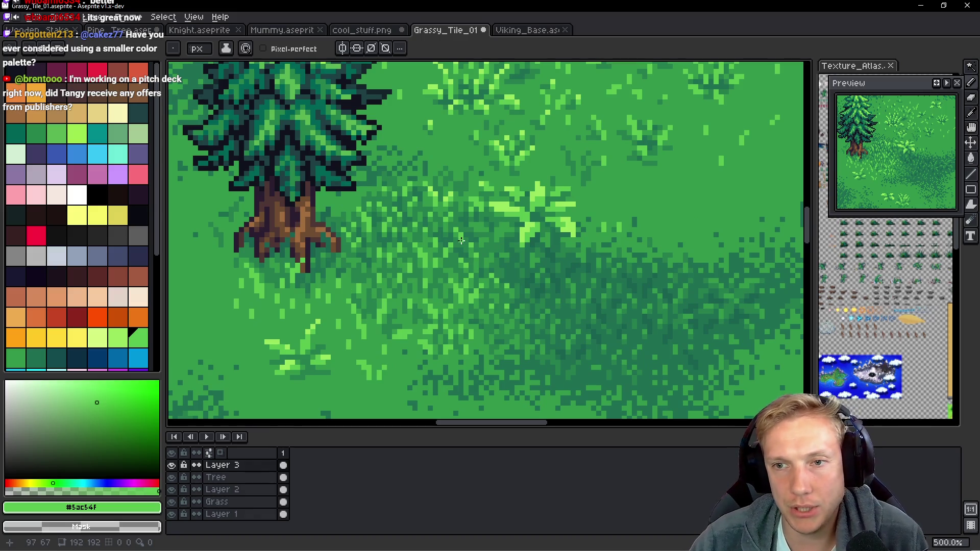
{"action": "scroll", "coordinate": [475, 233], "scroll_direction": "down", "scroll_amount": 3}
{"action": "scroll", "coordinate": [465, 262], "scroll_direction": "up", "scroll_amount": 10}
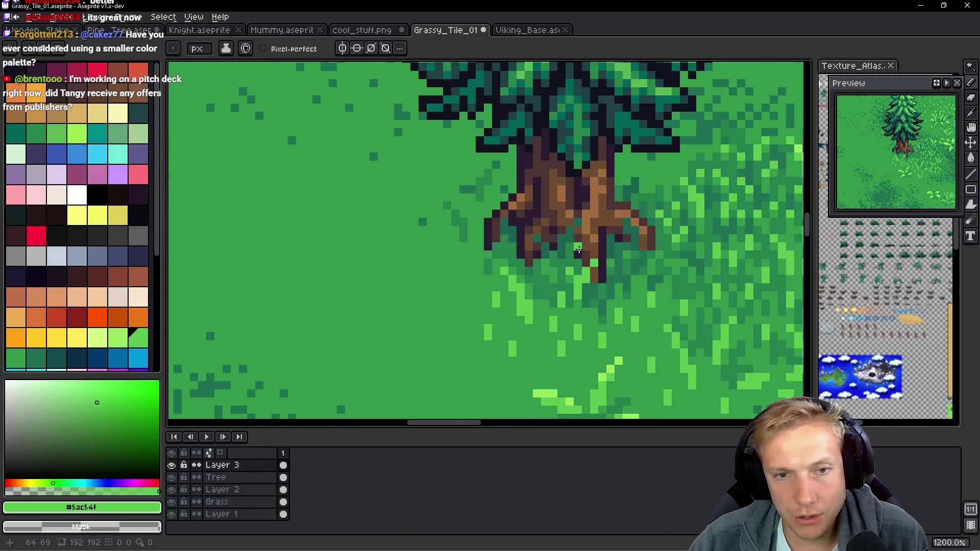
{"action": "left_click_drag", "start_coordinate": [465, 263], "coordinate": [449, 262]}
{"action": "left_click", "coordinate": [381, 206], "text": "alt"}
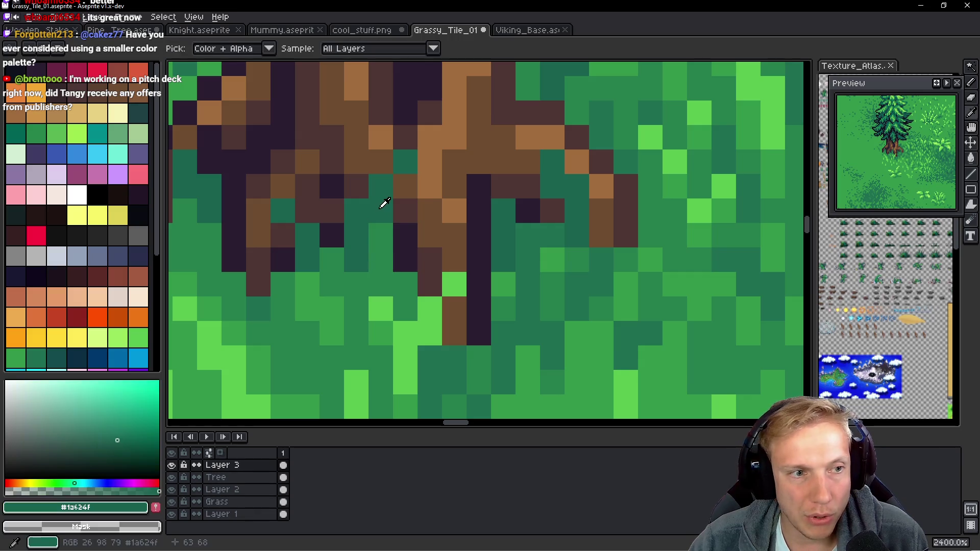
{"action": "left_click", "coordinate": [380, 232], "text": "alt"}
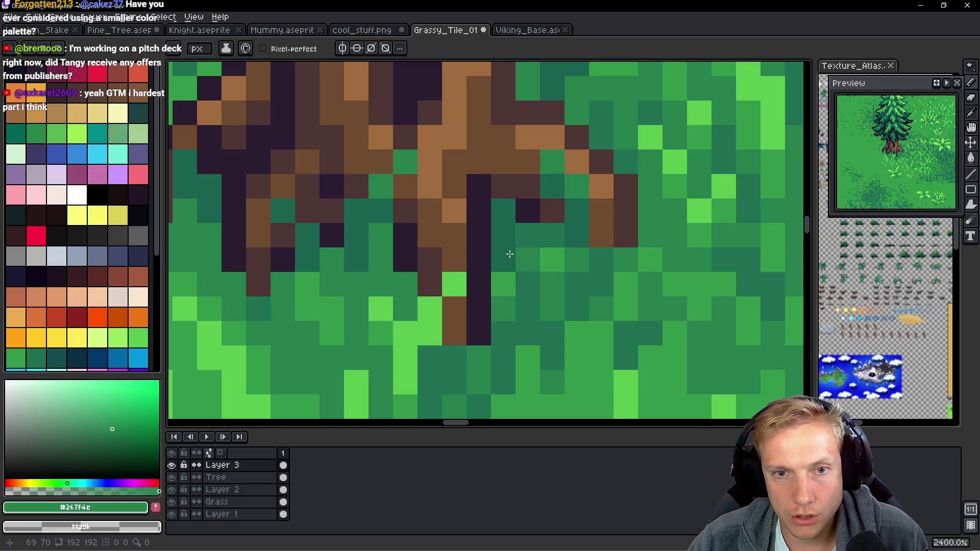
Pencil #267f4e pixels into the grass beside the trunk, undoing one misplaced pixel.
{"action": "scroll", "coordinate": [231, 201], "scroll_direction": "down", "scroll_amount": 3}
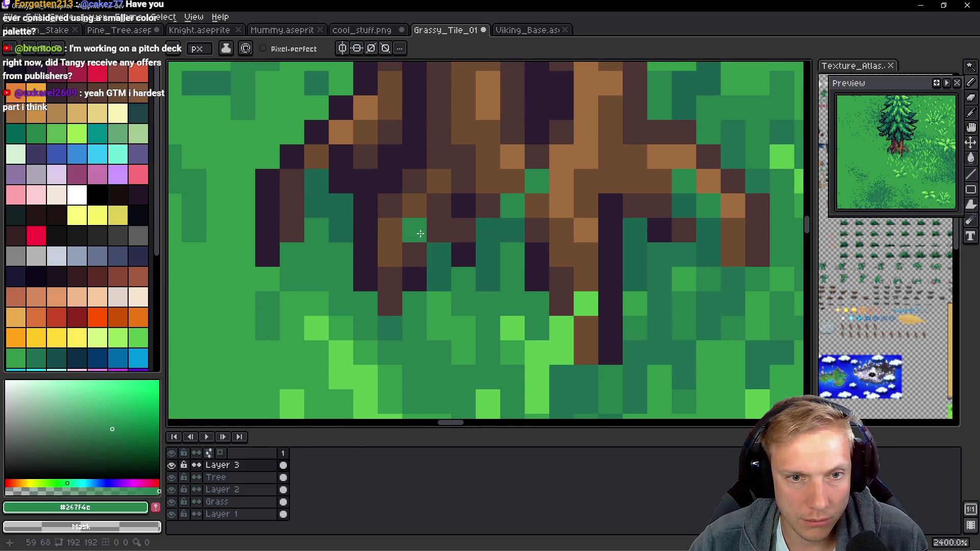
{"action": "scroll", "coordinate": [502, 271], "scroll_direction": "down", "scroll_amount": 2}
{"action": "scroll", "coordinate": [537, 275], "scroll_direction": "up", "scroll_amount": 1}
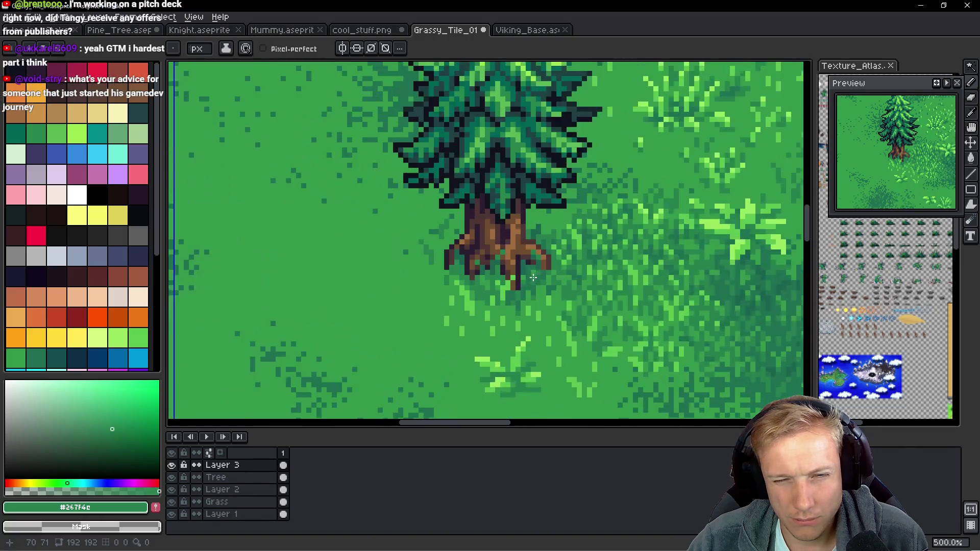
{"action": "scroll", "coordinate": [537, 276], "scroll_direction": "down", "scroll_amount": 2}
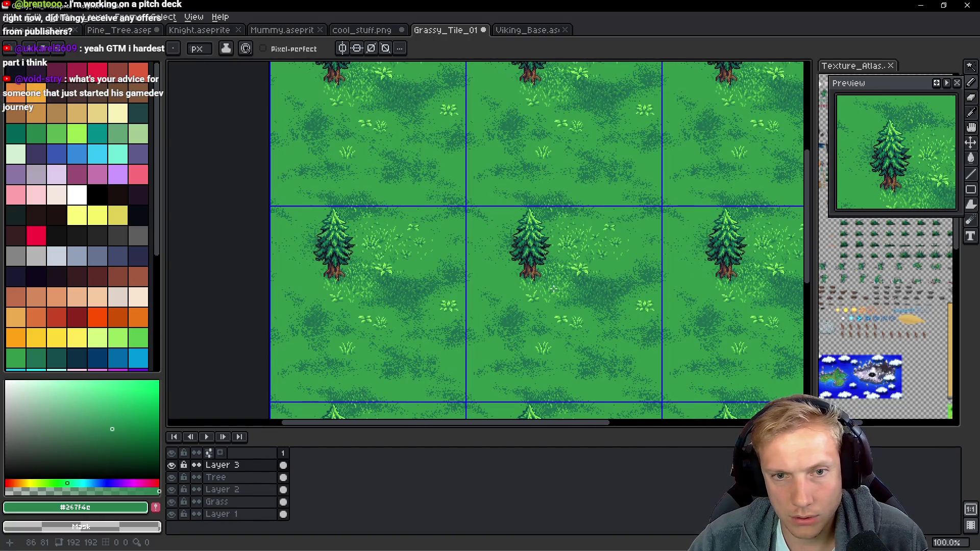
{"action": "scroll", "coordinate": [550, 287], "scroll_direction": "up", "scroll_amount": 10}
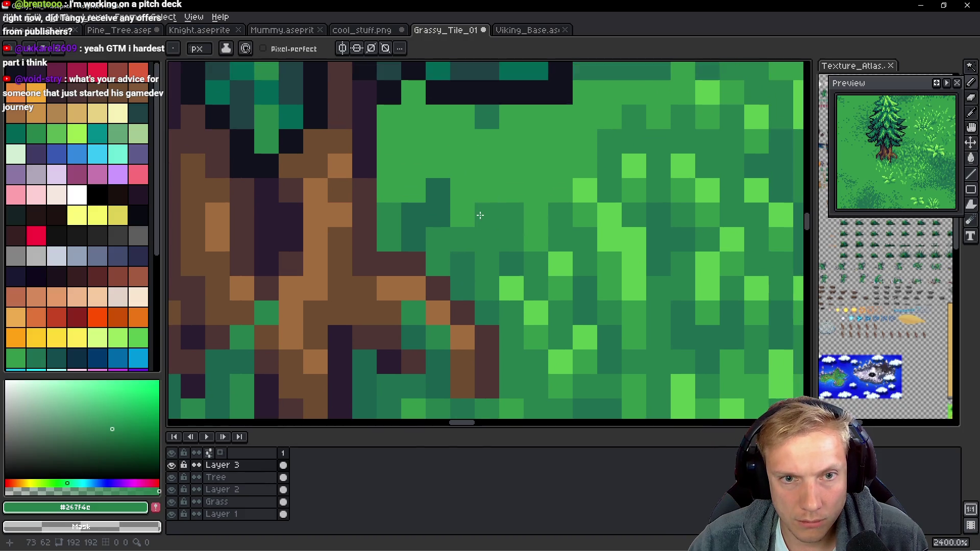
{"action": "left_click", "coordinate": [487, 190]}
{"action": "left_click", "coordinate": [462, 165]}
{"action": "left_click", "coordinate": [462, 141]}
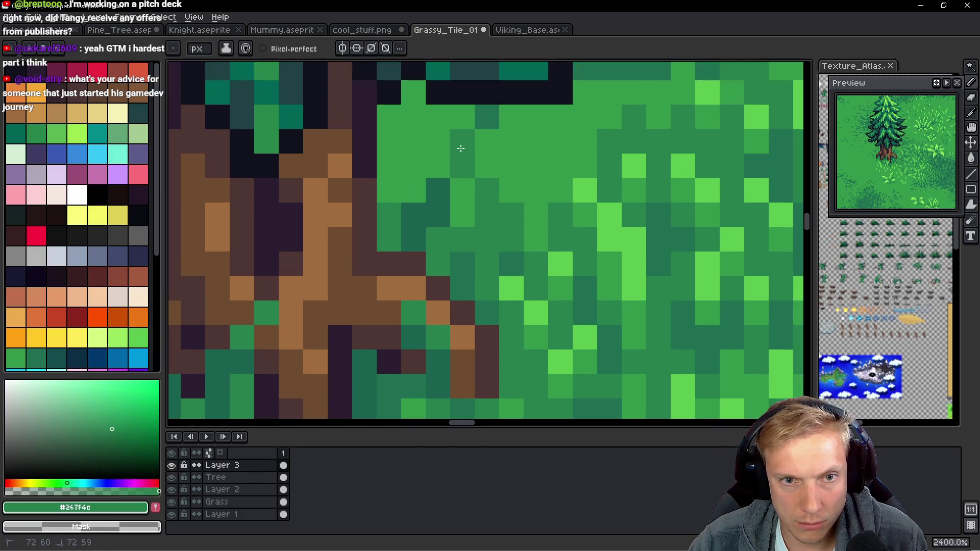
{"action": "left_click", "coordinate": [389, 140]}
{"action": "left_click", "coordinate": [404, 142]}
{"action": "key", "text": "ctrl+z"}
{"action": "left_click", "coordinate": [388, 189]}
{"action": "left_click", "coordinate": [403, 141]}
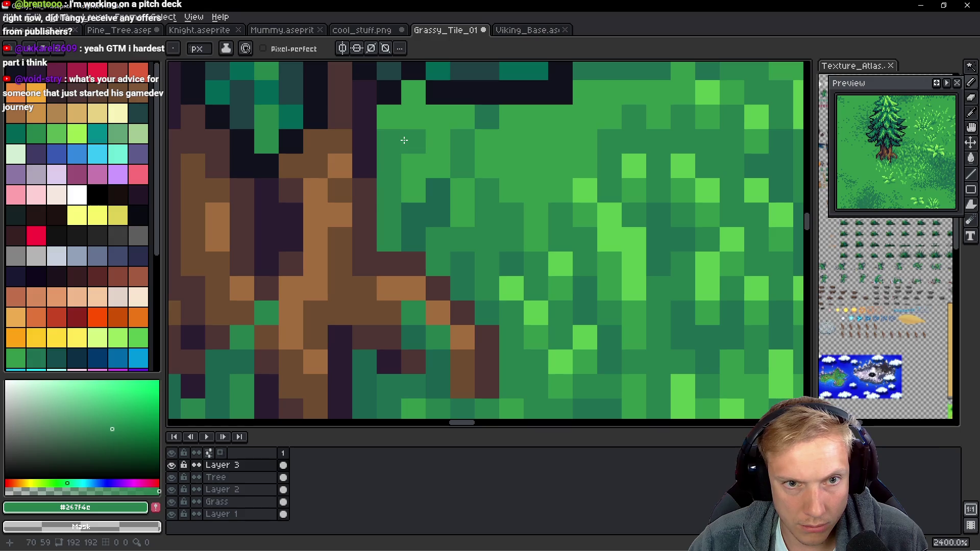
{"action": "left_click", "coordinate": [430, 169]}
Darken a row of light-green pixels in the upper grass and add a short vertical stroke.
{"action": "left_click", "coordinate": [413, 117]}
{"action": "left_click", "coordinate": [437, 116]}
{"action": "left_click", "coordinate": [389, 117]}
{"action": "left_click", "coordinate": [459, 116]}
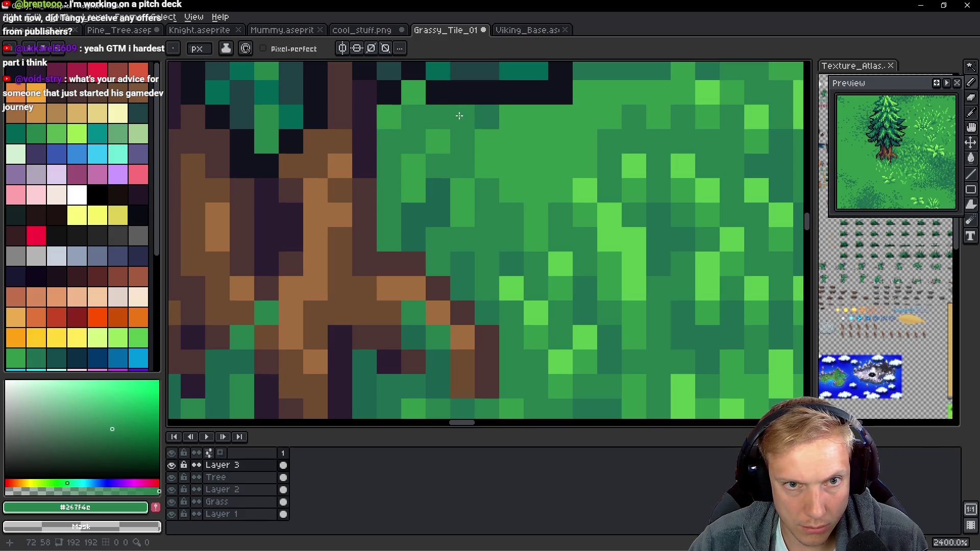
{"action": "left_click_drag", "start_coordinate": [511, 190], "coordinate": [511, 141]}
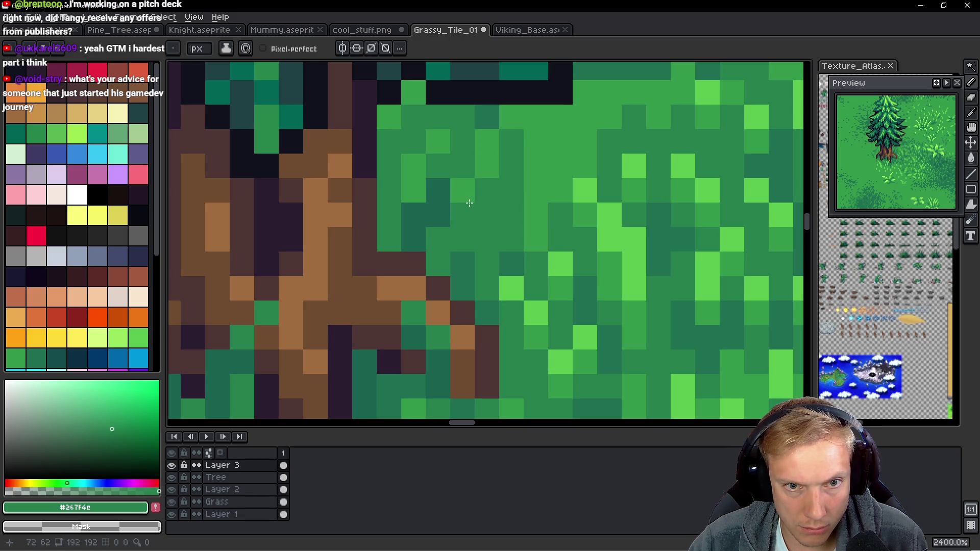
{"action": "left_click", "coordinate": [500, 219], "text": "alt"}
{"action": "left_click", "coordinate": [521, 163], "text": "alt"}
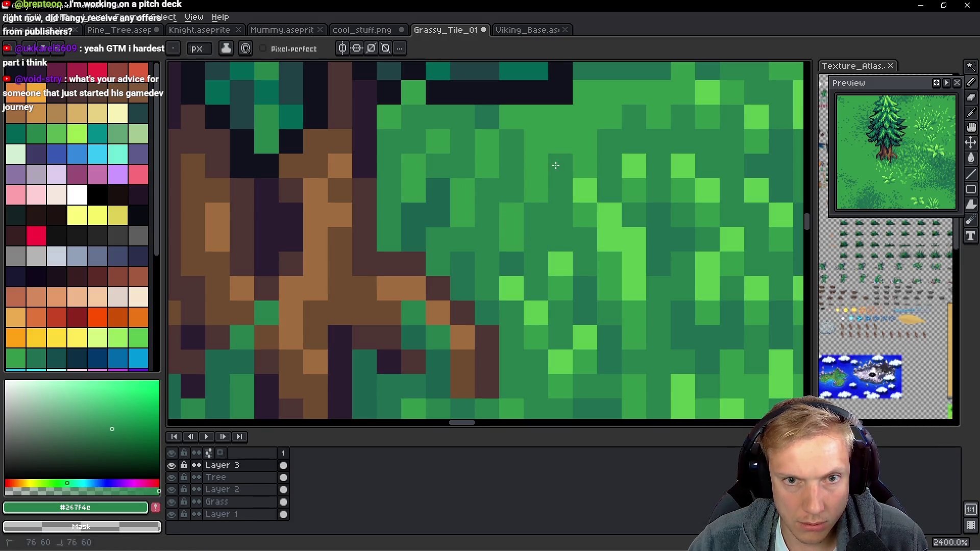
{"action": "scroll", "coordinate": [556, 165], "scroll_direction": "down", "scroll_amount": 10}
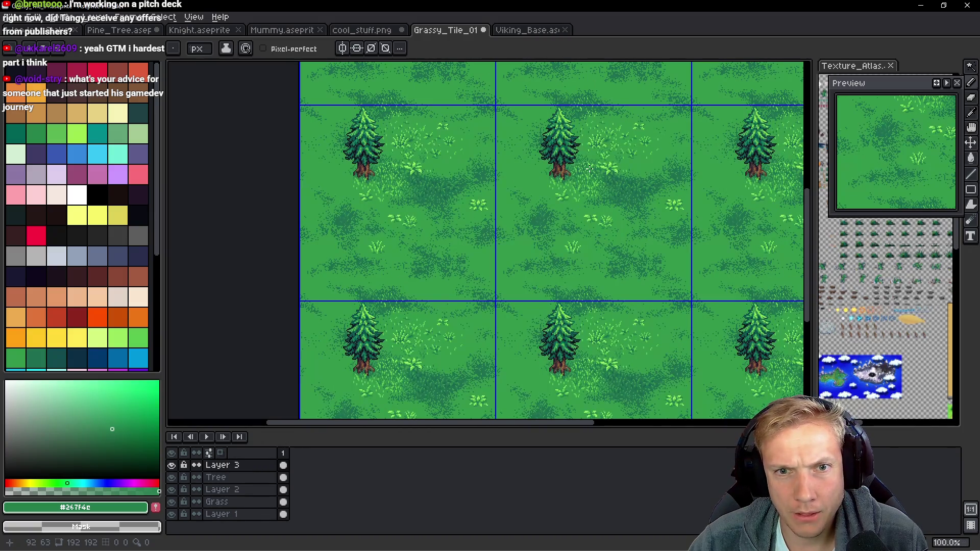
Sample the darkest grass green and paint a diagonal step of dark pixels beside the roots.
{"action": "scroll", "coordinate": [590, 169], "scroll_direction": "up", "scroll_amount": 10}
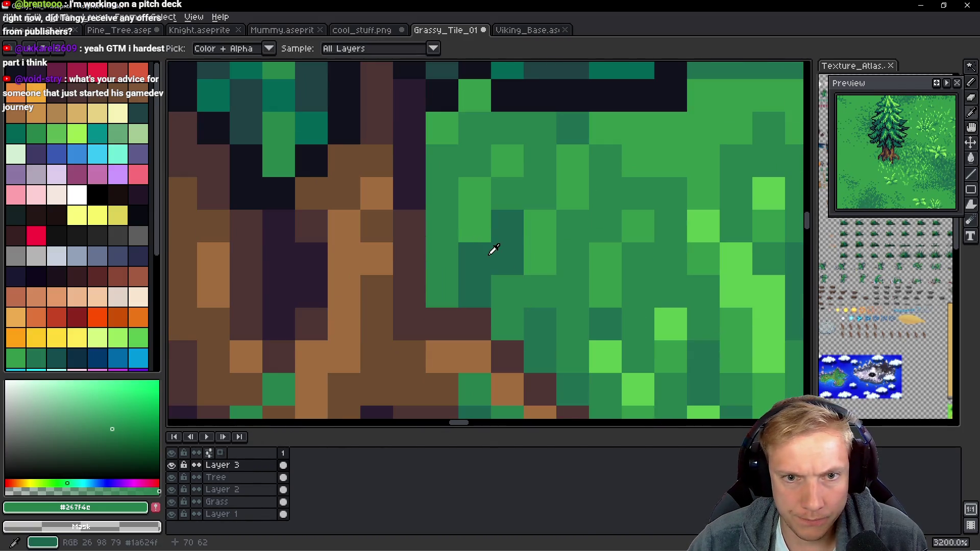
{"action": "left_click", "coordinate": [494, 249], "text": "alt"}
{"action": "left_click", "coordinate": [572, 227]}
{"action": "left_click", "coordinate": [571, 259]}
{"action": "left_click", "coordinate": [604, 227]}
{"action": "left_click", "coordinate": [638, 258]}
{"action": "left_click", "coordinate": [669, 295]}
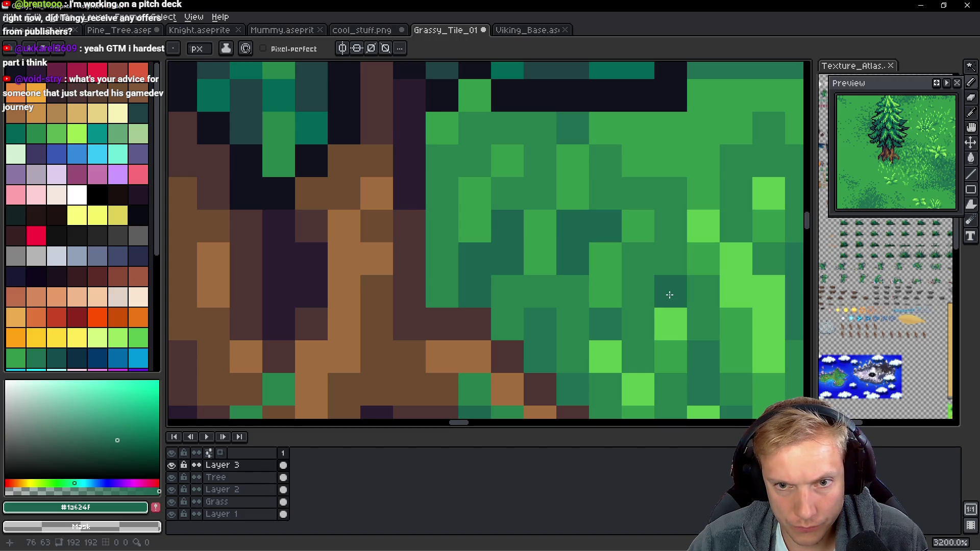
Pick dark teal #1c6f50 and repaint several grass pixels next to the roots with it.
{"action": "left_click", "coordinate": [540, 327], "text": "alt"}
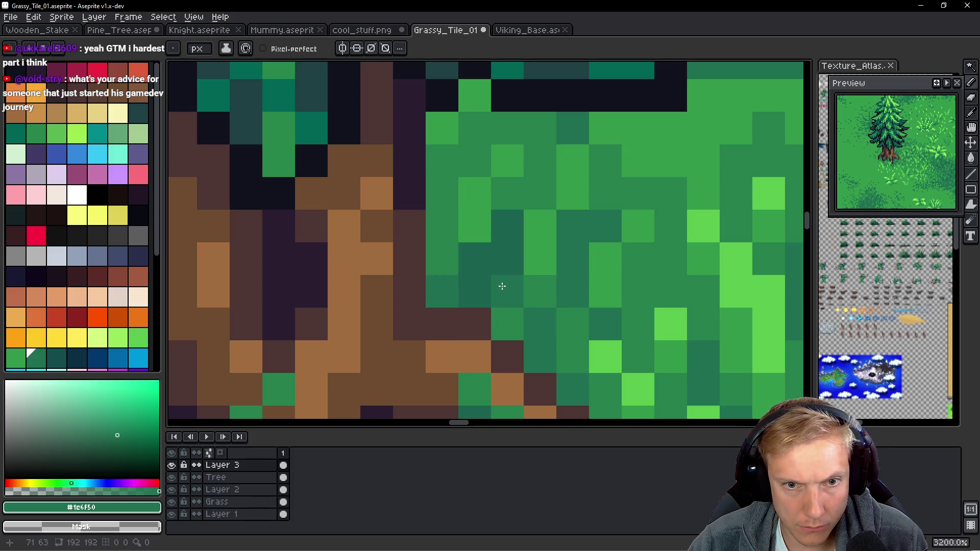
{"action": "left_click", "coordinate": [506, 321]}
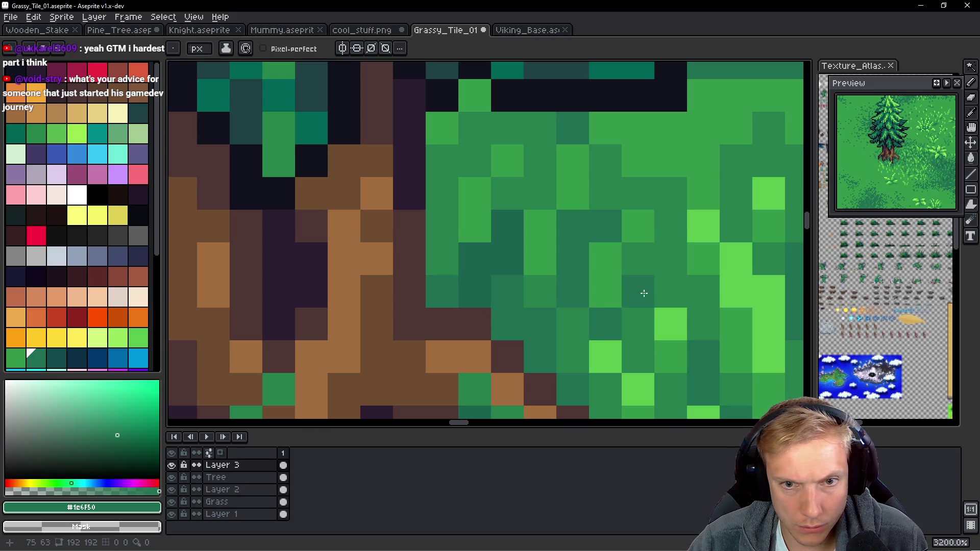
{"action": "left_click", "coordinate": [490, 278], "text": "alt"}
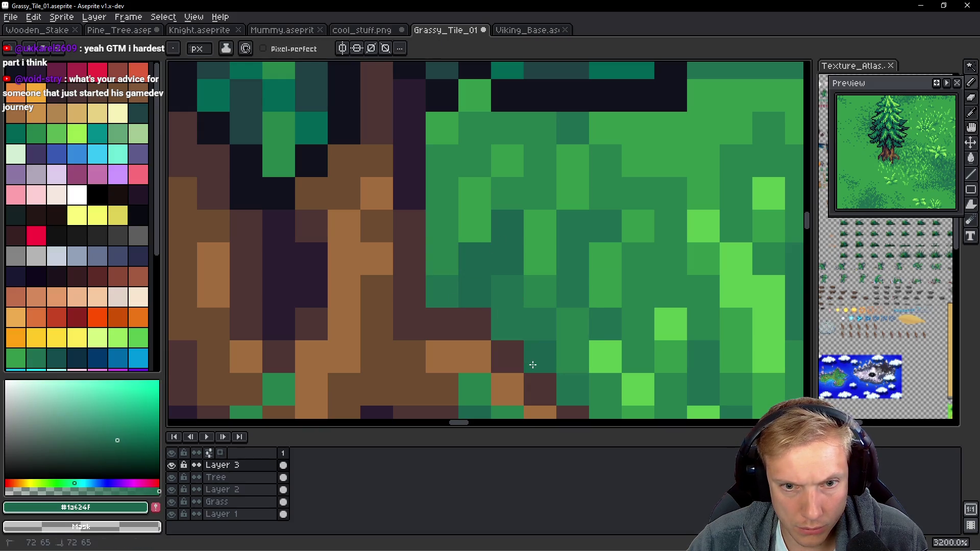
{"action": "left_click", "coordinate": [446, 286], "text": "alt"}
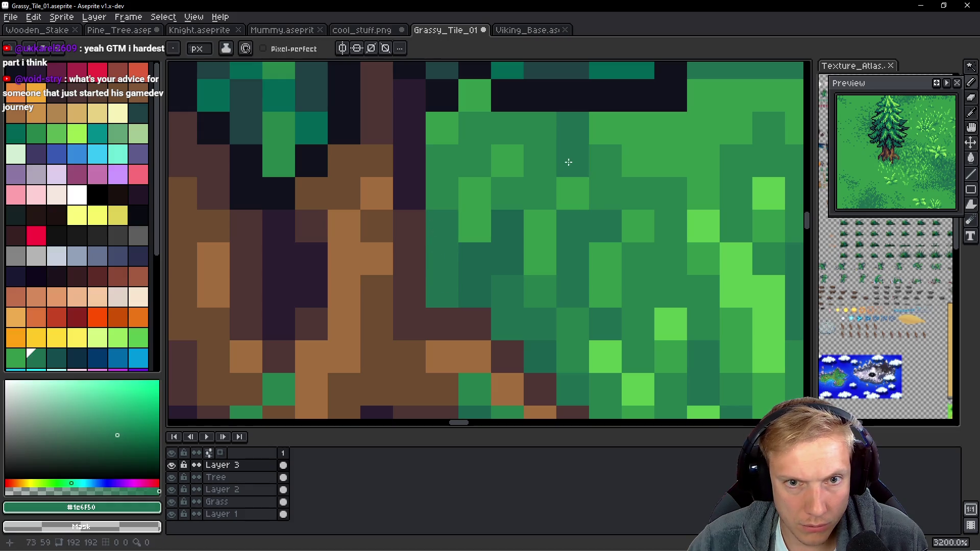
{"action": "left_click", "coordinate": [537, 164]}
{"action": "scroll", "coordinate": [602, 196], "scroll_direction": "down", "scroll_amount": 5}
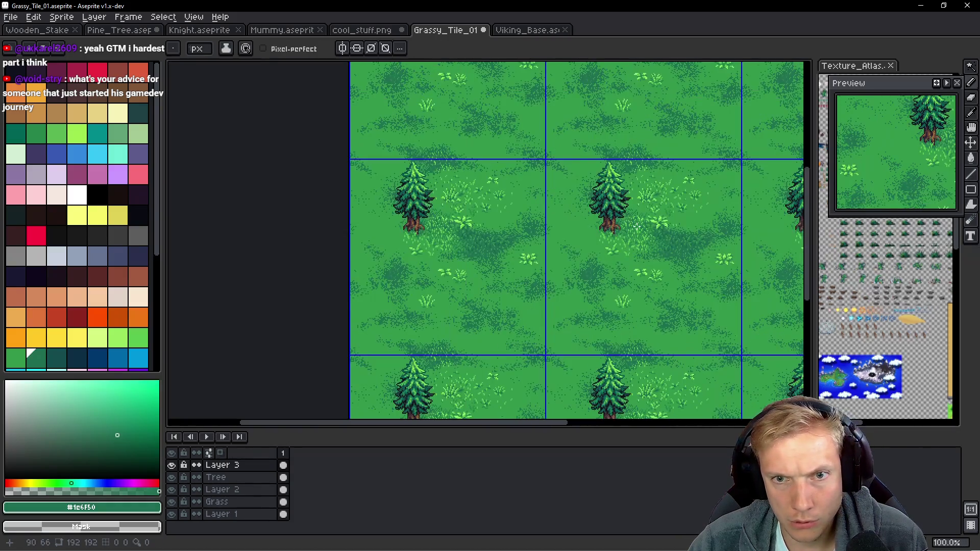
{"action": "scroll", "coordinate": [636, 226], "scroll_direction": "up", "scroll_amount": 1}
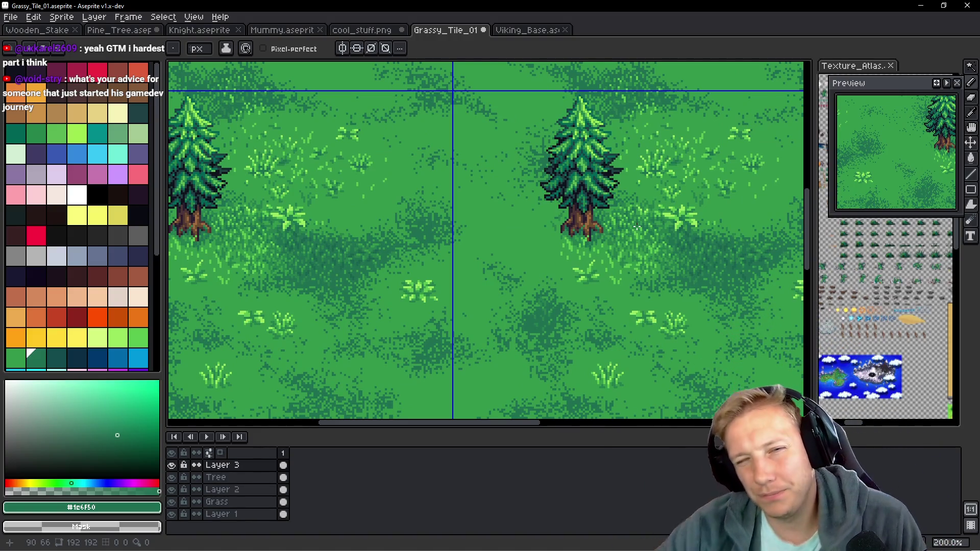
{"action": "scroll", "coordinate": [637, 225], "scroll_direction": "down", "scroll_amount": 1}
{"action": "scroll", "coordinate": [643, 223], "scroll_direction": "up", "scroll_amount": 1}
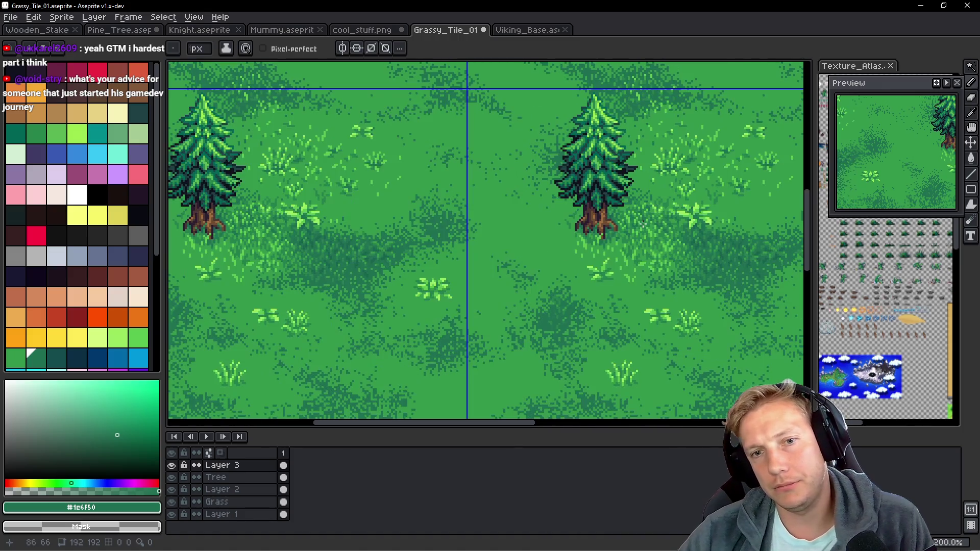
{"action": "scroll", "coordinate": [607, 242], "scroll_direction": "up", "scroll_amount": 2}
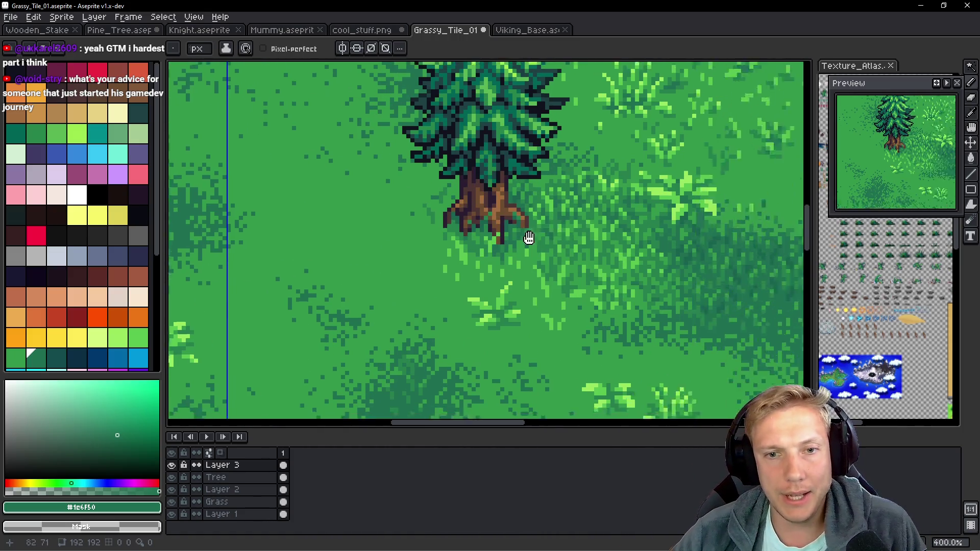
Toggle Layer 3 on and off to compare the shading, then hide the Tree layer.
{"action": "left_click", "coordinate": [172, 465]}
{"action": "left_click", "coordinate": [172, 464]}
{"action": "left_click", "coordinate": [172, 465]}
{"action": "left_click", "coordinate": [172, 464]}
{"action": "left_click", "coordinate": [172, 465]}
{"action": "left_click", "coordinate": [172, 465]}
{"action": "scroll", "coordinate": [495, 268], "scroll_direction": "down", "scroll_amount": 1}
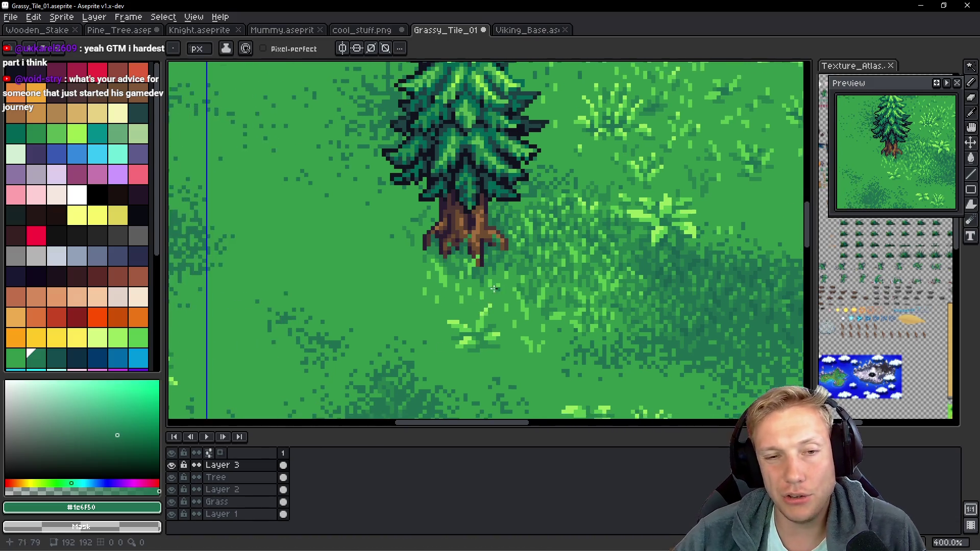
{"action": "left_click", "coordinate": [174, 477]}
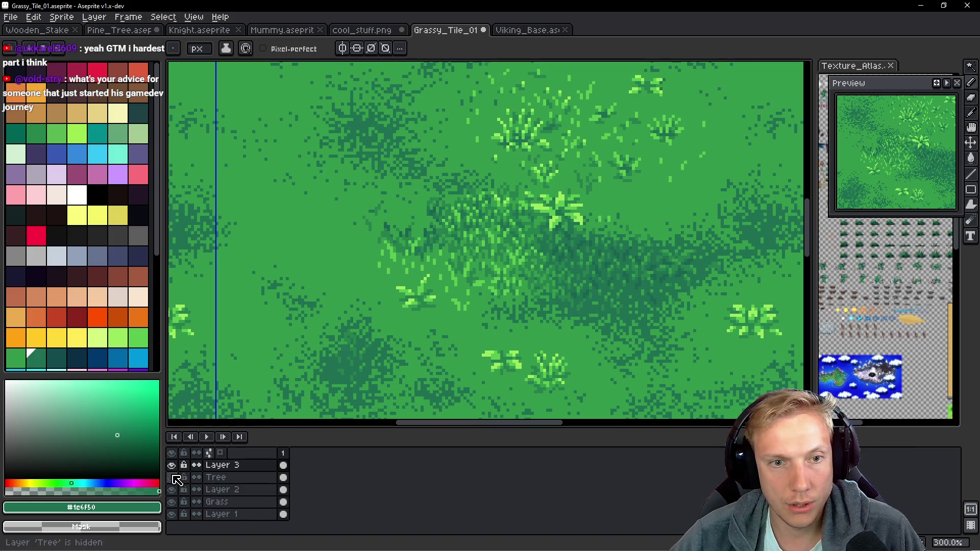
Toggle the Tree layer and Layer 3 visibility to compare the grass shading.
{"action": "left_click", "coordinate": [173, 477]}
{"action": "left_click", "coordinate": [173, 477]}
{"action": "left_click", "coordinate": [173, 477]}
{"action": "left_click", "coordinate": [173, 477]}
{"action": "left_click", "coordinate": [172, 465]}
{"action": "left_click", "coordinate": [172, 466]}
Lasso a patch of dark grass, then clear the selection with Ctrl+D.
{"action": "key", "text": "q"}
{"action": "mouse_move", "coordinate": [449, 195]}
{"action": "left_mouse_down"}
{"action": "mouse_move", "coordinate": [438, 171]}
{"action": "mouse_move", "coordinate": [448, 251]}
{"action": "mouse_move", "coordinate": [509, 284]}
{"action": "mouse_move", "coordinate": [612, 267]}
{"action": "mouse_move", "coordinate": [617, 250]}
{"action": "mouse_move", "coordinate": [599, 199]}
{"action": "mouse_move", "coordinate": [572, 221]}
{"action": "mouse_move", "coordinate": [564, 144]}
{"action": "mouse_move", "coordinate": [566, 188]}
{"action": "mouse_move", "coordinate": [600, 218]}
{"action": "left_mouse_up"}
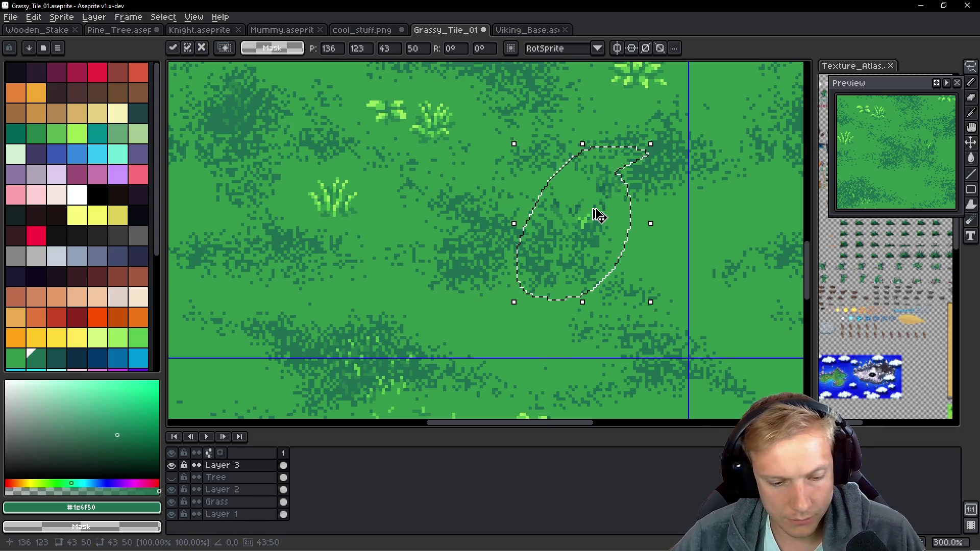
{"action": "key", "text": "Return"}
{"action": "left_click_drag", "start_coordinate": [591, 209], "coordinate": [699, 375]}
{"action": "key", "text": "ctrl+d"}
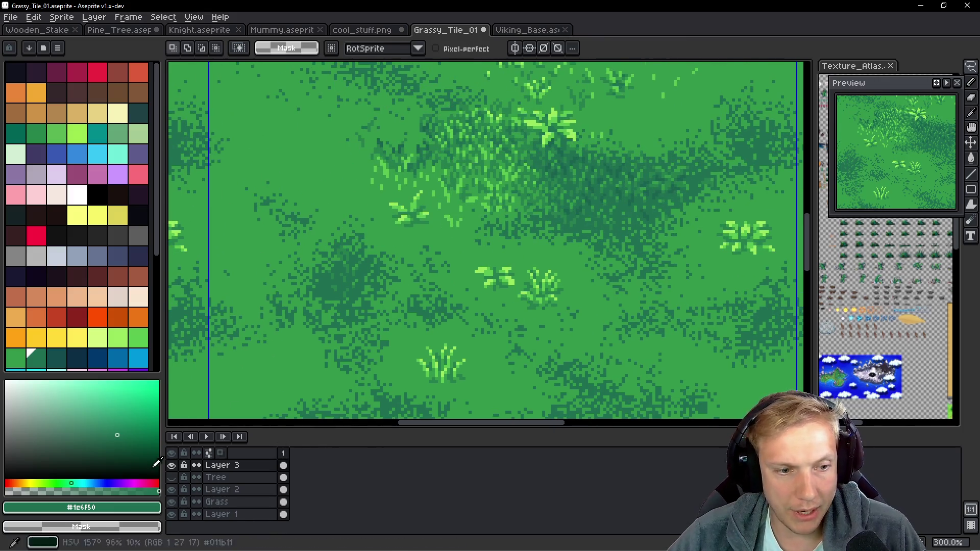
Make the Tree layer visible again and look across the tile.
{"action": "left_click", "coordinate": [174, 478]}
{"action": "mouse_move", "coordinate": [485, 183]}
{"action": "left_mouse_down"}
{"action": "mouse_move", "coordinate": [455, 204]}
{"action": "mouse_move", "coordinate": [433, 282]}
{"action": "left_mouse_up"}
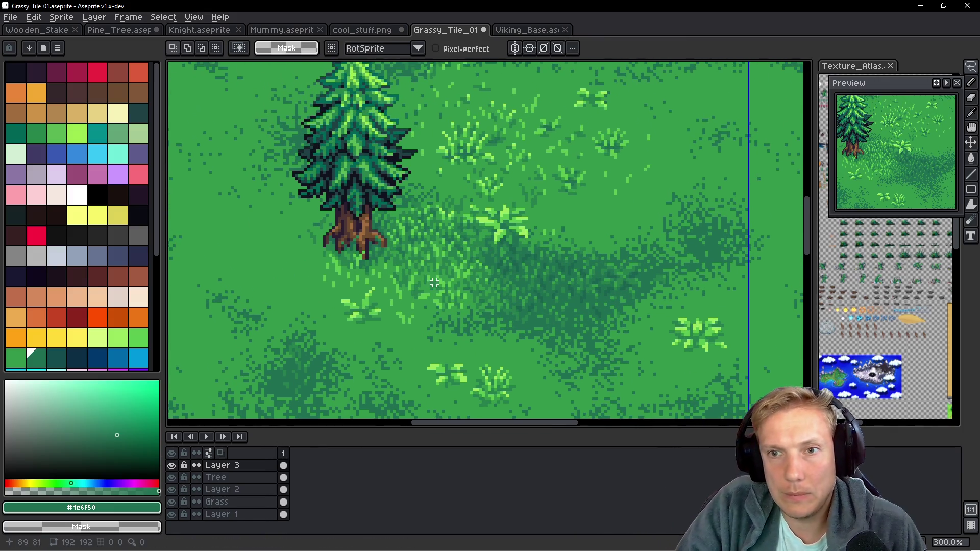
{"action": "scroll", "coordinate": [480, 261], "scroll_direction": "down", "scroll_amount": 3}
{"action": "scroll", "coordinate": [505, 215], "scroll_direction": "up", "scroll_amount": 4}
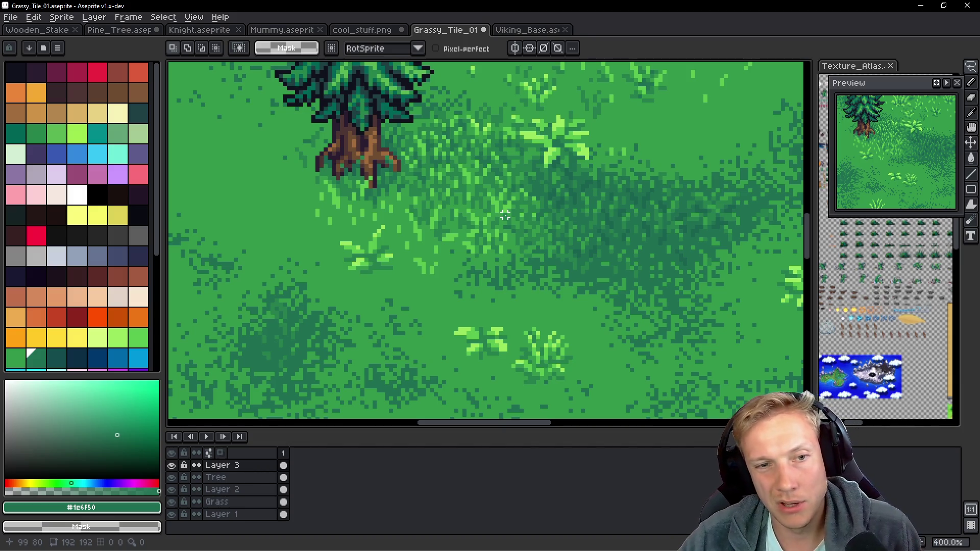
Switch to the Pencil, pick light green #5ac54f, and bring the trunk into view.
{"action": "scroll", "coordinate": [438, 196], "scroll_direction": "up", "scroll_amount": 5}
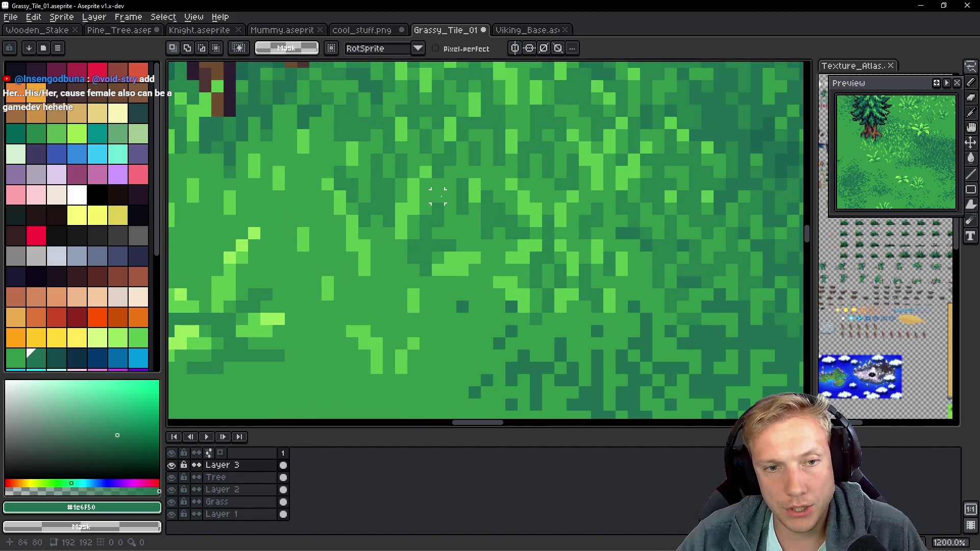
{"action": "scroll", "coordinate": [400, 196], "scroll_direction": "up", "scroll_amount": 1}
{"action": "key", "text": "b"}
{"action": "left_click", "coordinate": [417, 195], "text": "alt"}
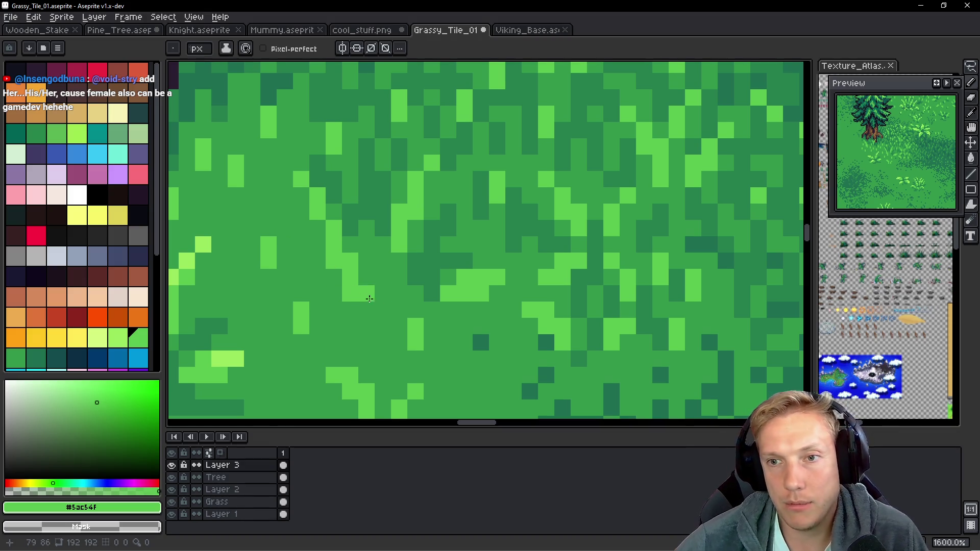
{"action": "left_click_drag", "start_coordinate": [235, 195], "coordinate": [367, 223]}
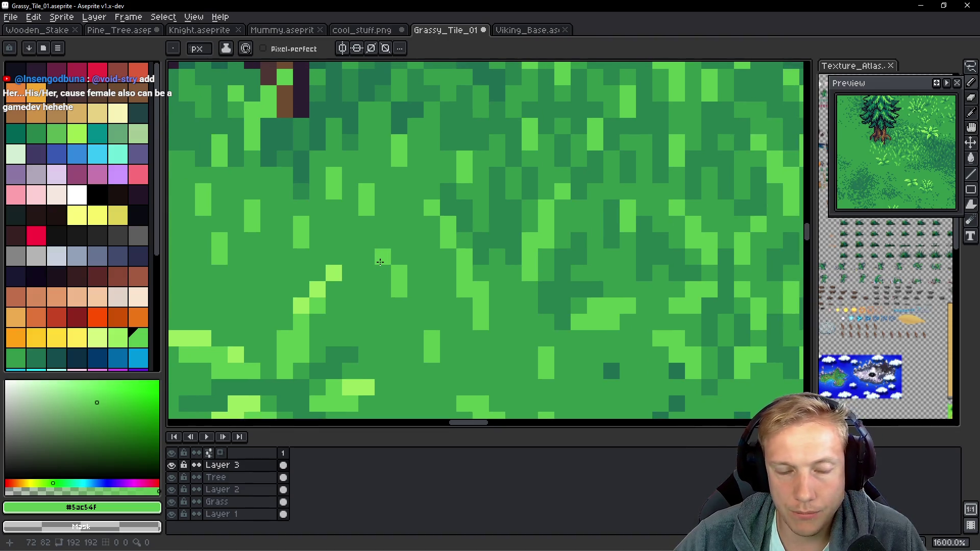
{"action": "left_click_drag", "start_coordinate": [362, 290], "coordinate": [494, 268]}
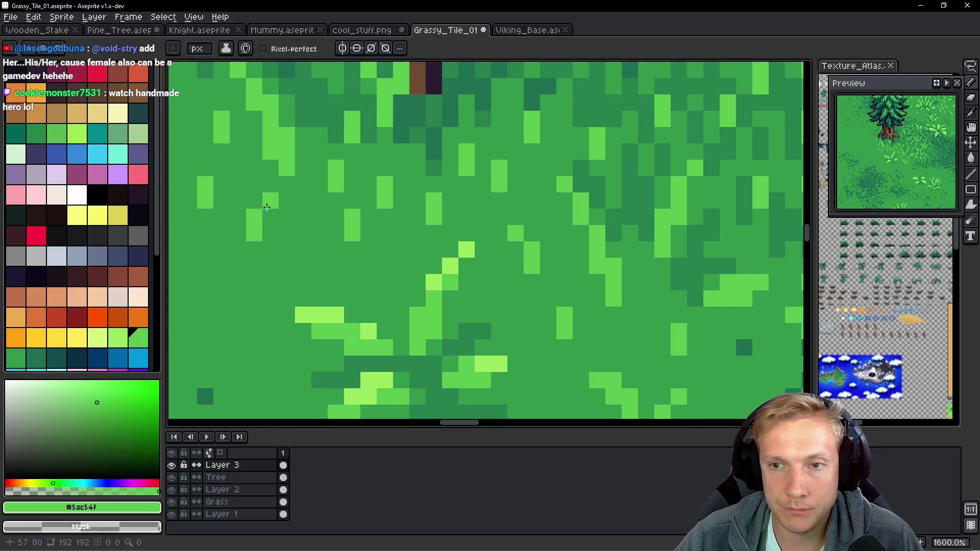
{"action": "left_click_drag", "start_coordinate": [328, 276], "coordinate": [429, 287]}
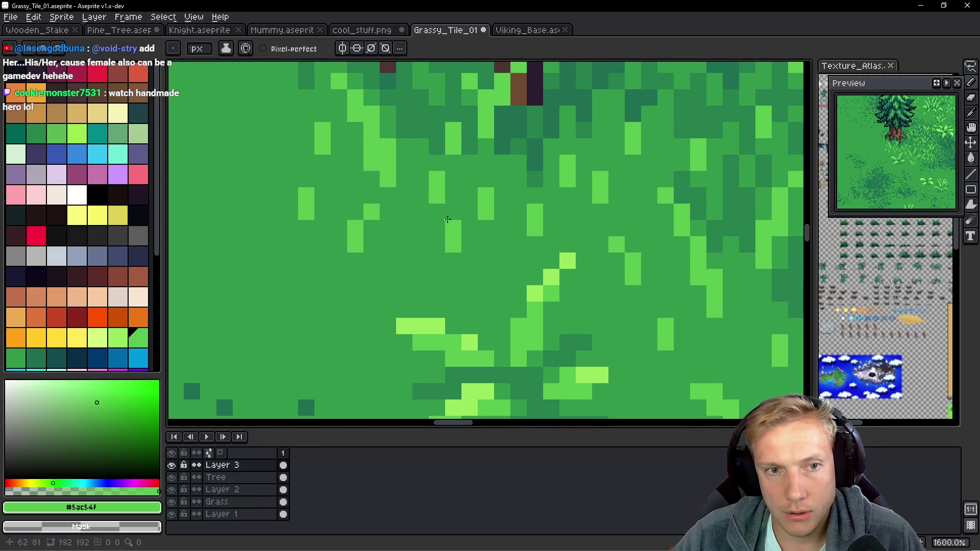
Eyedrop dark green #267f4c and paint shading pixels below the roots, undoing strays.
{"action": "key", "text": "alt"}
{"action": "left_click", "coordinate": [457, 127]}
{"action": "mouse_move", "coordinate": [414, 153]}
{"action": "left_mouse_down"}
{"action": "mouse_move", "coordinate": [417, 217]}
{"action": "mouse_move", "coordinate": [396, 197]}
{"action": "mouse_move", "coordinate": [384, 201]}
{"action": "left_mouse_up"}
{"action": "left_click", "coordinate": [395, 254]}
{"action": "key", "text": "ctrl+z"}
{"action": "key", "text": "ctrl+z"}
{"action": "key", "text": "ctrl+z"}
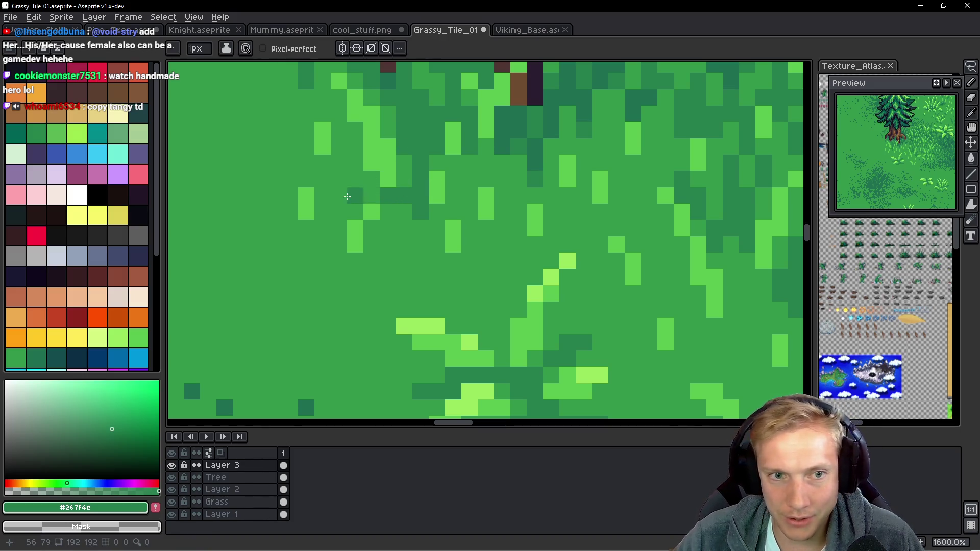
{"action": "left_click_drag", "start_coordinate": [352, 193], "coordinate": [344, 211]}
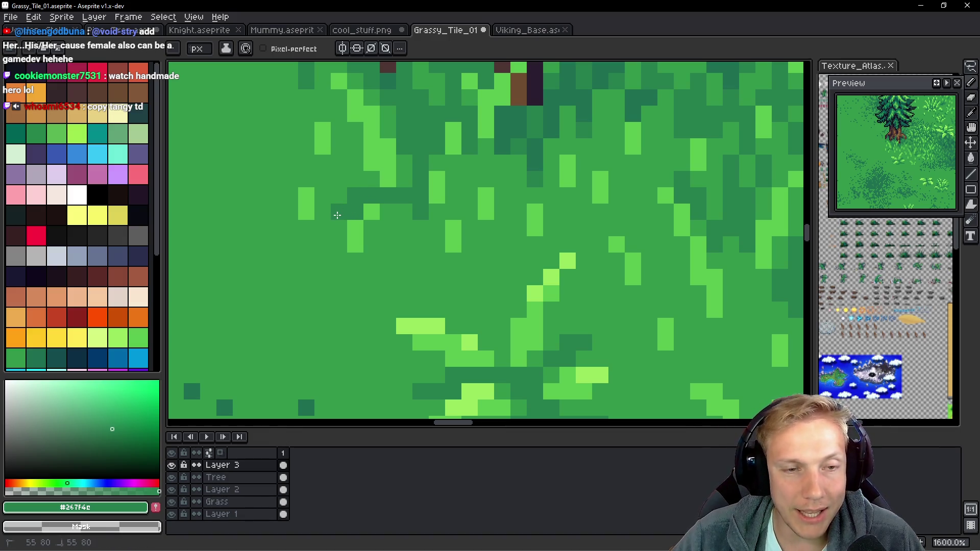
{"action": "left_click", "coordinate": [345, 176]}
{"action": "left_click", "coordinate": [397, 218]}
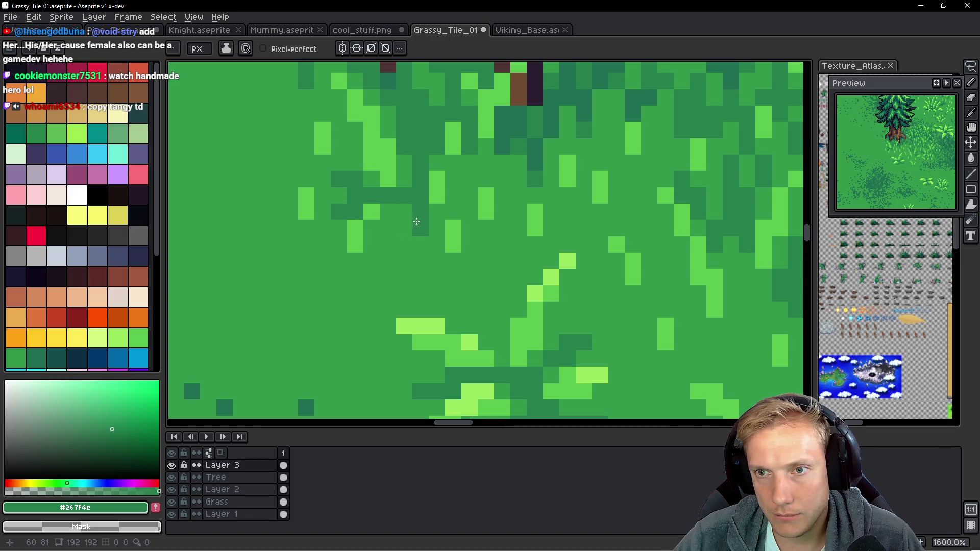
{"action": "scroll", "coordinate": [449, 208], "scroll_direction": "down", "scroll_amount": 4}
{"action": "scroll", "coordinate": [426, 216], "scroll_direction": "up", "scroll_amount": 4}
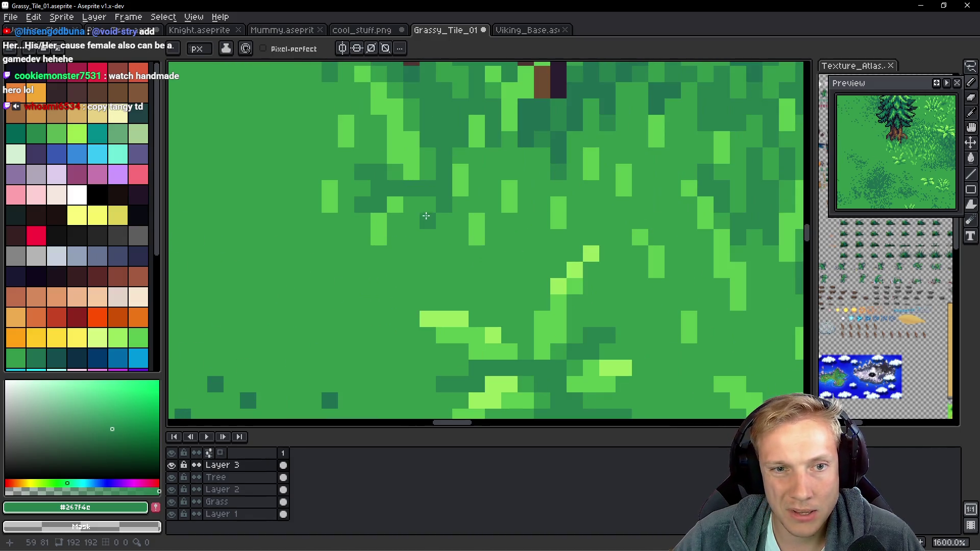
{"action": "scroll", "coordinate": [431, 189], "scroll_direction": "down", "scroll_amount": 2}
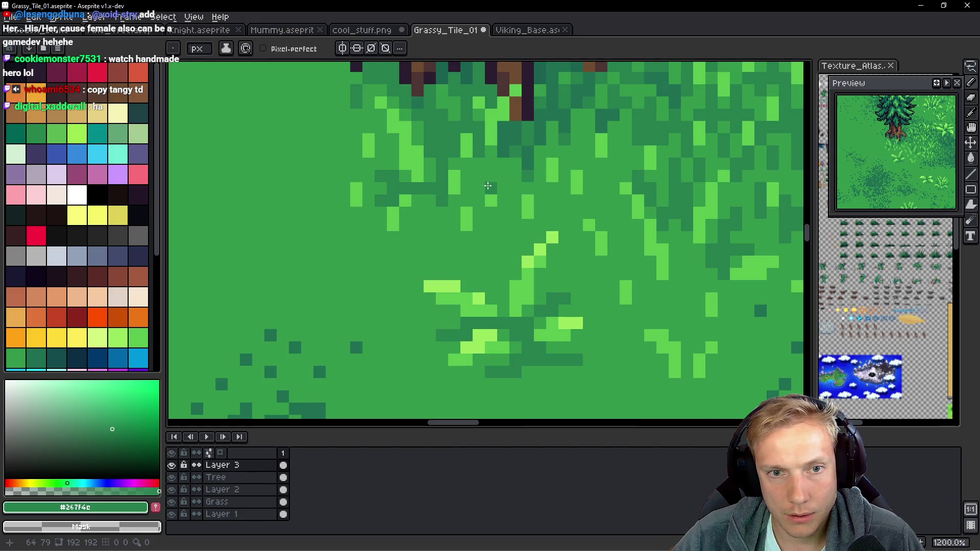
{"action": "scroll", "coordinate": [444, 191], "scroll_direction": "up", "scroll_amount": 4}
Add more #267f4c pixels under the roots and extend the shading upward.
{"action": "mouse_move", "coordinate": [445, 192]}
{"action": "left_mouse_down"}
{"action": "mouse_move", "coordinate": [461, 196]}
{"action": "mouse_move", "coordinate": [465, 219]}
{"action": "mouse_move", "coordinate": [464, 174]}
{"action": "mouse_move", "coordinate": [446, 172]}
{"action": "left_mouse_up"}
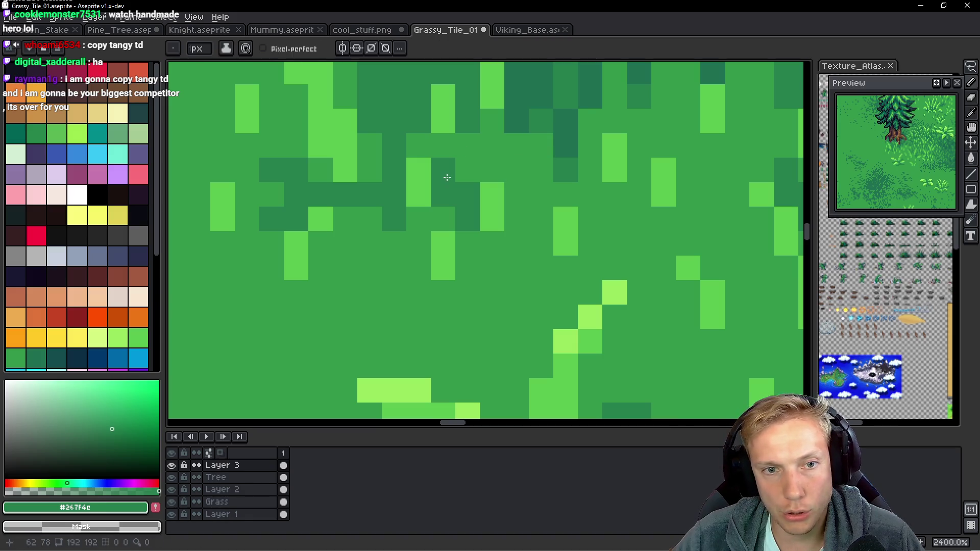
{"action": "left_click_drag", "start_coordinate": [517, 166], "coordinate": [467, 168]}
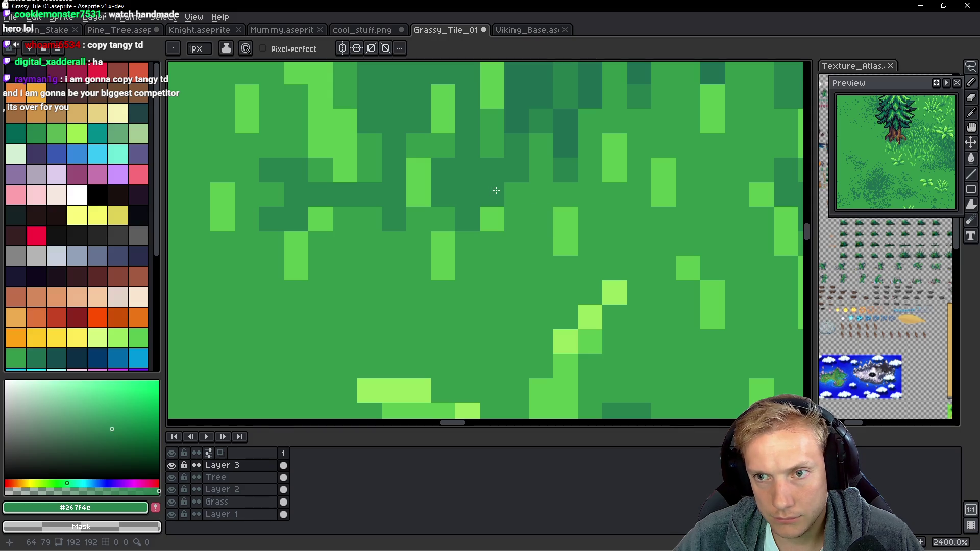
{"action": "mouse_move", "coordinate": [521, 192]}
{"action": "left_mouse_down"}
{"action": "mouse_move", "coordinate": [474, 236]}
{"action": "mouse_move", "coordinate": [436, 237]}
{"action": "left_mouse_up"}
{"action": "mouse_move", "coordinate": [480, 214]}
{"action": "left_mouse_down"}
{"action": "mouse_move", "coordinate": [477, 193]}
{"action": "mouse_move", "coordinate": [459, 192]}
{"action": "mouse_move", "coordinate": [456, 169]}
{"action": "left_mouse_up"}
{"action": "key", "text": "ctrl+z"}
{"action": "left_click", "coordinate": [506, 217]}
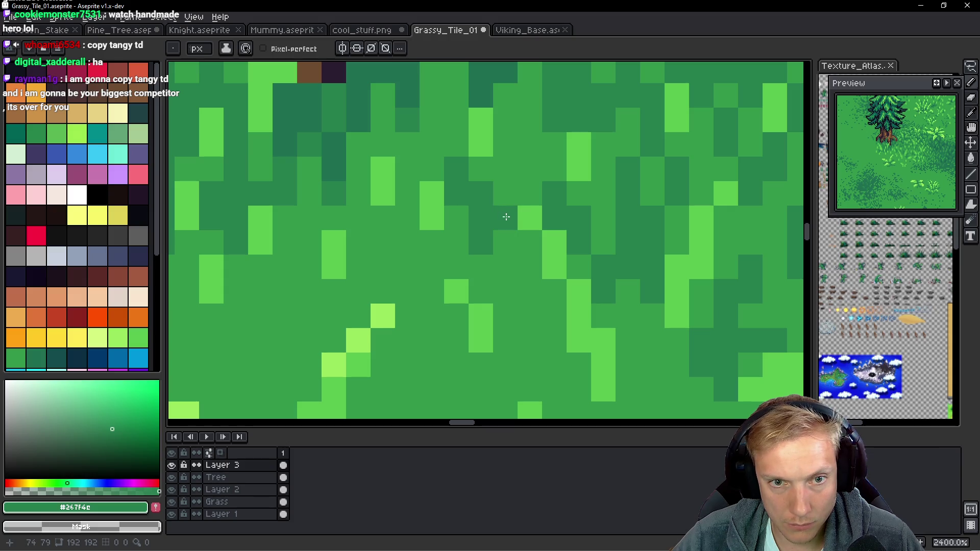
{"action": "left_click", "coordinate": [504, 200]}
{"action": "left_click", "coordinate": [530, 144]}
{"action": "left_click", "coordinate": [527, 124]}
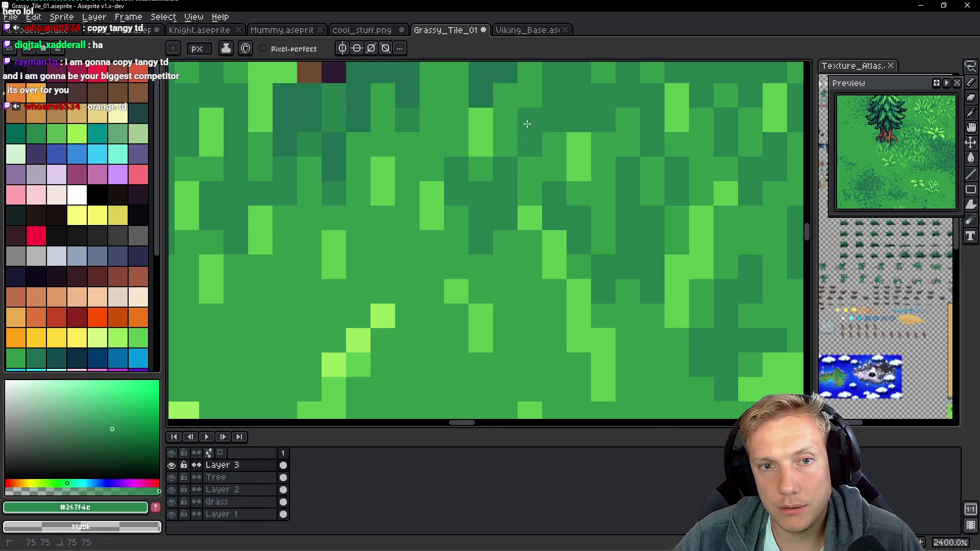
Sample medium green #33984b, switch back to dark green #267f4c, and zoom out.
{"action": "scroll", "coordinate": [528, 125], "scroll_direction": "down", "scroll_amount": 6}
{"action": "scroll", "coordinate": [545, 136], "scroll_direction": "up", "scroll_amount": 5}
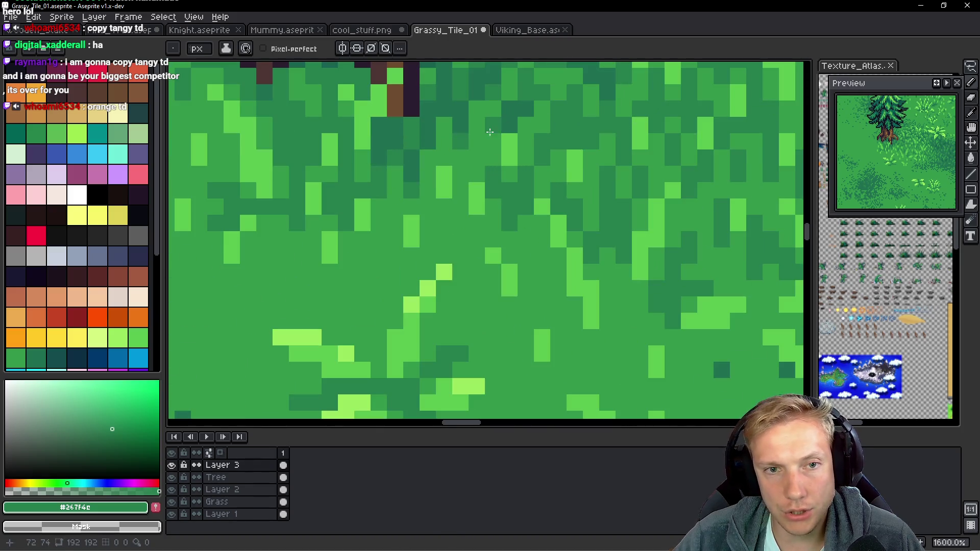
{"action": "scroll", "coordinate": [491, 122], "scroll_direction": "up", "scroll_amount": 2}
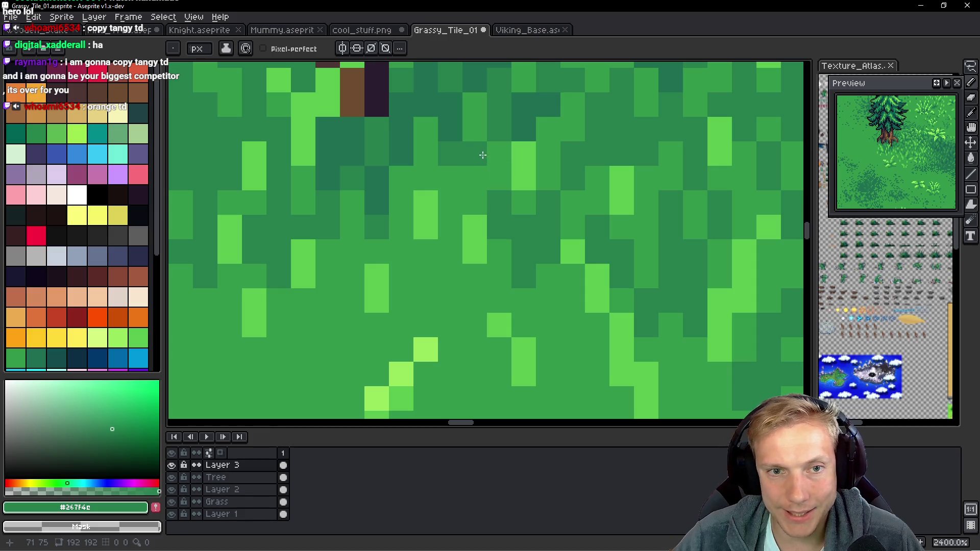
{"action": "left_click", "coordinate": [498, 151], "text": "alt"}
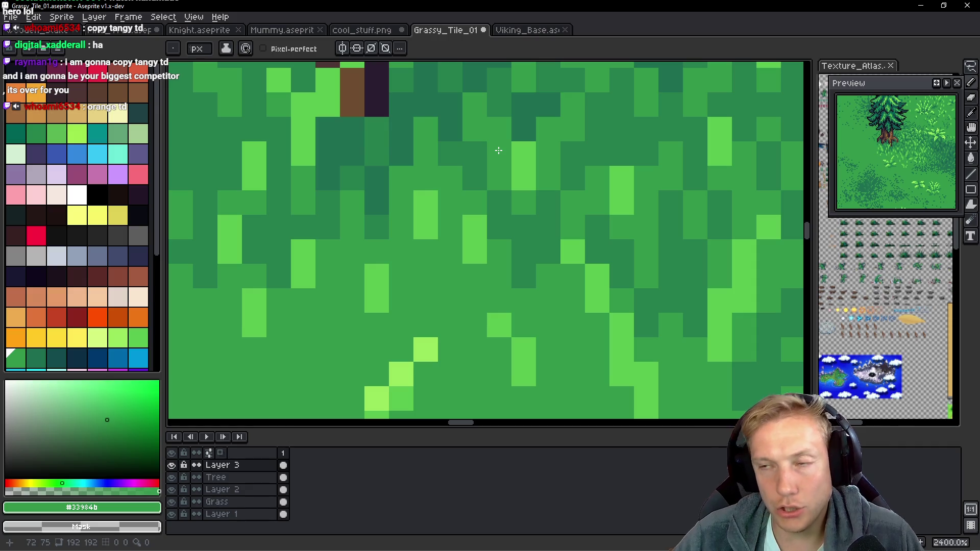
{"action": "left_click", "coordinate": [468, 144], "text": "alt"}
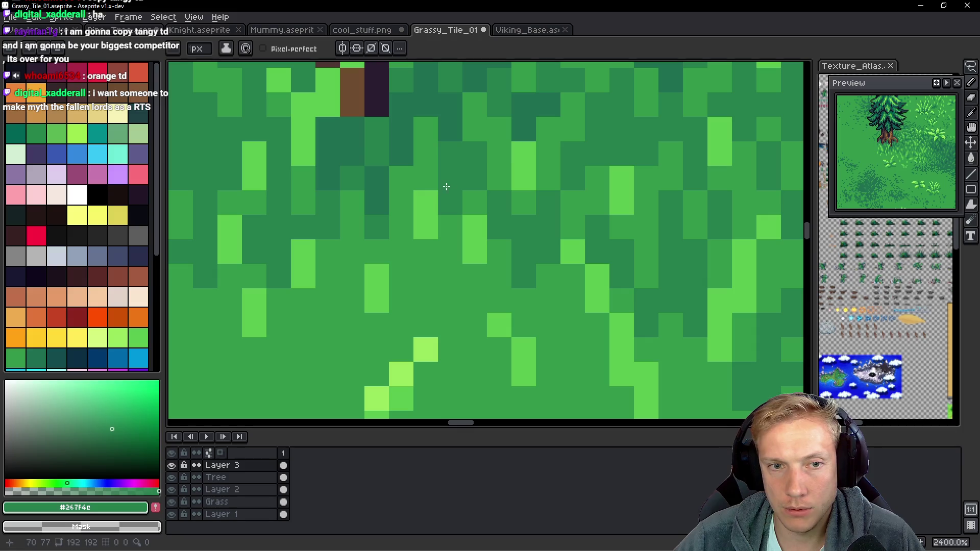
{"action": "scroll", "coordinate": [531, 186], "scroll_direction": "down", "scroll_amount": 7}
{"action": "scroll", "coordinate": [531, 186], "scroll_direction": "down", "scroll_amount": 1}
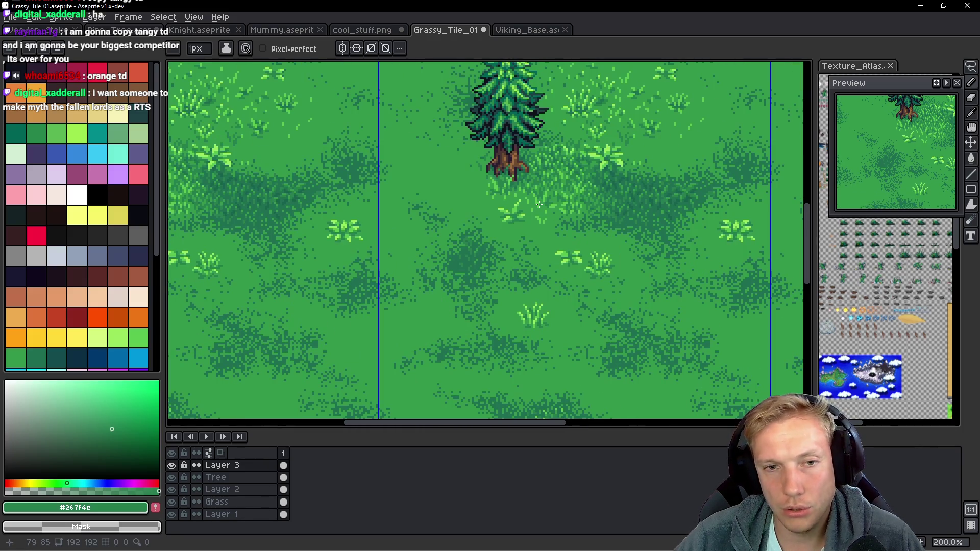
Eyedrop dark teal #1a624f and paint three pixels just under the roots.
{"action": "scroll", "coordinate": [539, 204], "scroll_direction": "up", "scroll_amount": 10}
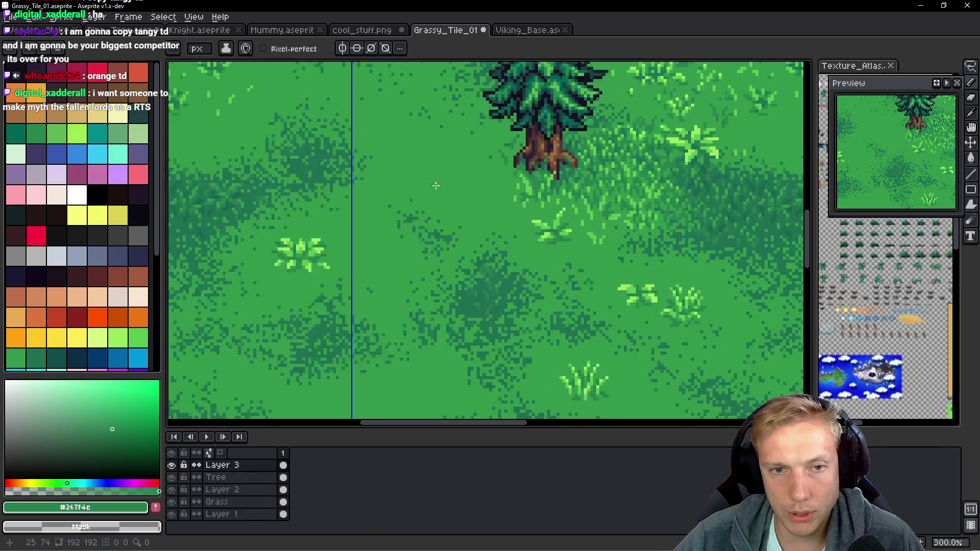
{"action": "left_click", "coordinate": [628, 110], "text": "alt"}
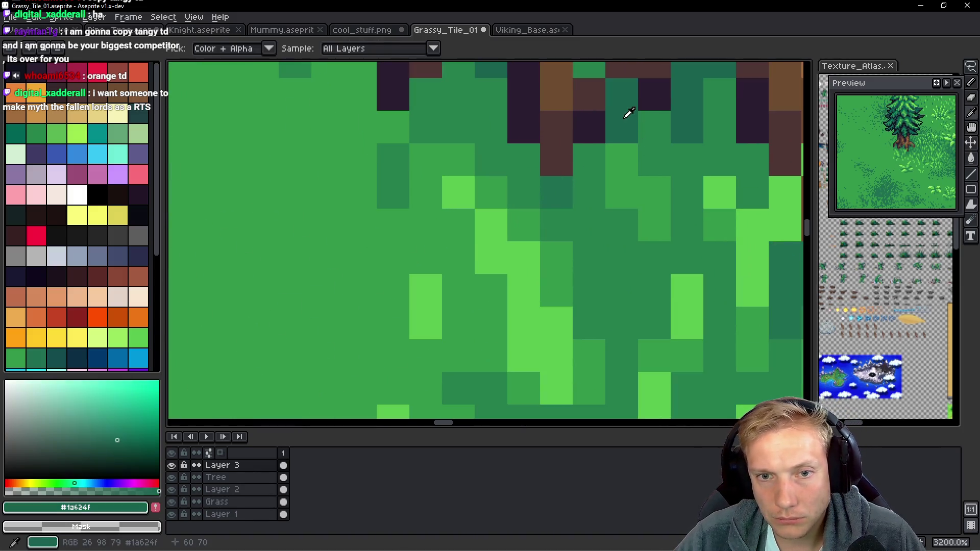
{"action": "left_click", "coordinate": [581, 240]}
{"action": "left_click", "coordinate": [581, 273]}
{"action": "left_click", "coordinate": [549, 213]}
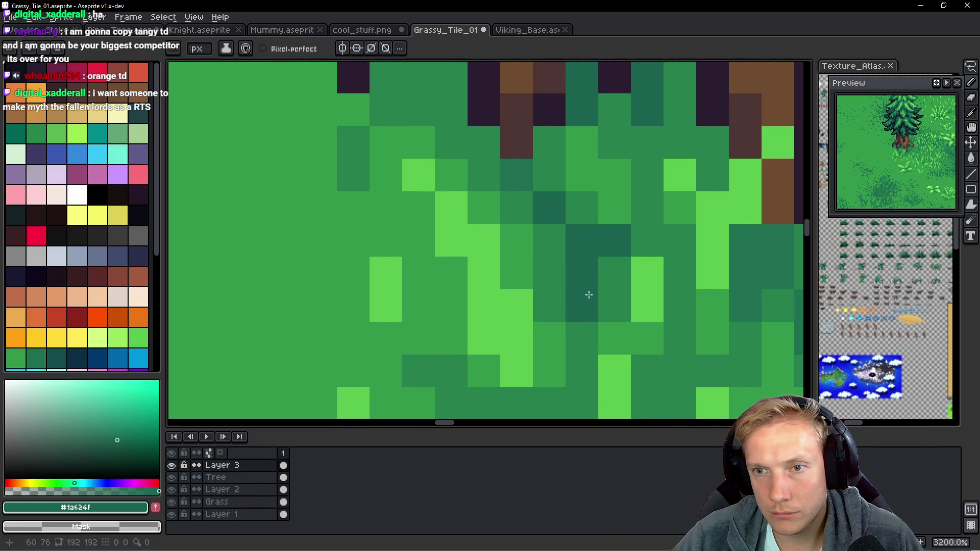
{"action": "scroll", "coordinate": [525, 280], "scroll_direction": "down", "scroll_amount": 4}
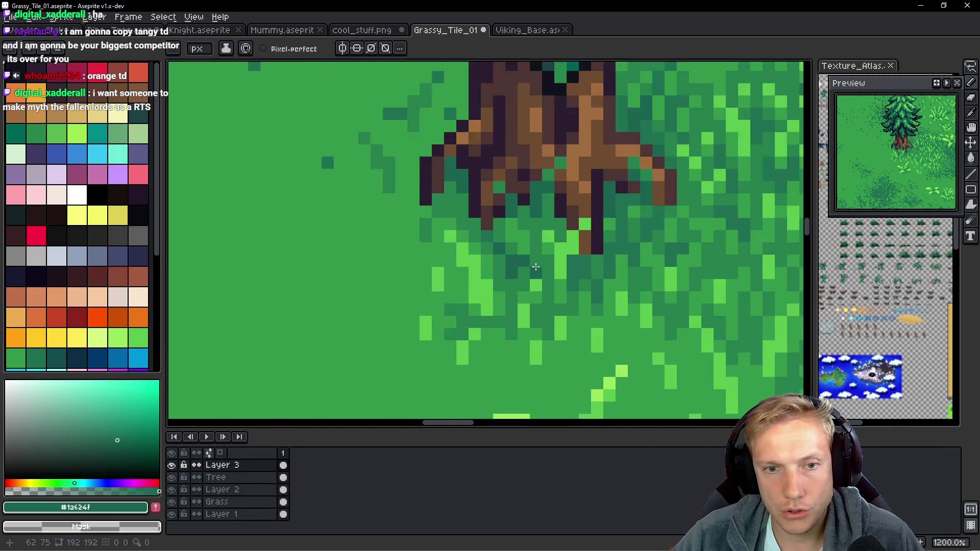
{"action": "scroll", "coordinate": [482, 270], "scroll_direction": "up", "scroll_amount": 3}
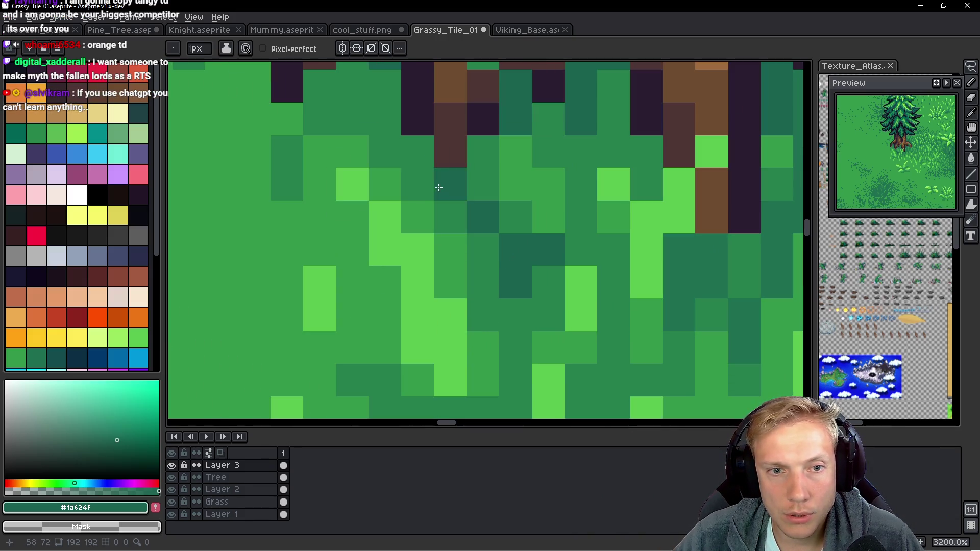
Resample the dark greens #1c6f50 and #1a624f from the grass.
{"action": "left_click", "coordinate": [457, 197], "text": "alt"}
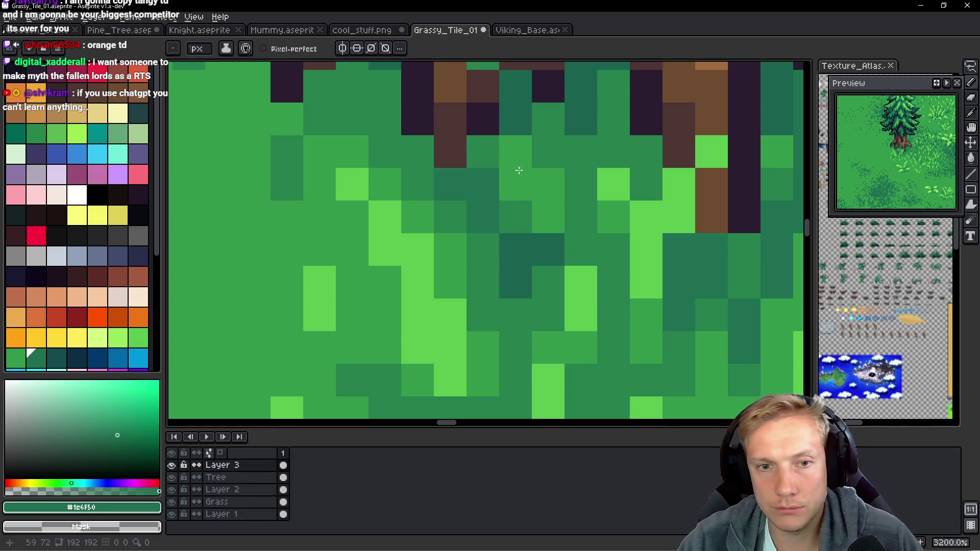
{"action": "left_click", "coordinate": [527, 251], "text": "alt"}
{"action": "scroll", "coordinate": [533, 240], "scroll_direction": "right", "scroll_amount": 5}
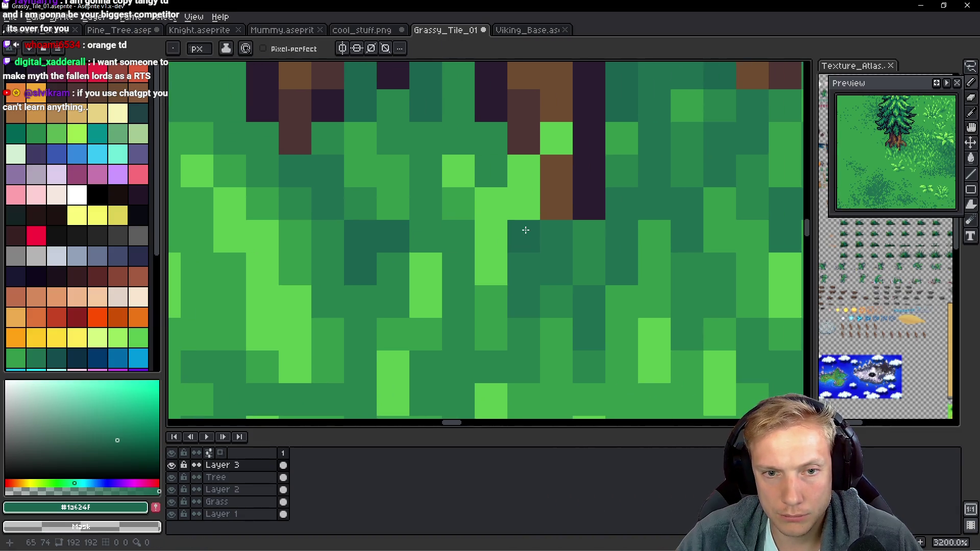
{"action": "scroll", "coordinate": [475, 132], "scroll_direction": "up", "scroll_amount": 3}
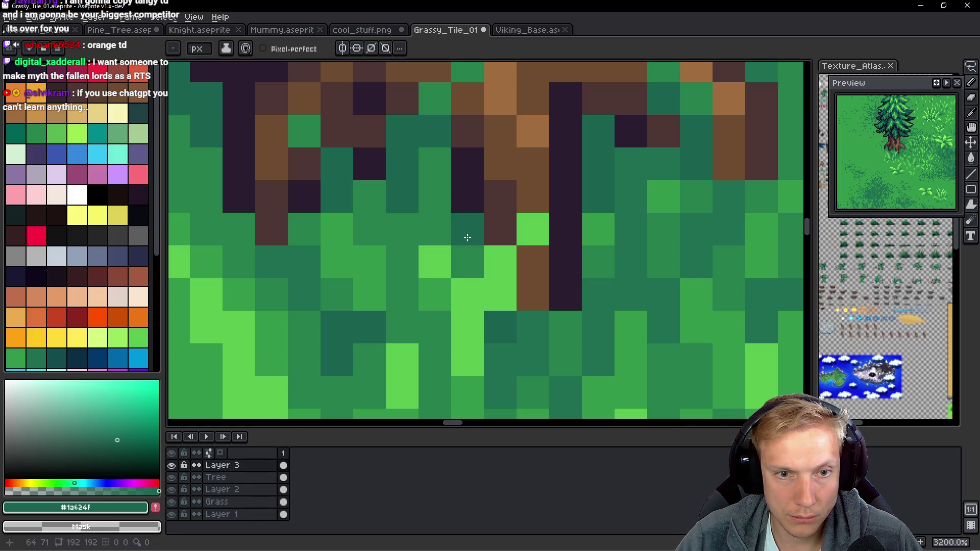
{"action": "left_click", "coordinate": [304, 269], "text": "alt"}
{"action": "left_click", "coordinate": [435, 163]}
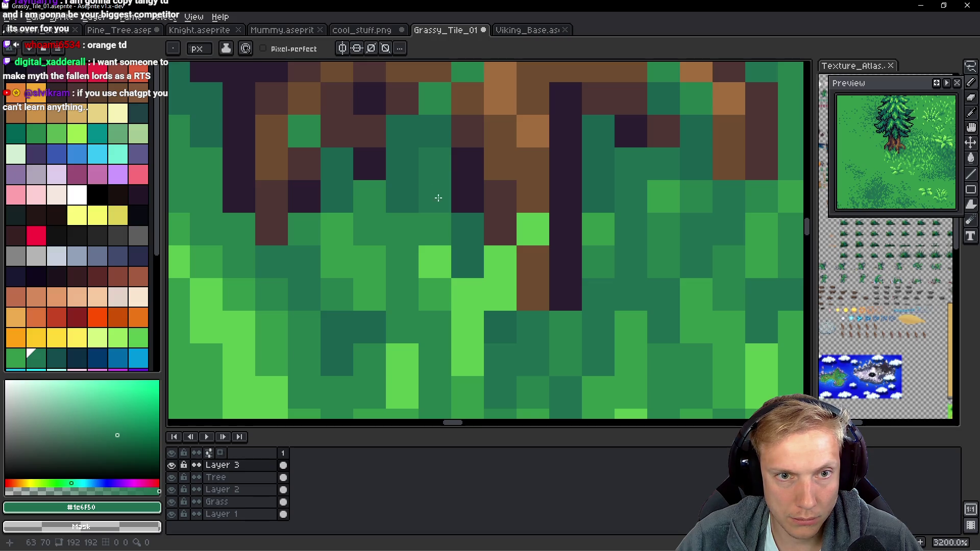
Darken several grass pixels below the roots and add a short dark teal stroke.
{"action": "left_click", "coordinate": [434, 224]}
{"action": "left_click", "coordinate": [390, 228]}
{"action": "left_click", "coordinate": [368, 224]}
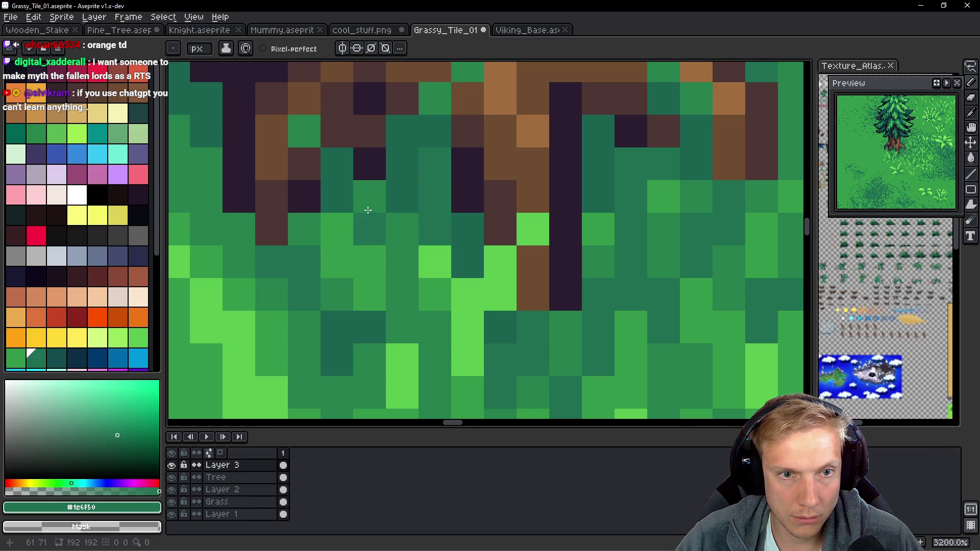
{"action": "left_click", "coordinate": [367, 210]}
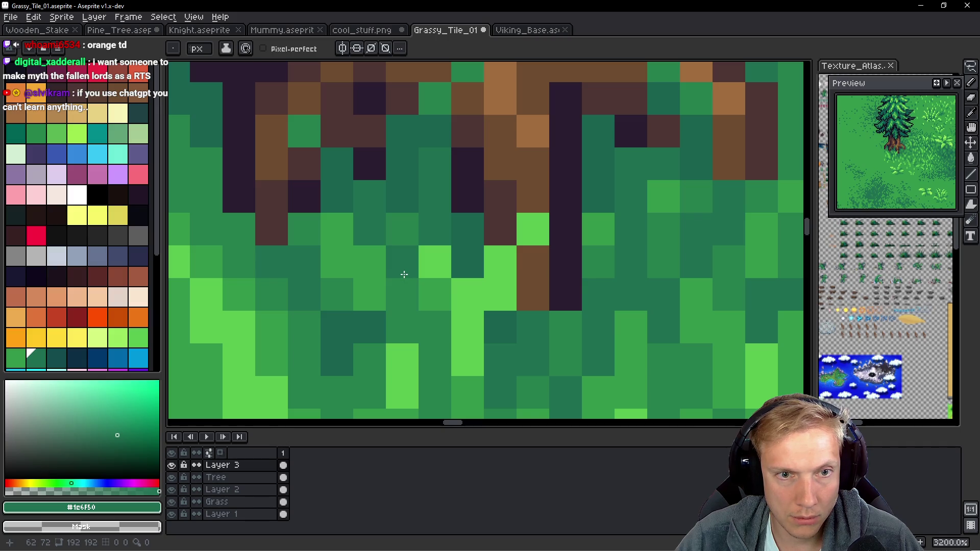
{"action": "left_click_drag", "start_coordinate": [402, 295], "coordinate": [403, 275]}
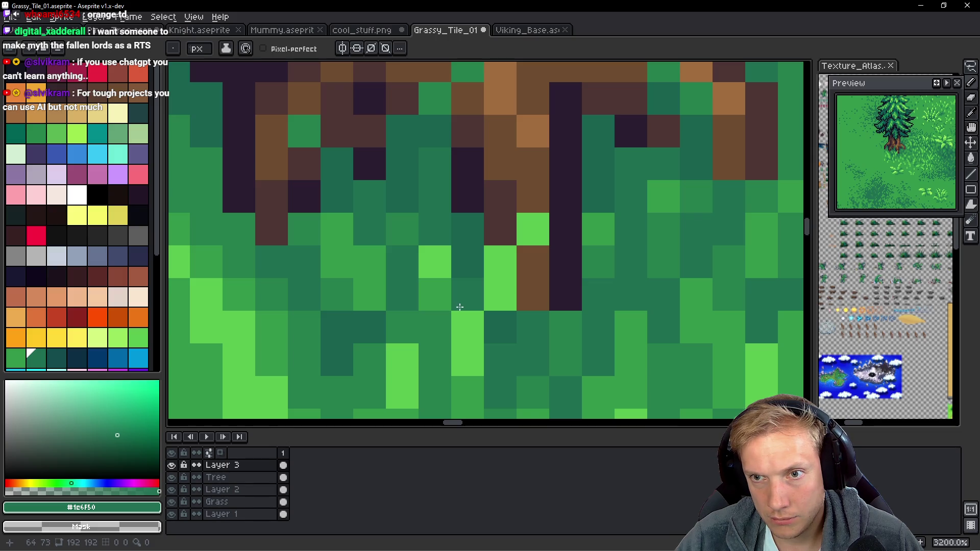
{"action": "scroll", "coordinate": [459, 309], "scroll_direction": "down", "scroll_amount": 5}
{"action": "scroll", "coordinate": [485, 311], "scroll_direction": "up", "scroll_amount": 3}
{"action": "scroll", "coordinate": [484, 311], "scroll_direction": "up", "scroll_amount": 2}
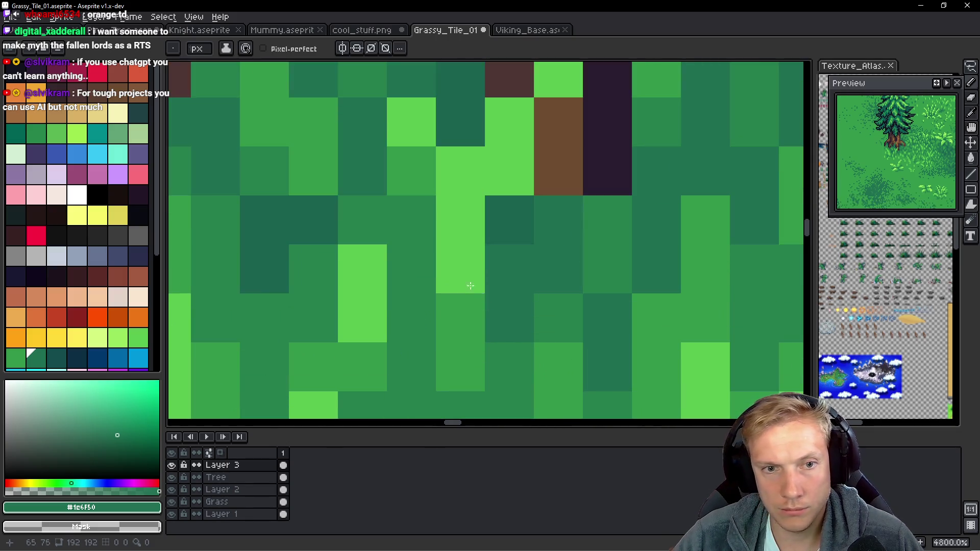
Eyedrop medium green #33984b and repaint grass cells near the roots with it.
{"action": "left_click", "coordinate": [422, 170], "text": "alt"}
{"action": "mouse_move", "coordinate": [459, 171]}
{"action": "left_mouse_down"}
{"action": "mouse_move", "coordinate": [449, 245]}
{"action": "mouse_move", "coordinate": [509, 172]}
{"action": "mouse_move", "coordinate": [510, 122]}
{"action": "left_mouse_up"}
{"action": "scroll", "coordinate": [509, 172], "scroll_direction": "up", "scroll_amount": 3}
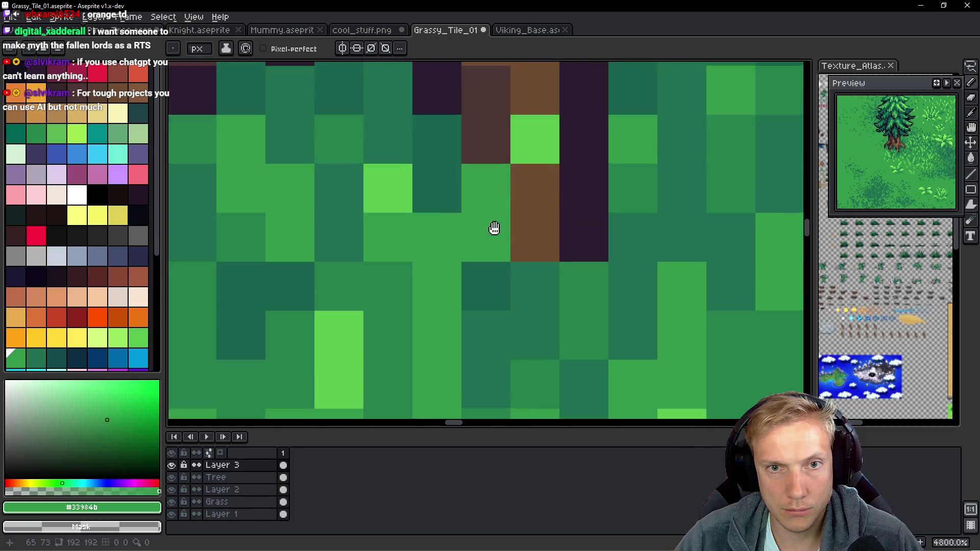
{"action": "left_click", "coordinate": [381, 221]}
{"action": "scroll", "coordinate": [448, 247], "scroll_direction": "down", "scroll_amount": 5}
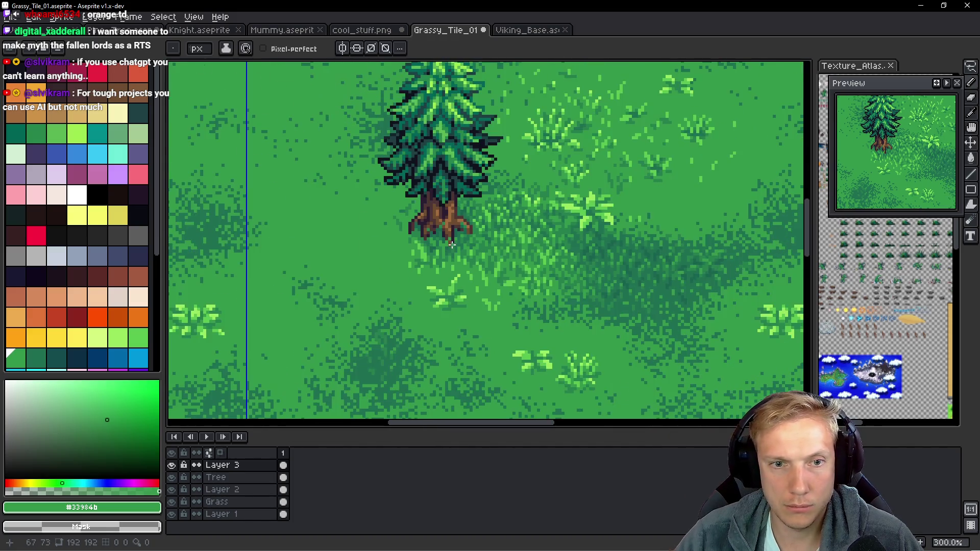
{"action": "scroll", "coordinate": [629, 267], "scroll_direction": "up", "scroll_amount": 3}
Lasso the grass around the tree, then clear the selection.
{"action": "key", "text": "q"}
{"action": "mouse_move", "coordinate": [629, 267]}
{"action": "left_mouse_down"}
{"action": "mouse_move", "coordinate": [438, 212]}
{"action": "mouse_move", "coordinate": [652, 209]}
{"action": "mouse_move", "coordinate": [648, 219]}
{"action": "left_mouse_up"}
{"action": "left_click", "coordinate": [635, 308]}
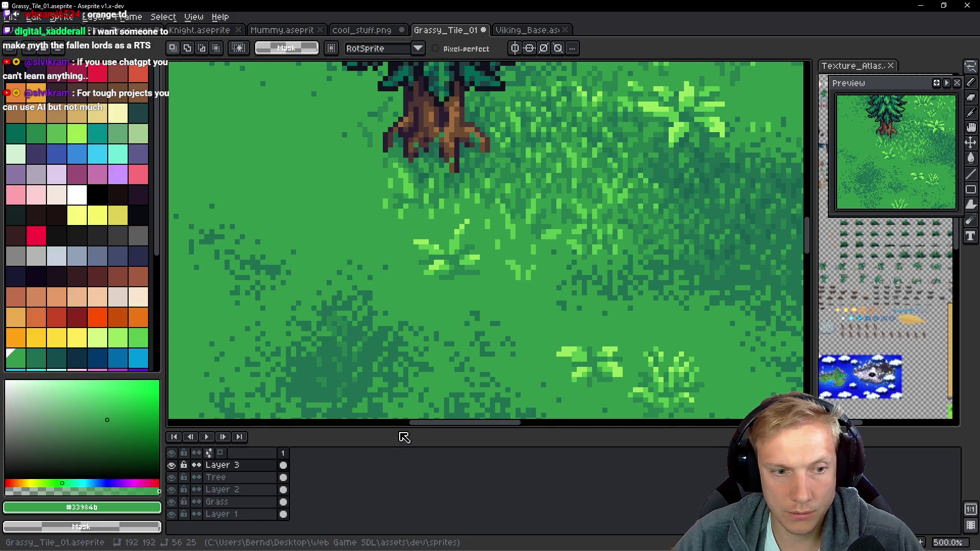
Hide the Layer 2 tufts, Grass and Layer 1 ground layers to inspect the tile.
{"action": "left_click", "coordinate": [171, 489]}
{"action": "left_click", "coordinate": [172, 501]}
{"action": "left_click", "coordinate": [171, 514]}
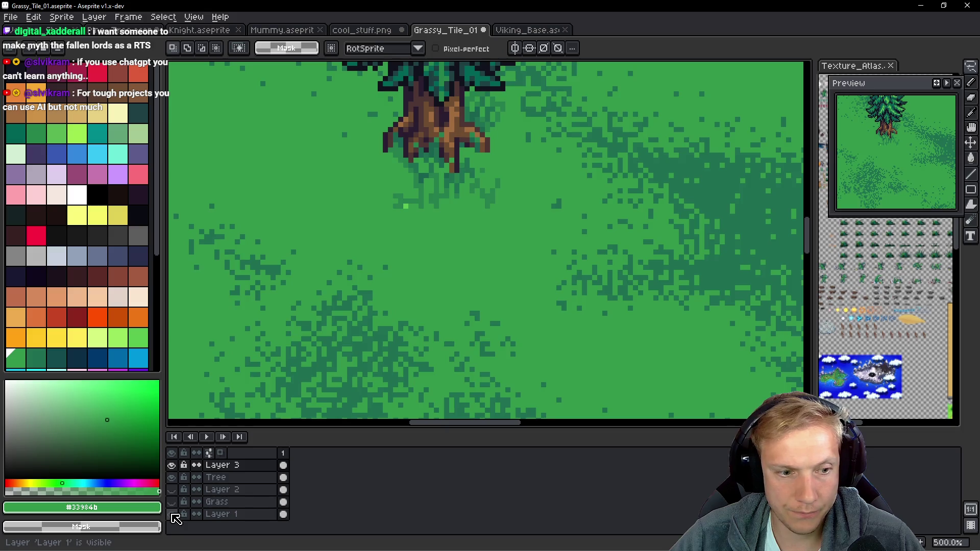
{"action": "scroll", "coordinate": [529, 252], "scroll_direction": "down", "scroll_amount": 4}
{"action": "scroll", "coordinate": [535, 251], "scroll_direction": "up", "scroll_amount": 2}
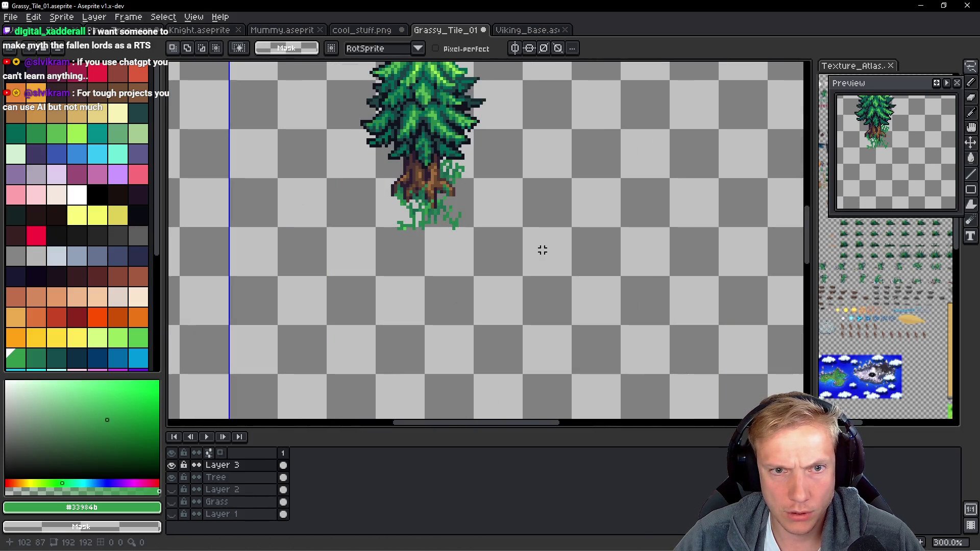
{"action": "scroll", "coordinate": [483, 213], "scroll_direction": "up", "scroll_amount": 2}
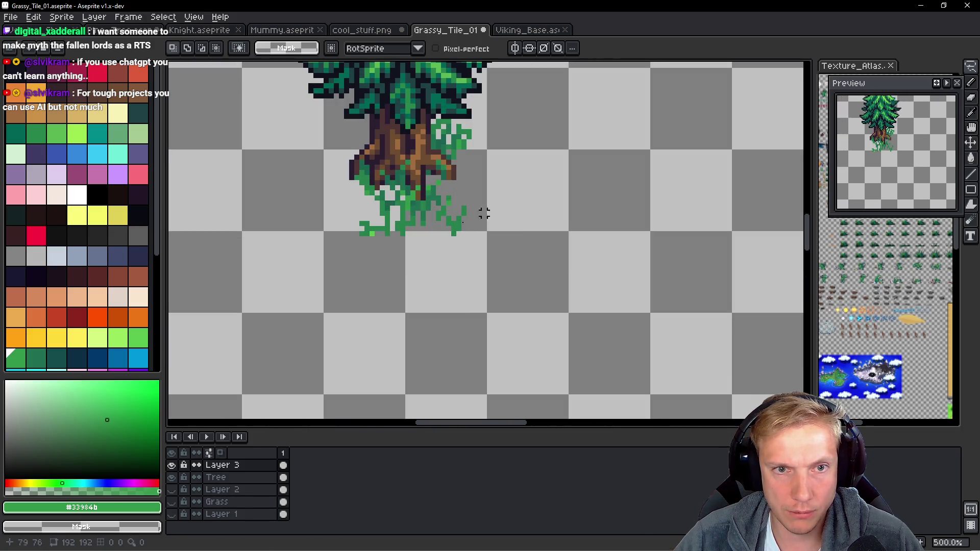
Show Layer 2, Grass and Layer 1 again and pan across the tile.
{"action": "left_click", "coordinate": [171, 489]}
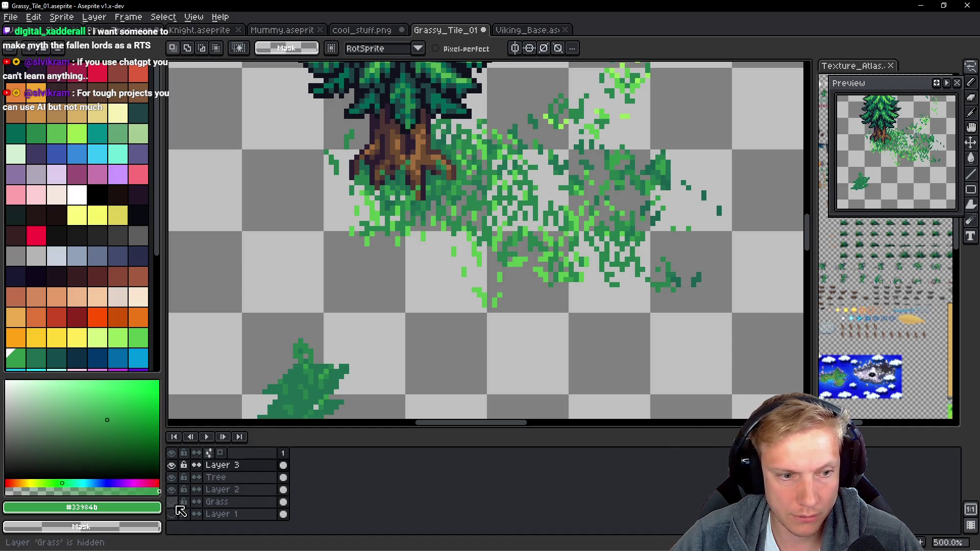
{"action": "left_click", "coordinate": [172, 502]}
{"action": "left_click", "coordinate": [171, 514]}
{"action": "scroll", "coordinate": [622, 249], "scroll_direction": "down", "scroll_amount": 1}
{"action": "scroll", "coordinate": [622, 248], "scroll_direction": "down", "scroll_amount": 1}
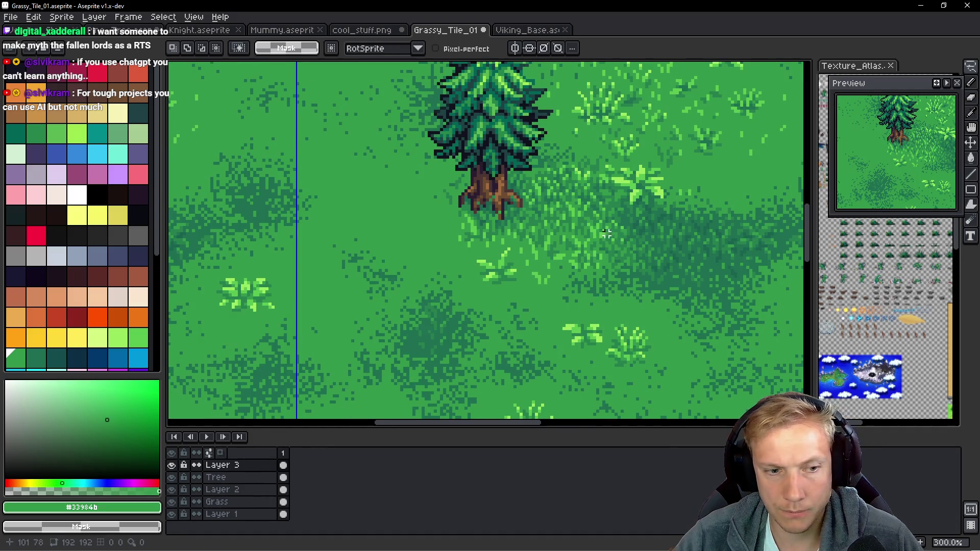
{"action": "left_click_drag", "start_coordinate": [622, 249], "coordinate": [527, 248]}
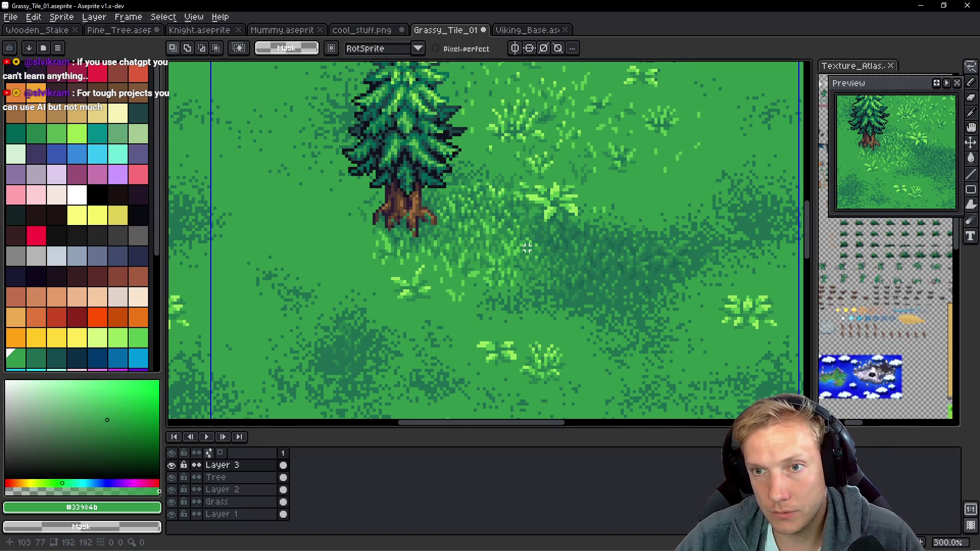
{"action": "scroll", "coordinate": [515, 237], "scroll_direction": "down", "scroll_amount": 2}
{"action": "scroll", "coordinate": [503, 227], "scroll_direction": "up", "scroll_amount": 2}
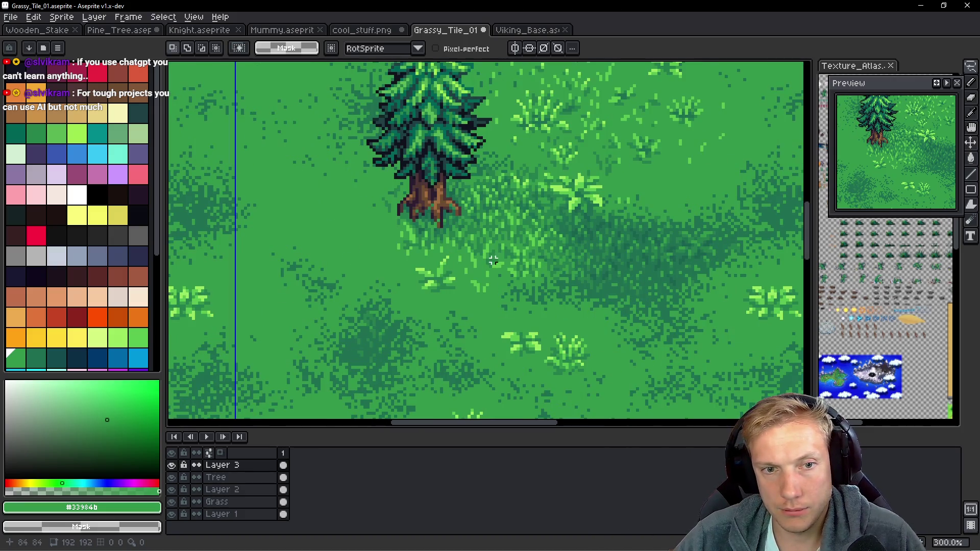
{"action": "scroll", "coordinate": [472, 260], "scroll_direction": "down", "scroll_amount": 1}
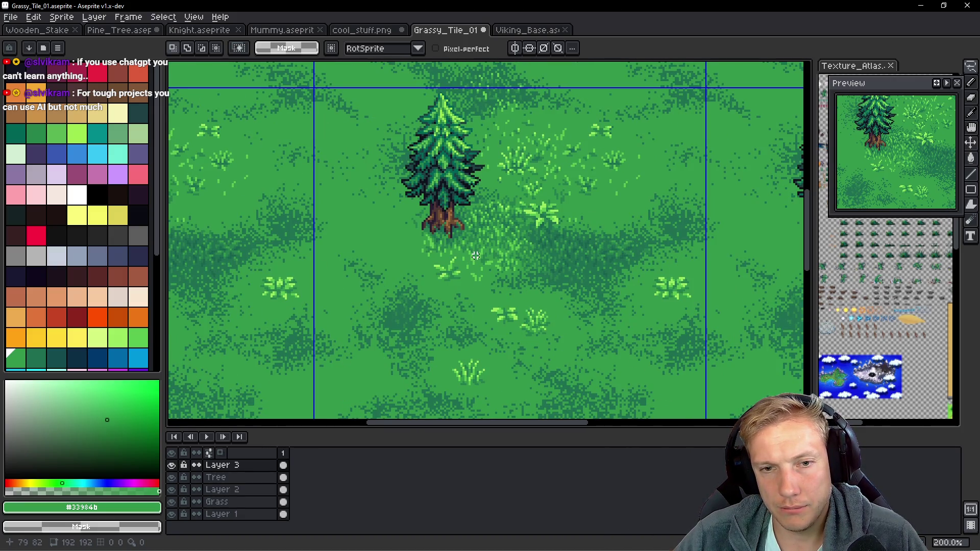
{"action": "scroll", "coordinate": [503, 245], "scroll_direction": "right", "scroll_amount": 2}
Save the grassy tile file and bring up the game's source code.
{"action": "key", "text": "ctrl+s"}
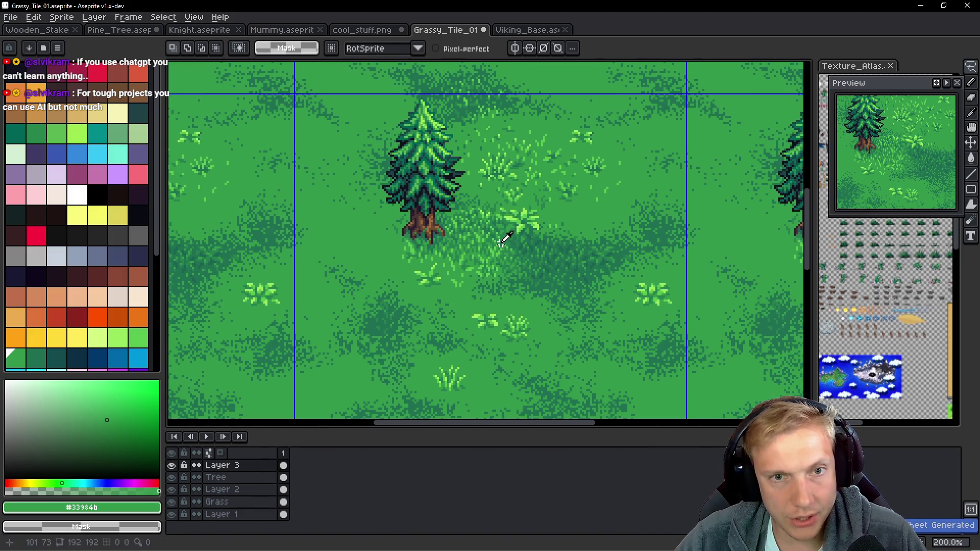
{"action": "key", "text": "alt+Tab"}
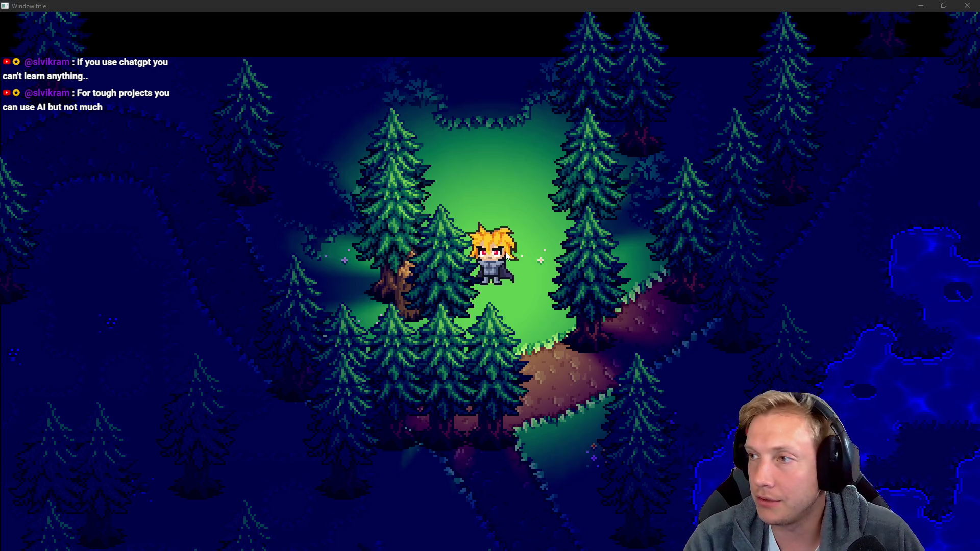
{"action": "key", "text": "alt+Tab"}
Draw GRASSY_TILE_01 as the ground instead of VIKING_BASE and rebuild the game.
{"action": "scroll", "coordinate": [506, 253], "scroll_direction": "down", "scroll_amount": 1}
{"action": "key", "text": "ctrl+z"}
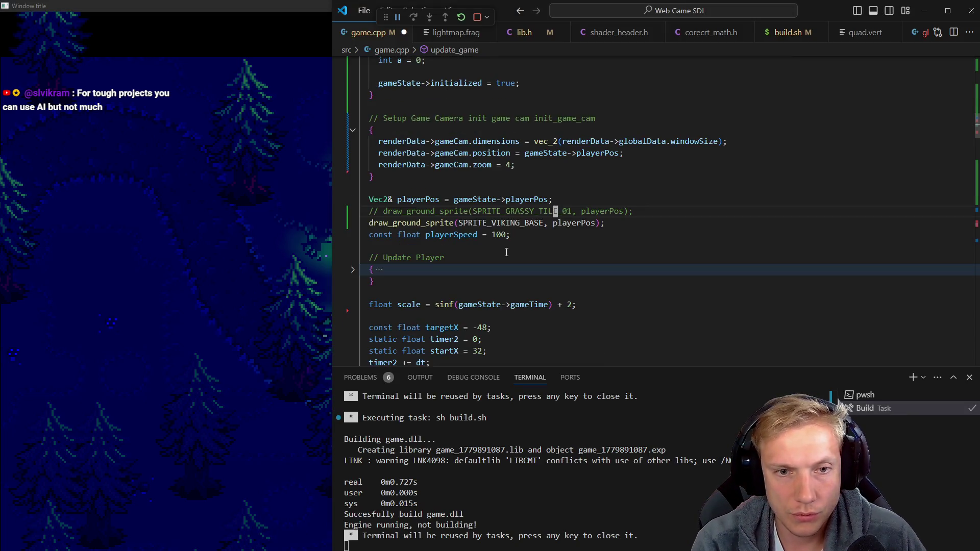
{"action": "key", "text": "ctrl+z"}
{"action": "key", "text": "ctrl+z"}
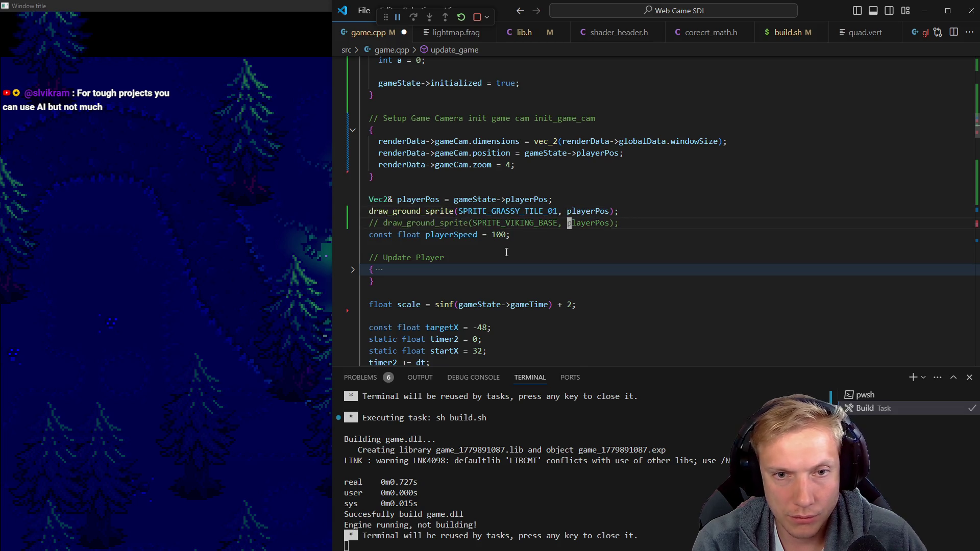
{"action": "key", "text": "ctrl+shift+b"}
{"action": "key", "text": "alt+Tab"}
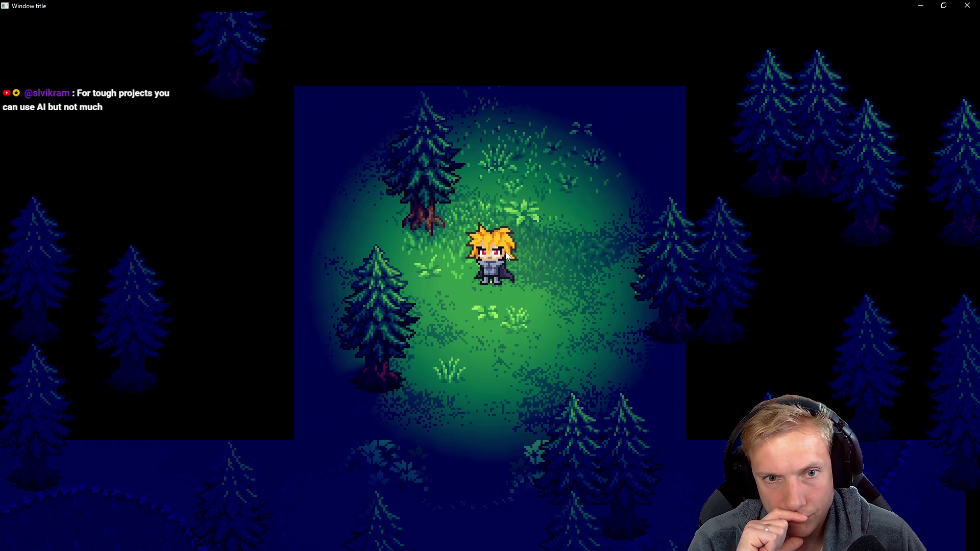
Walk the hero south and north over the grass tiles, then return to Aseprite's Pencil tool.
{"action": "key", "text": "Down"}
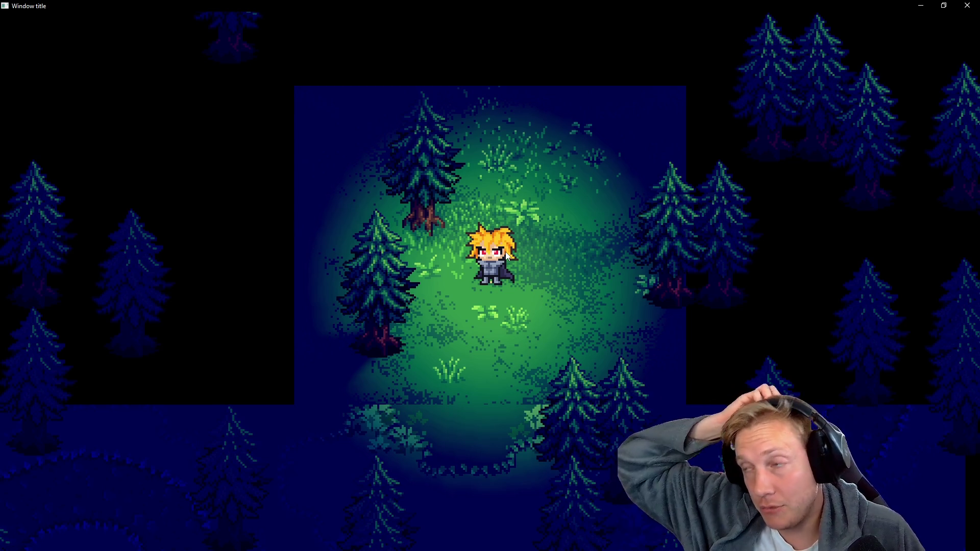
{"action": "key", "text": "Up"}
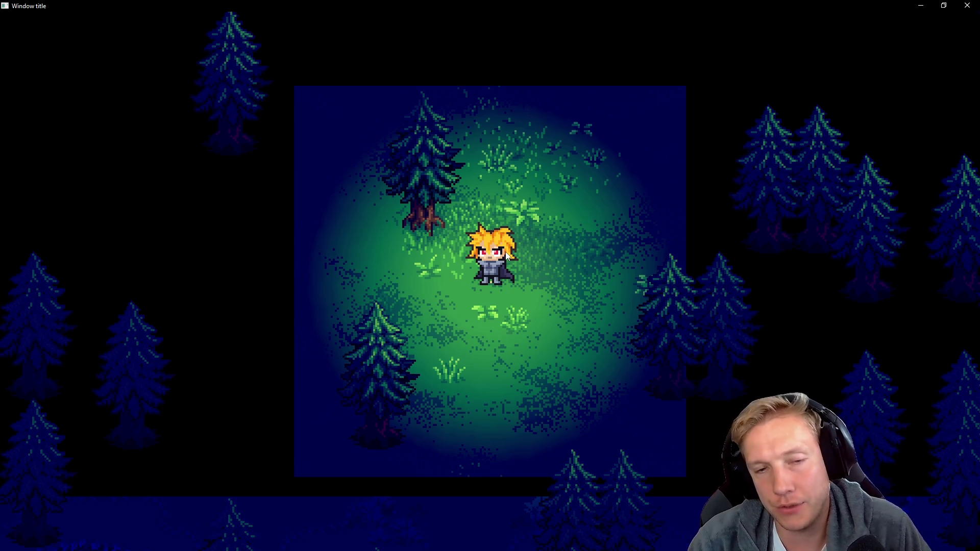
{"action": "key", "text": "alt+Tab"}
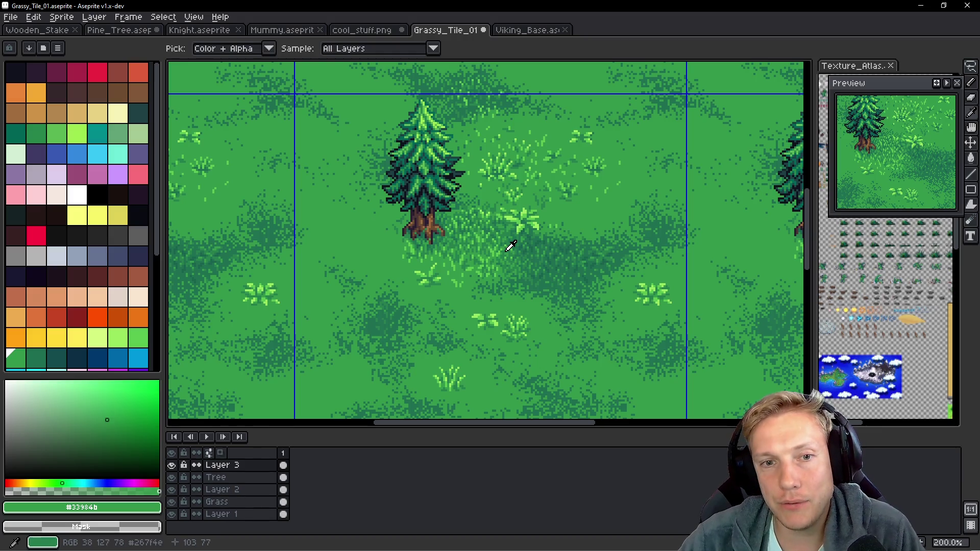
{"action": "key", "text": "b"}
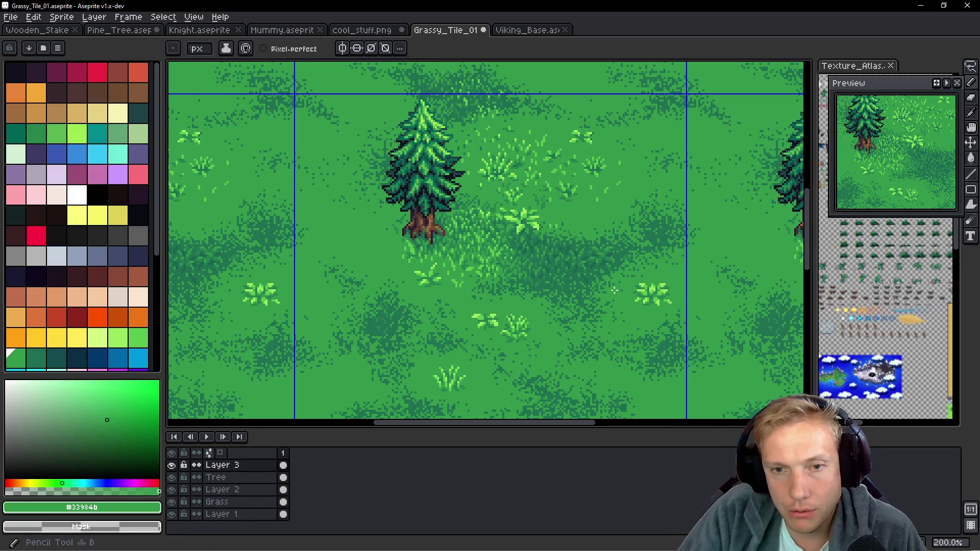